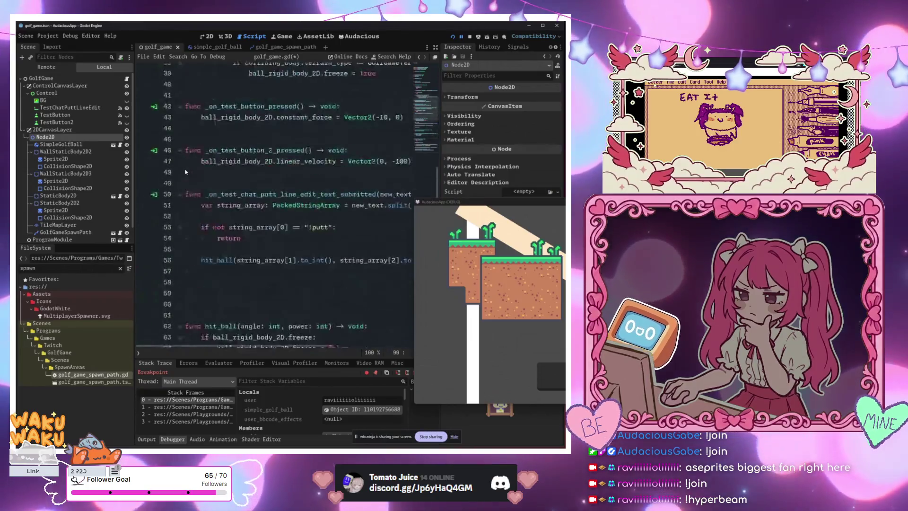
click(281, 104)
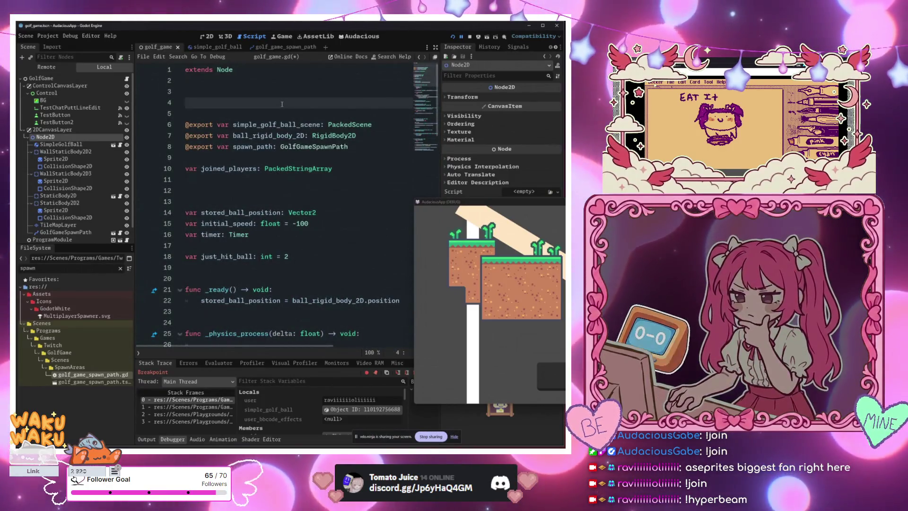
text(@export var)
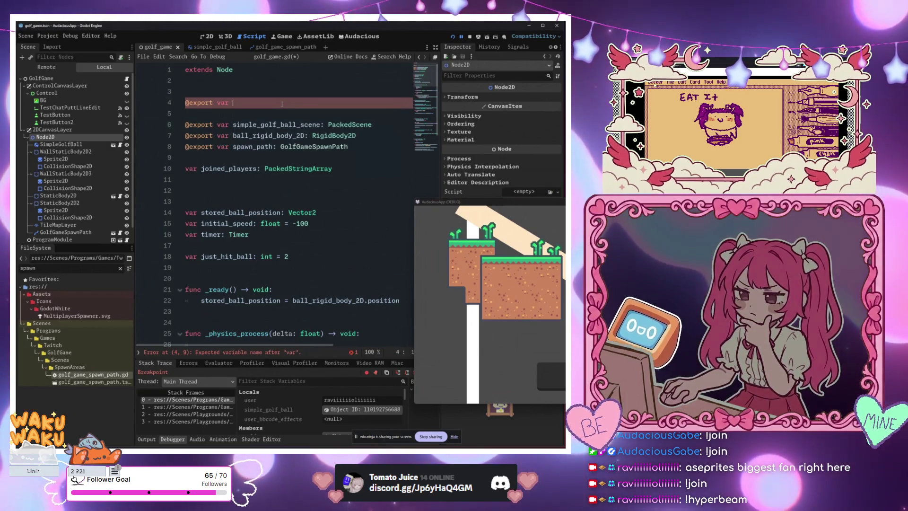
key(ctrl+a)
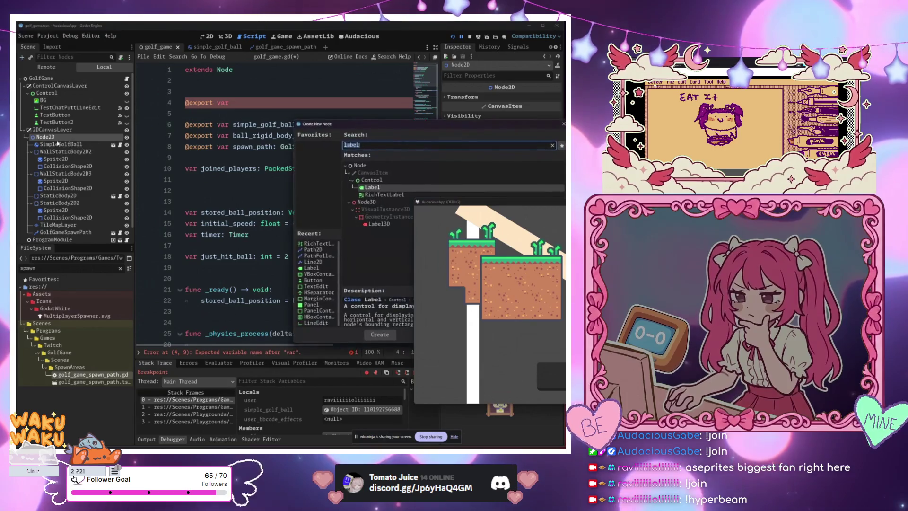
text(node)
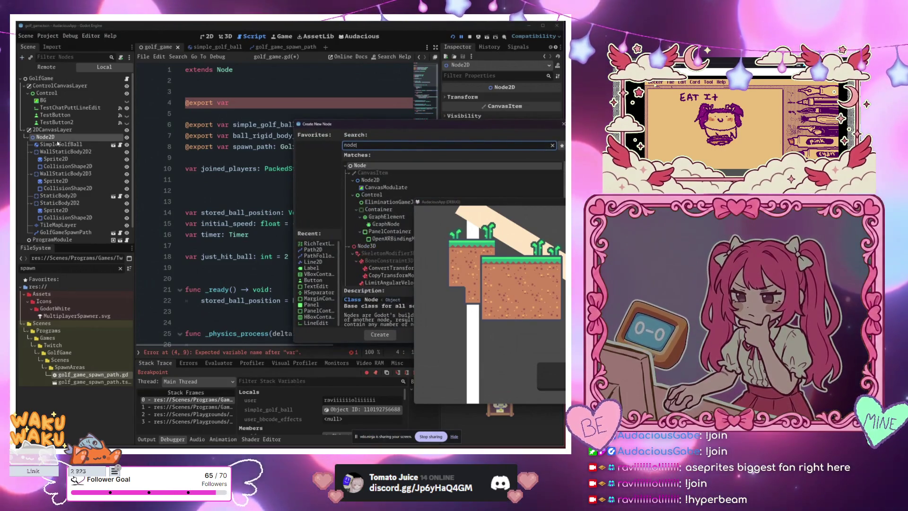
text(2d)
key(Return)
text(Ball)
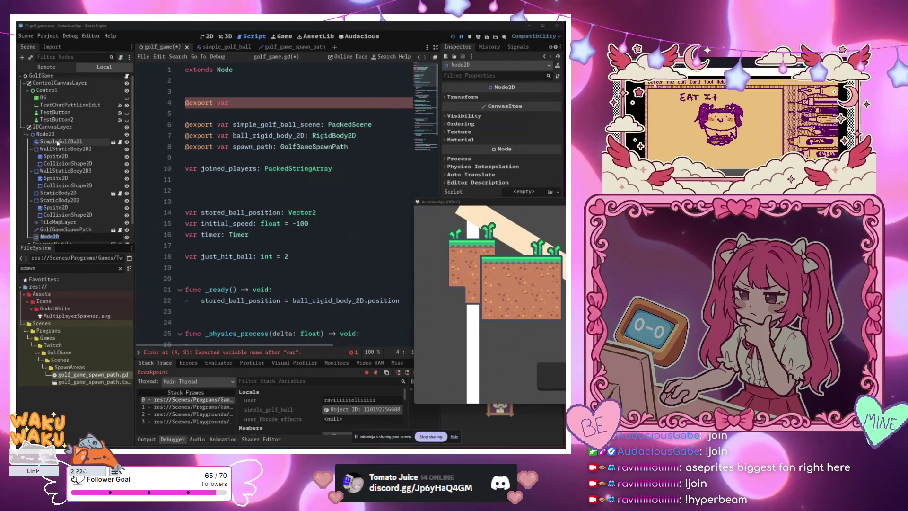
key(Return)
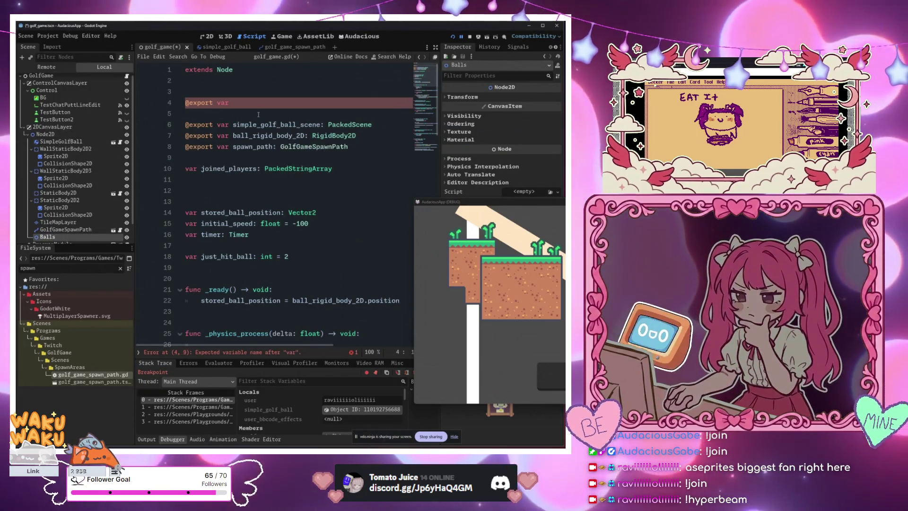
Complete line 4 as an exported variable typed Node2D and save the script
click(263, 108)
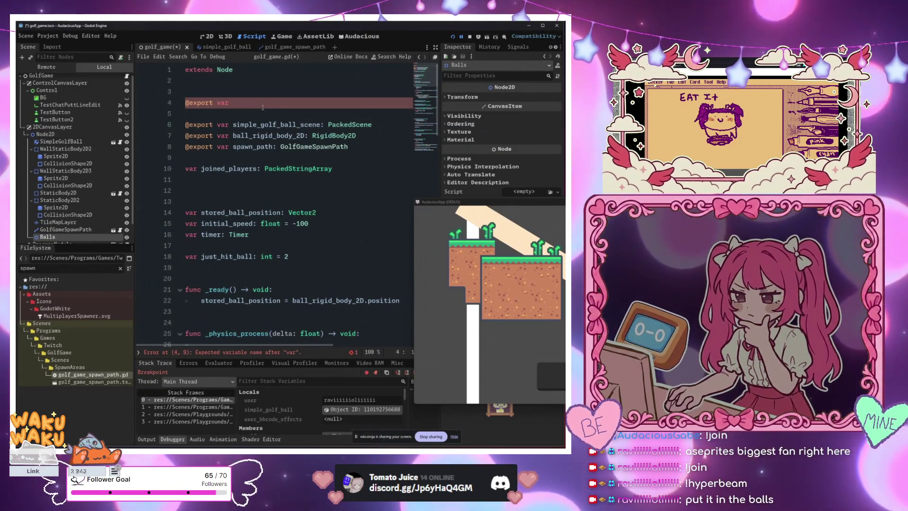
key(ctrl+s)
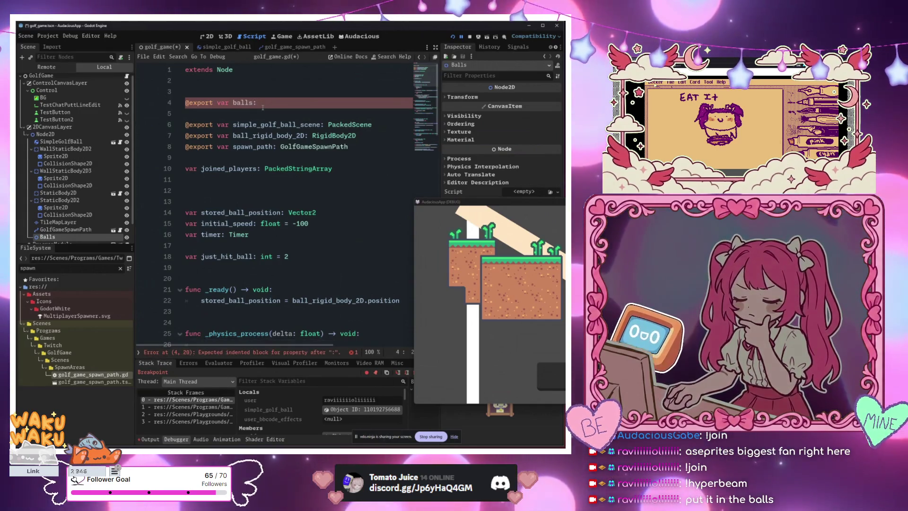
text(Node2D)
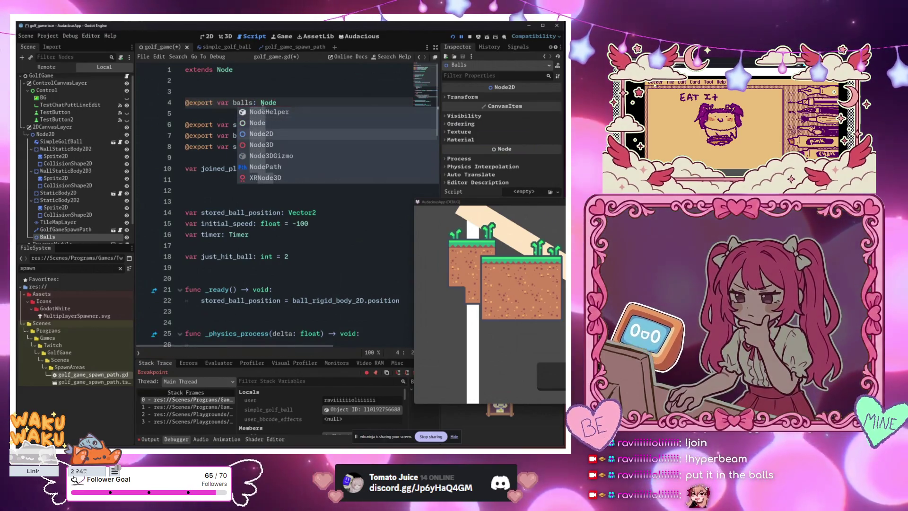
key(Return)
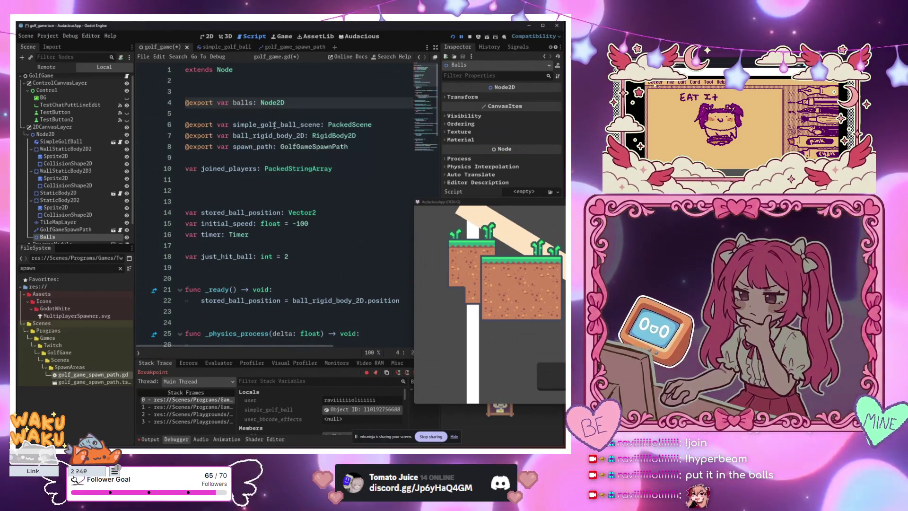
click(275, 125)
Fix the variable name to node2D, save, and select the GolfGame root to see its exports
click(286, 102)
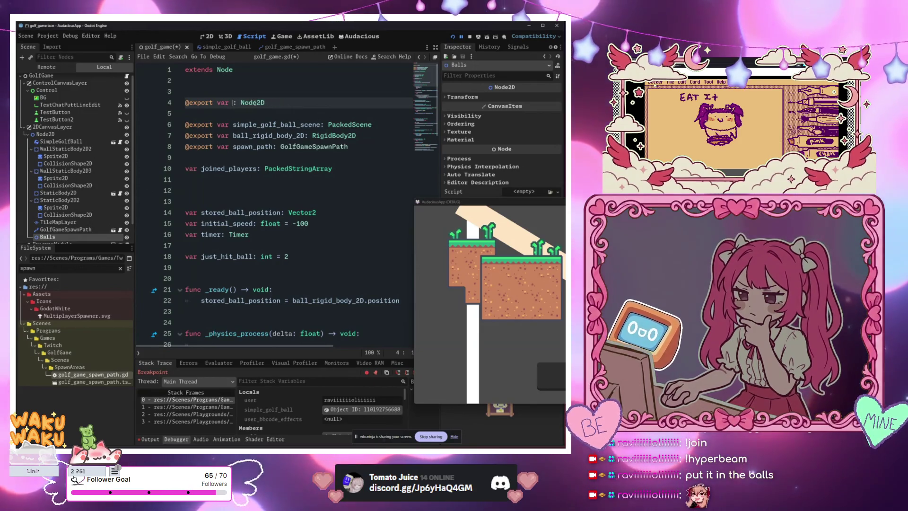
text(i)
key(BackSpace)
key(BackSpace)
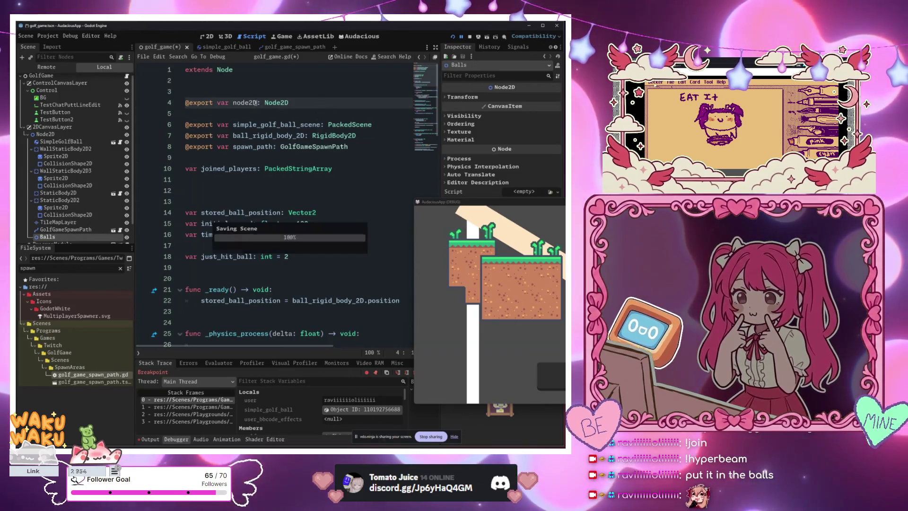
key(ctrl+s)
click(40, 76)
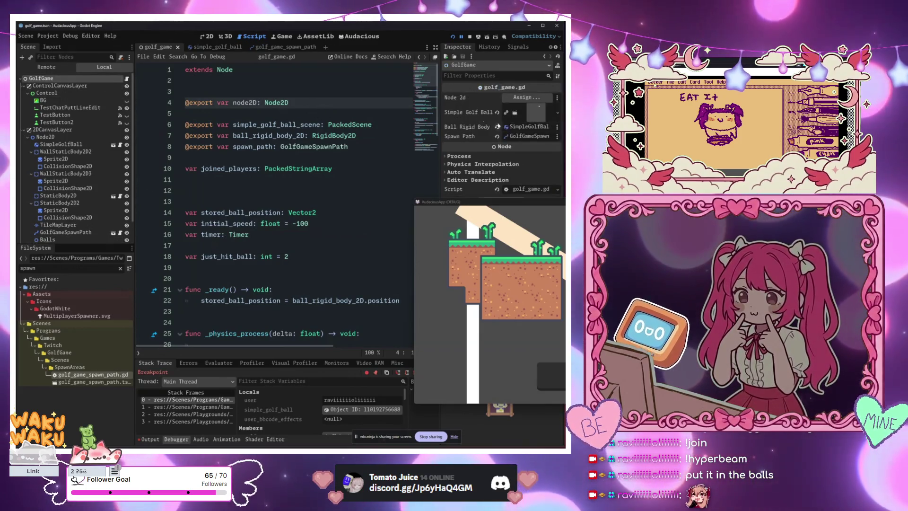
Assign the Node2D node to GolfGame's exported Node 2d property in the Inspector
click(526, 97)
double_click(386, 213)
scroll(301, 206, down, 1)
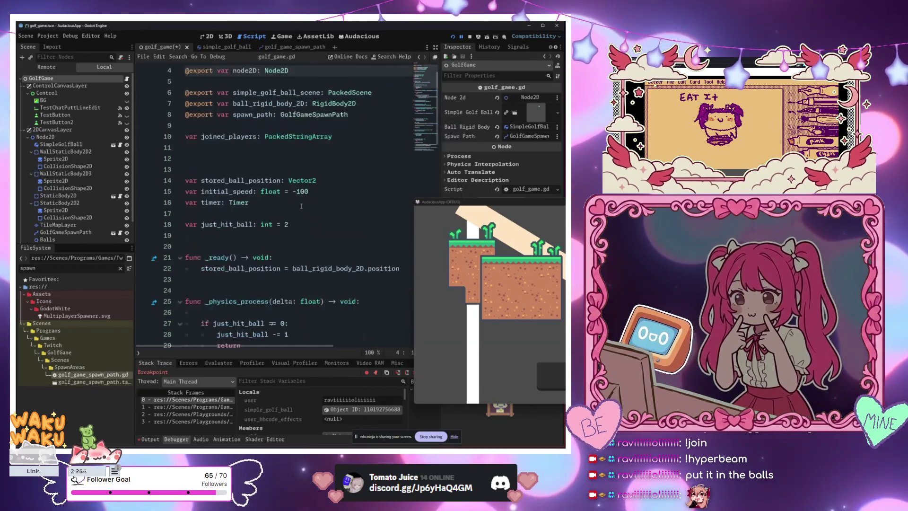
scroll(302, 206, down, 8)
scroll(305, 213, down, 9)
scroll(315, 234, down, 7)
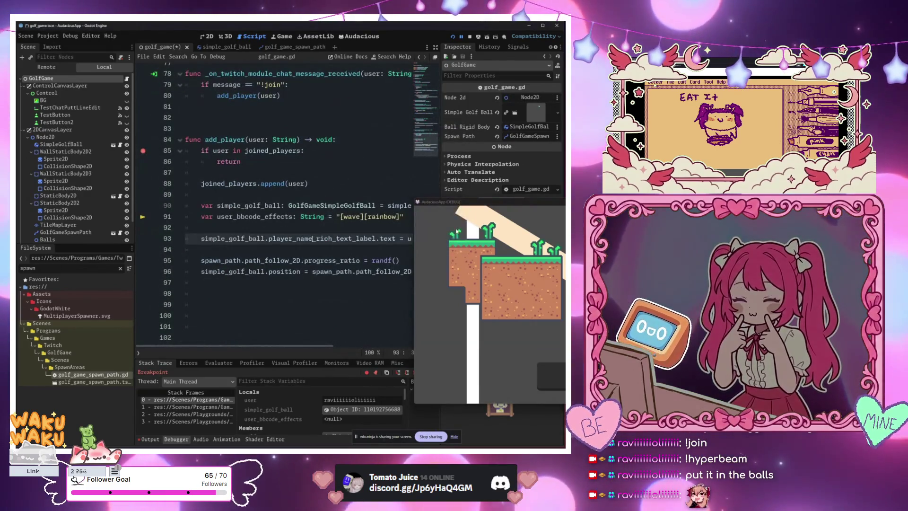
click(65, 152)
scroll(62, 165, down, 1)
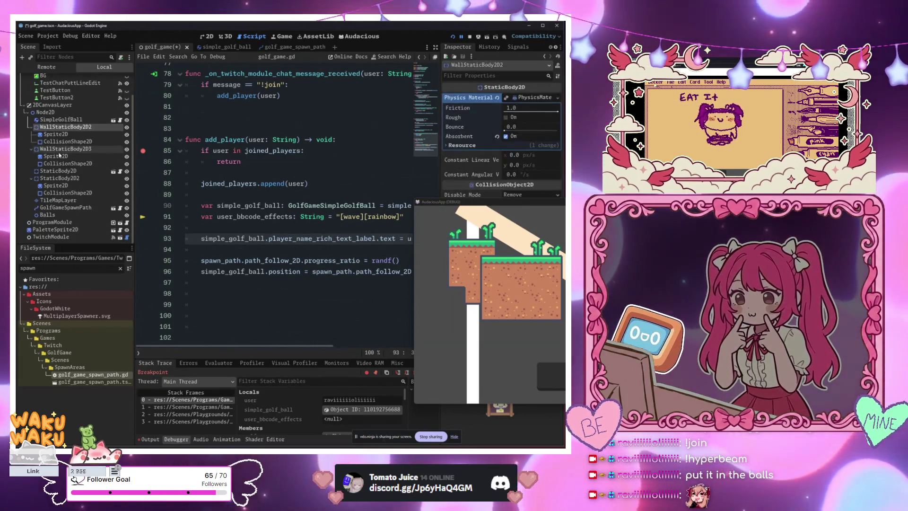
scroll(63, 165, up, 1)
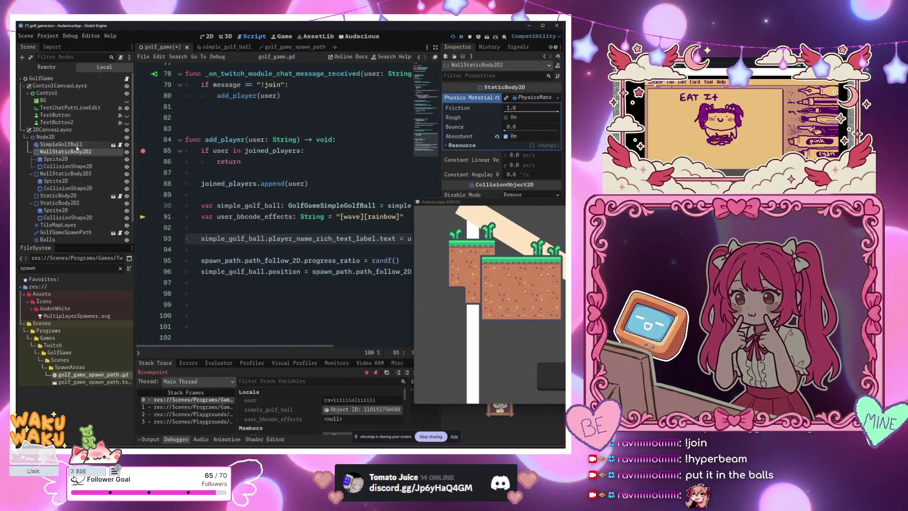
click(46, 136)
drag(452, 202, 282, 207)
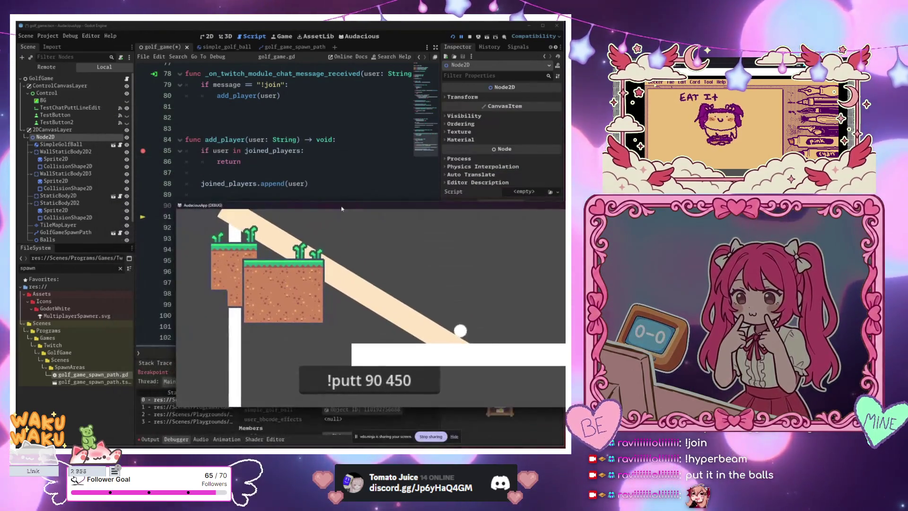
scroll(251, 171, up, 5)
scroll(251, 172, up, 4)
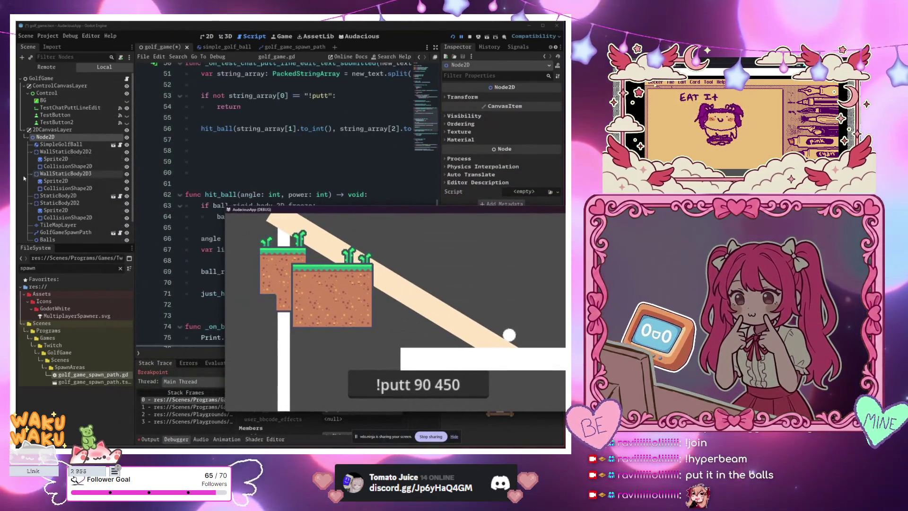
scroll(73, 214, down, 2)
Rename the Balls node to BallsContainer and the line-4 export to balls_container
click(64, 214)
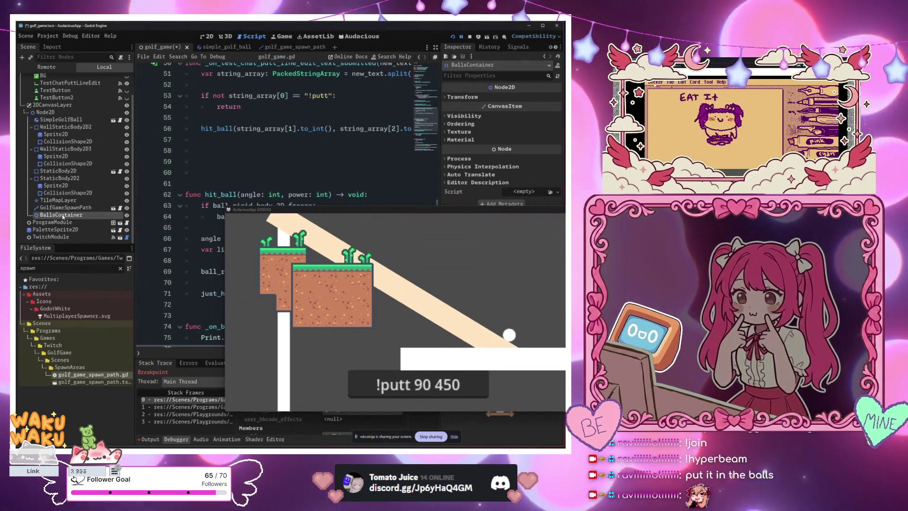
scroll(319, 140, up, 4)
scroll(318, 141, up, 9)
click(318, 141)
scroll(318, 140, up, 4)
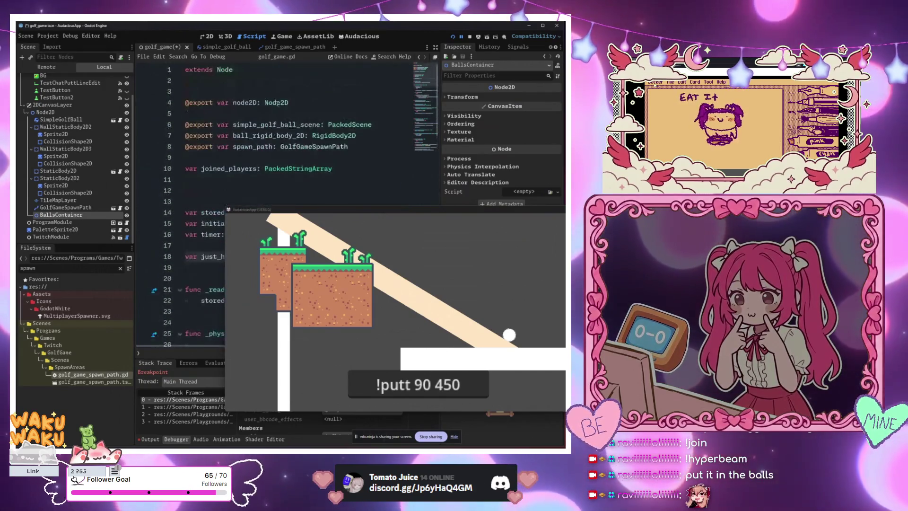
click(260, 103)
key(BackSpace)
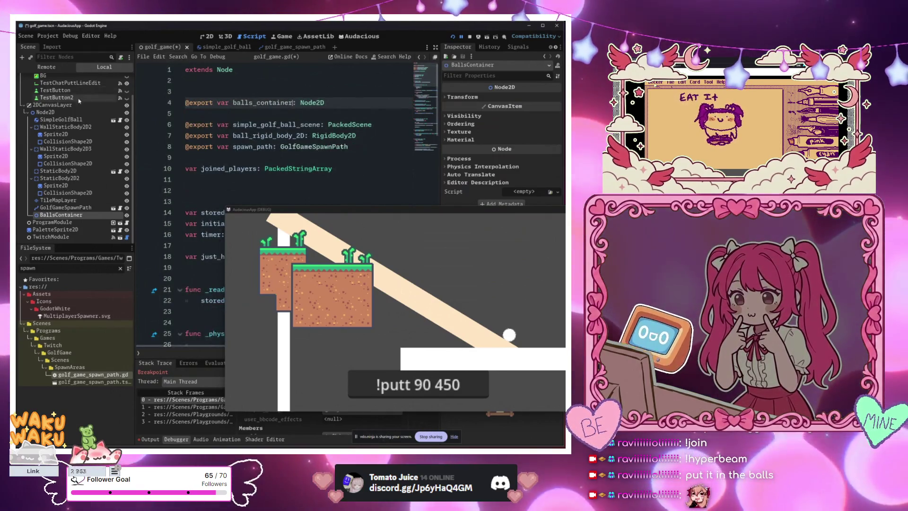
Save, then assign the BallsContainer node to GolfGame's Balls Container export
key(ctrl+s)
scroll(79, 100, up, 3)
click(40, 79)
click(527, 98)
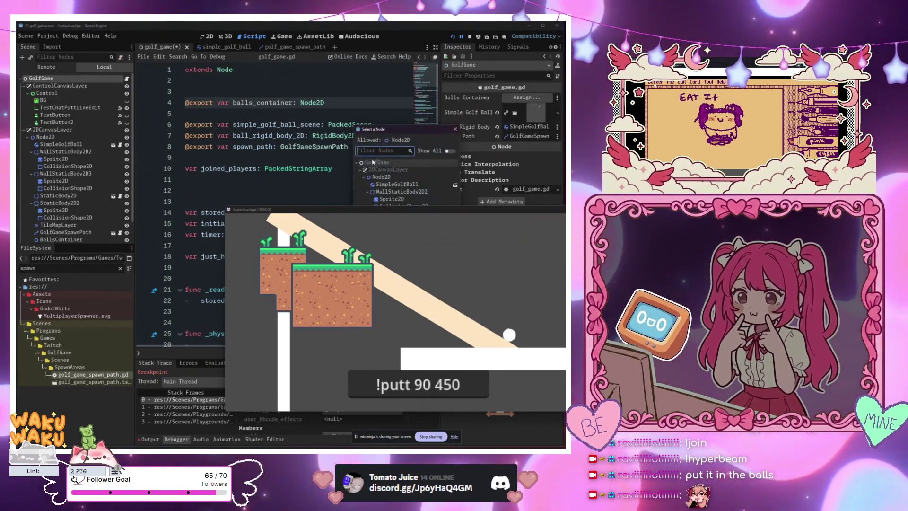
drag(381, 210, 400, 316)
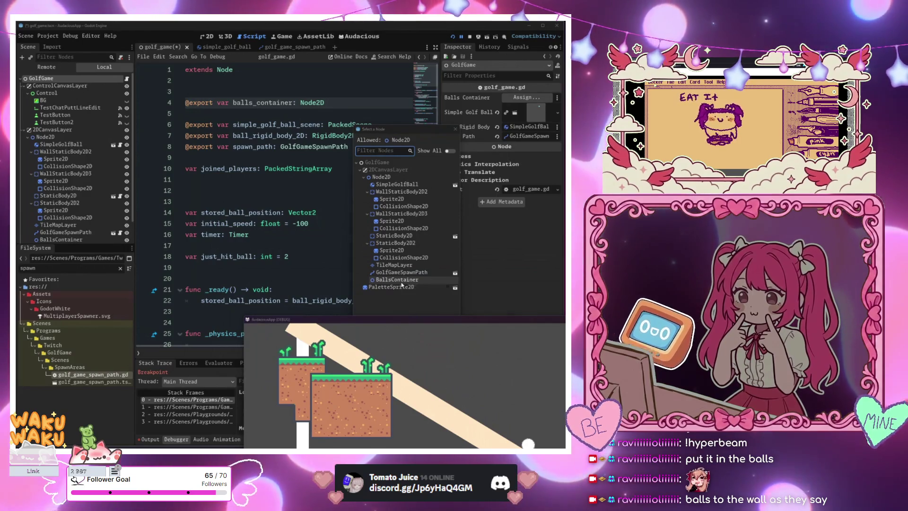
double_click(401, 284)
scroll(208, 197, down, 5)
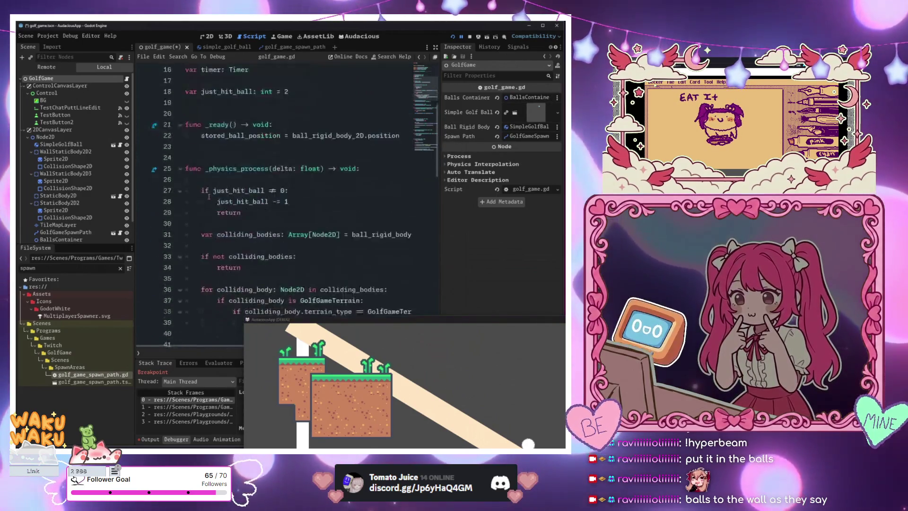
scroll(207, 197, down, 5)
scroll(234, 241, down, 5)
scroll(263, 288, down, 5)
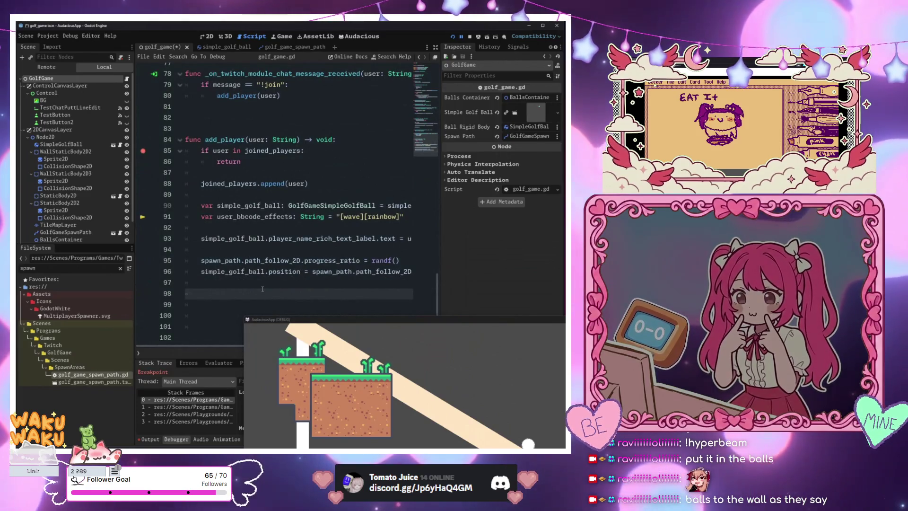
text(balls_container.)
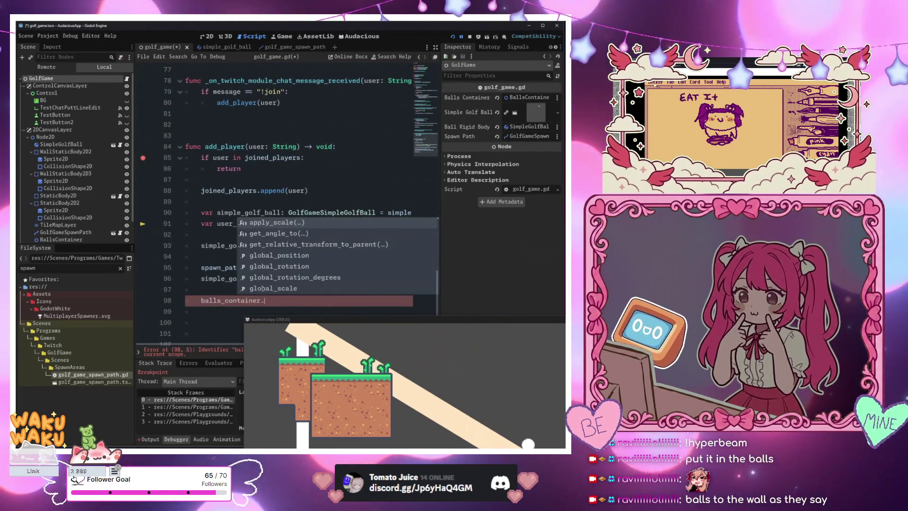
text(add_child(sime)
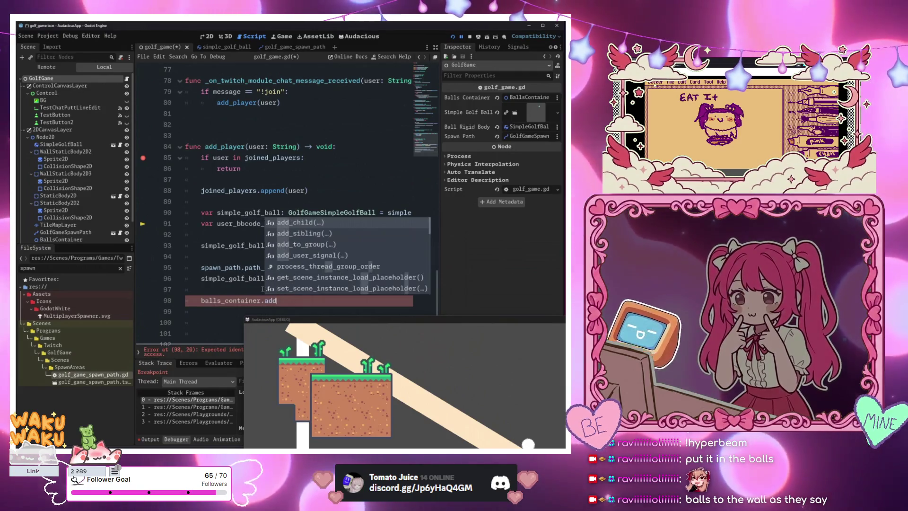
Add balls_container.add_child(simple_golf_ball) in add_player and relaunch the game with F5
key(Return)
text(sime))
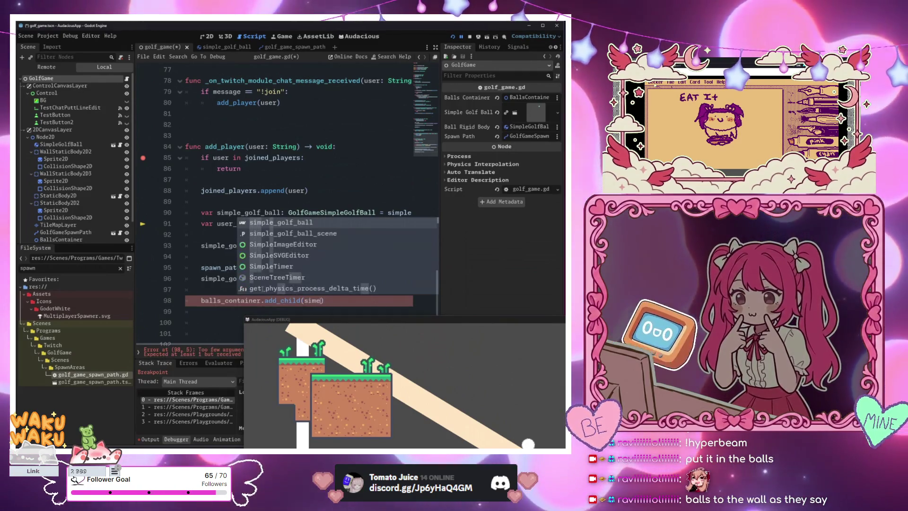
key(Return)
key(Up)
key(F5)
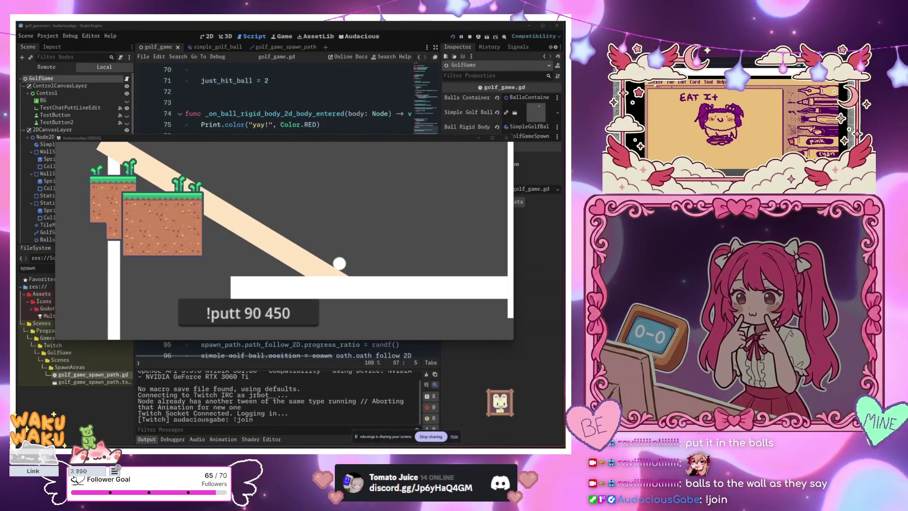
Reposition the game window while waiting for a !join to hit the add_player breakpoint
mouse_move(380, 139)
mouse_down()
mouse_move(527, 195)
mouse_move(519, 333)
mouse_move(459, 342)
mouse_up()
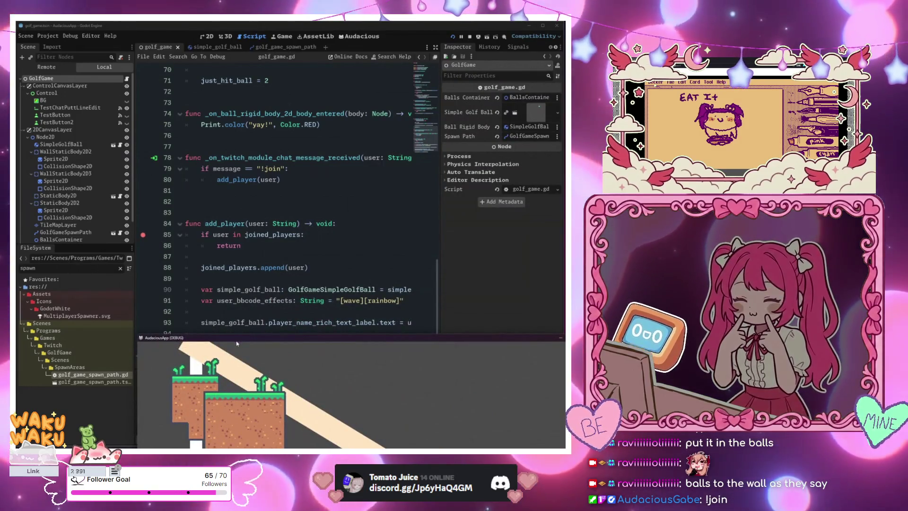
drag(238, 344, 182, 336)
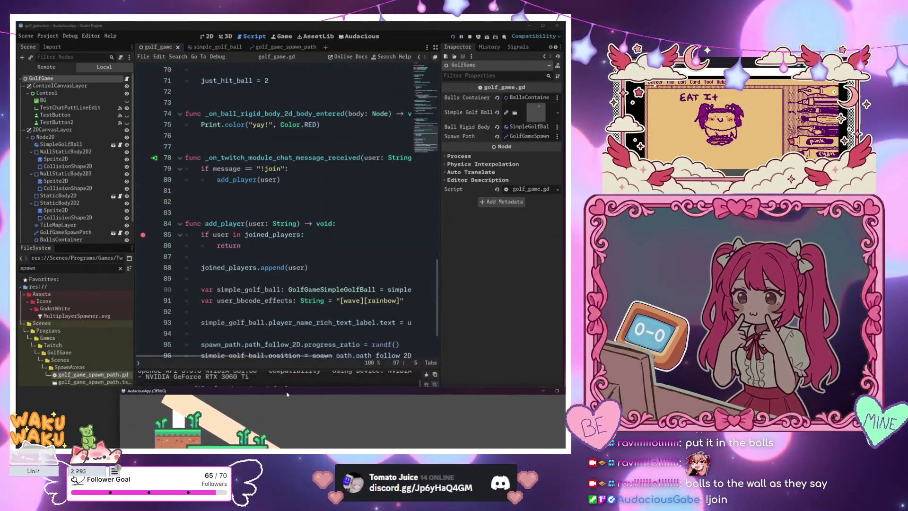
drag(251, 332, 460, 254)
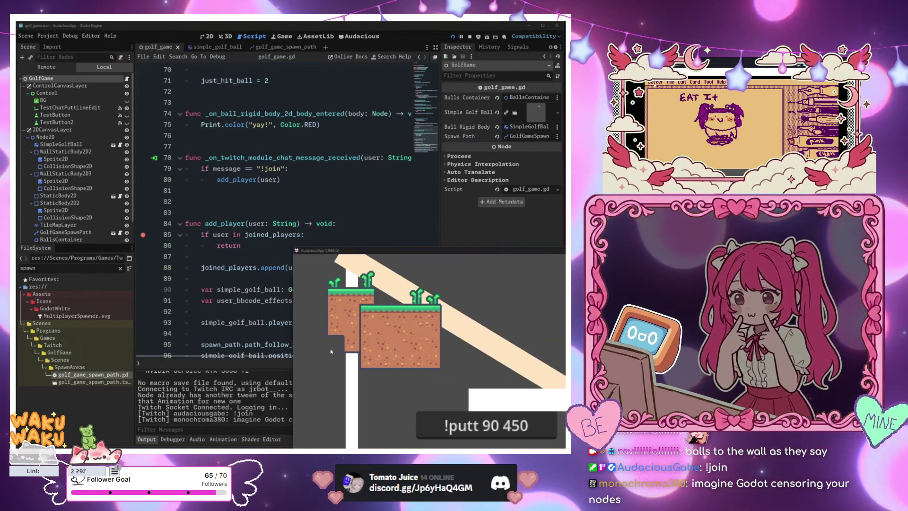
mouse_move(404, 258)
mouse_down()
mouse_move(359, 210)
mouse_move(368, 208)
mouse_up()
scroll(225, 148, up, 3)
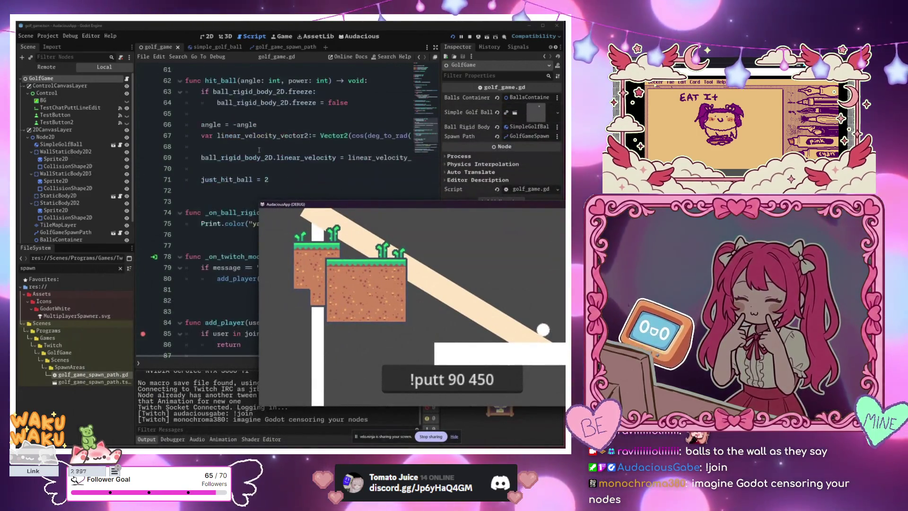
scroll(326, 194, down, 5)
mouse_move(326, 207)
mouse_down()
mouse_move(357, 213)
mouse_move(352, 266)
mouse_up()
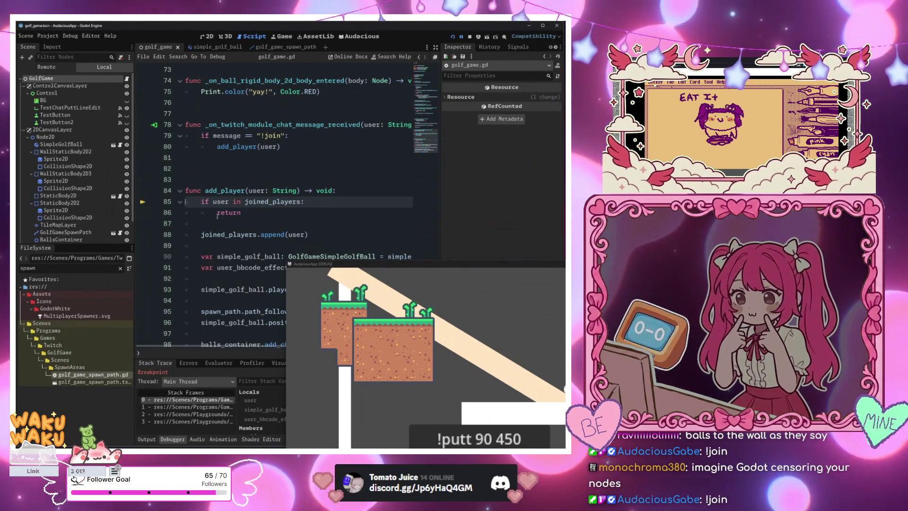
Resume from the breakpoint and inspect the live SimpleGolfBall node in the Remote tree
key(F12)
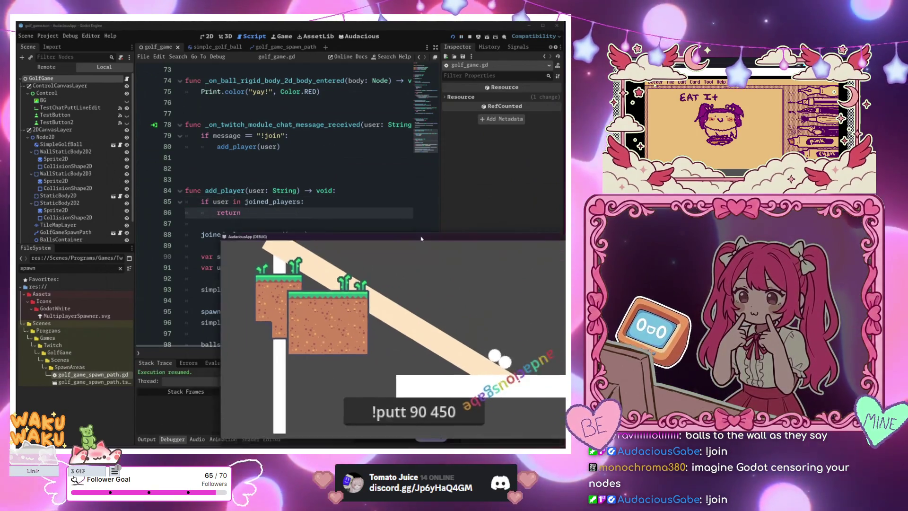
drag(489, 271, 273, 146)
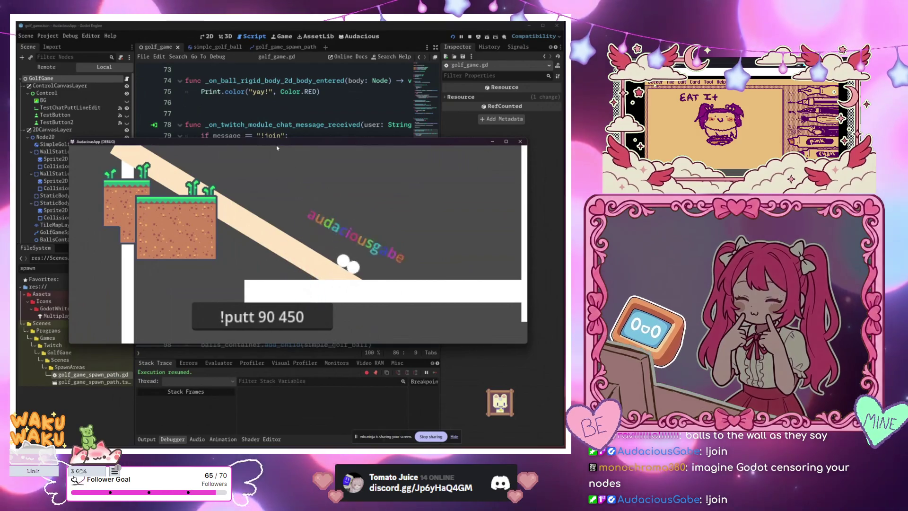
drag(277, 148, 256, 321)
click(76, 144)
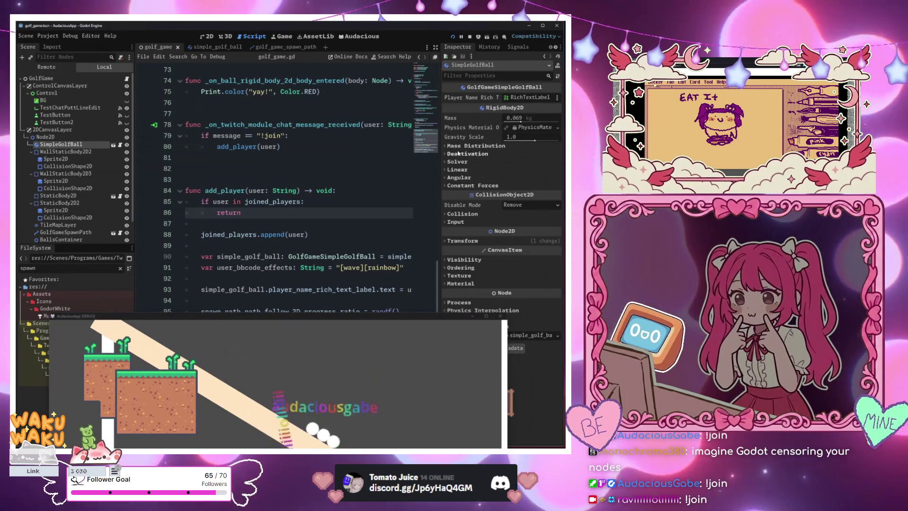
drag(307, 318, 284, 188)
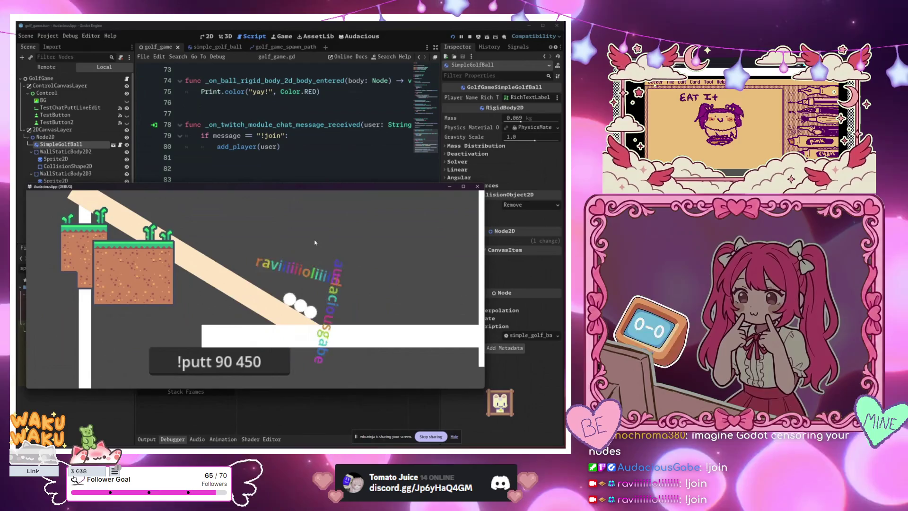
drag(341, 189, 337, 196)
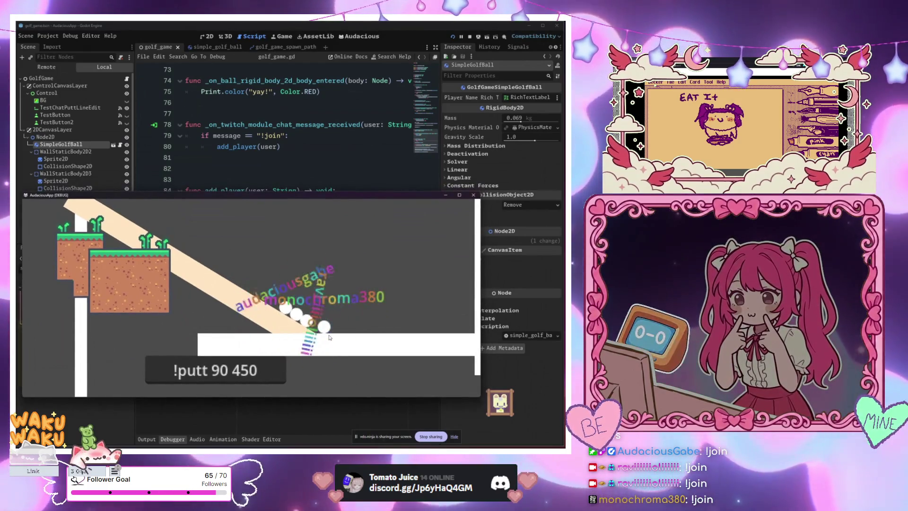
mouse_move(346, 194)
mouse_down()
mouse_move(280, 251)
mouse_move(338, 246)
mouse_up()
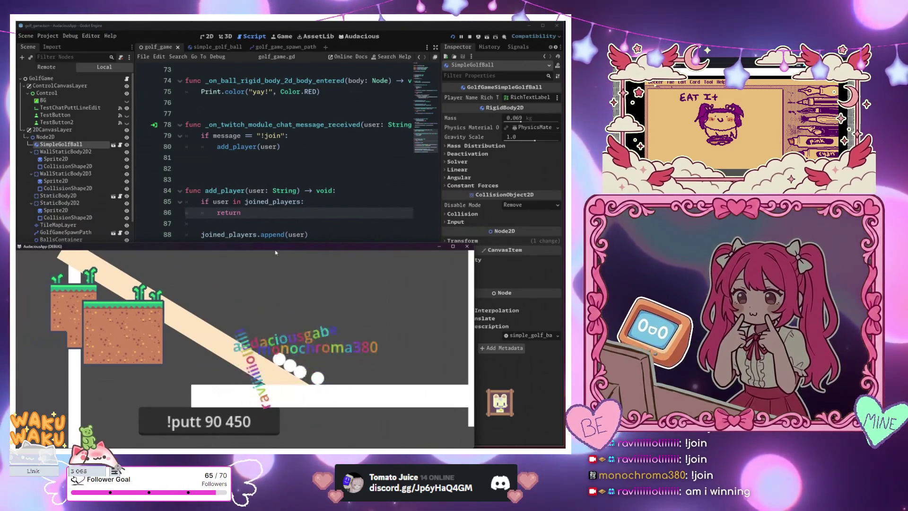
drag(277, 252, 309, 359)
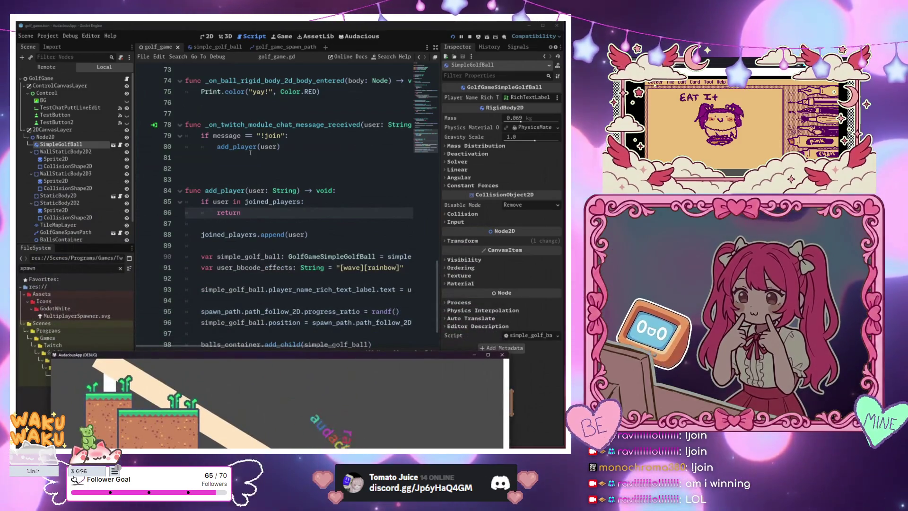
scroll(311, 170, down, 2)
drag(425, 138, 426, 85)
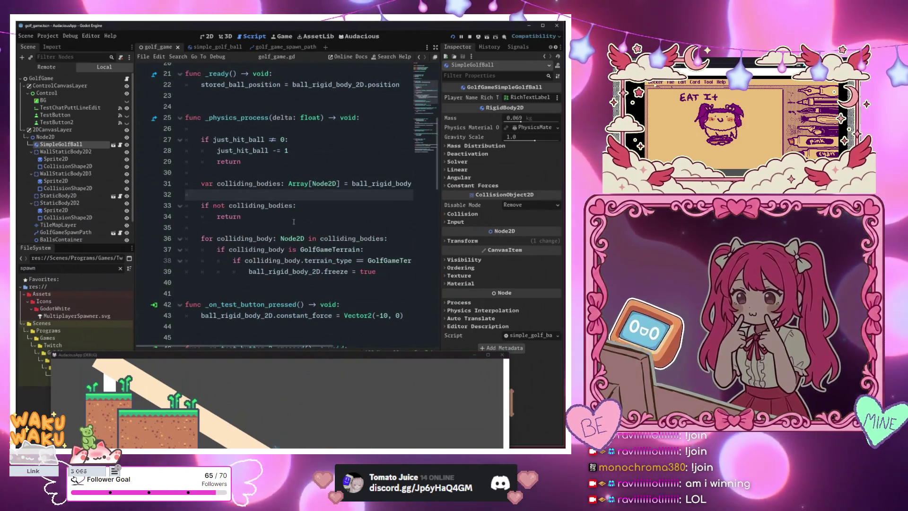
drag(279, 238, 285, 249)
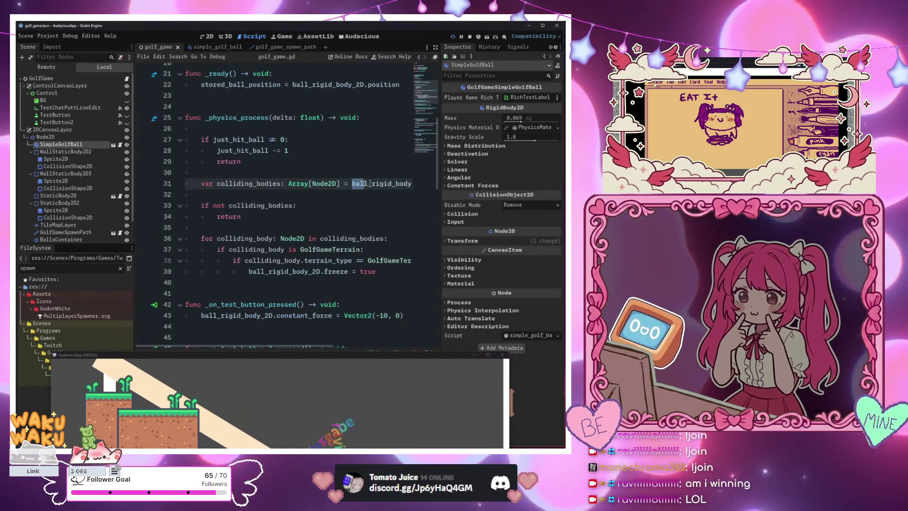
drag(352, 183, 412, 183)
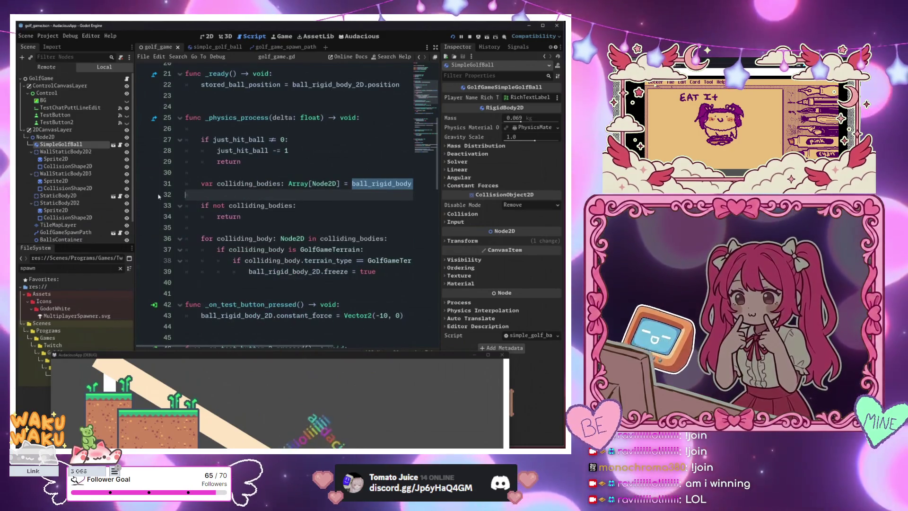
click(251, 217)
scroll(250, 216, down, 1)
scroll(250, 217, up, 4)
scroll(249, 217, up, 3)
scroll(249, 217, down, 3)
scroll(250, 216, down, 4)
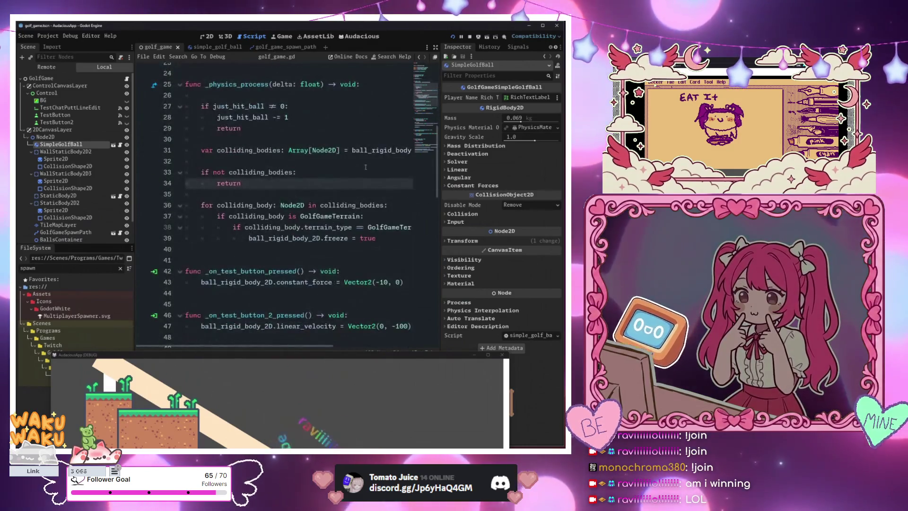
scroll(347, 166, down, 7)
scroll(341, 177, down, 4)
scroll(334, 192, up, 10)
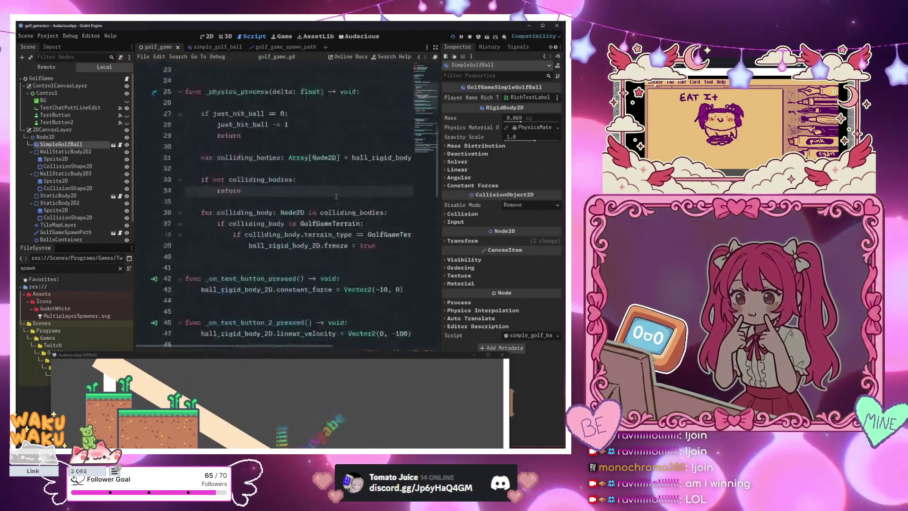
scroll(324, 206, up, 1)
scroll(348, 291, down, 9)
scroll(348, 291, down, 9)
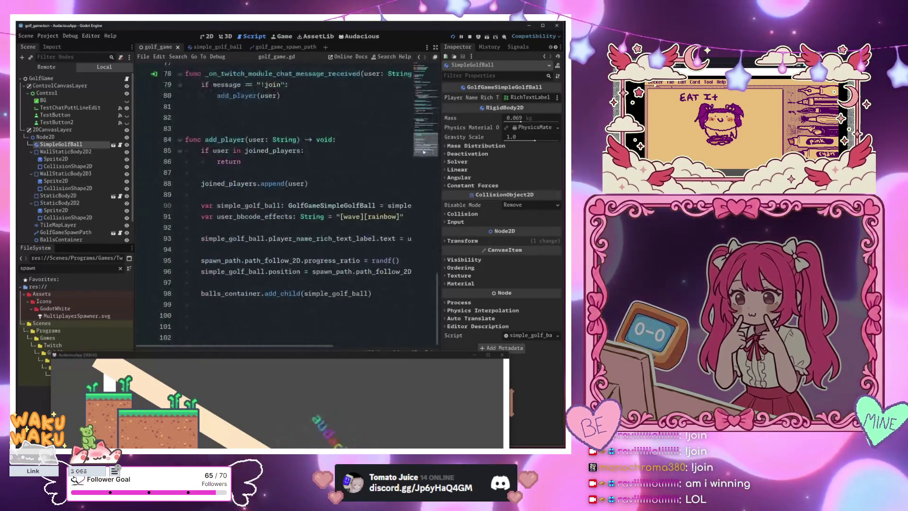
scroll(347, 291, down, 1)
drag(350, 359, 346, 128)
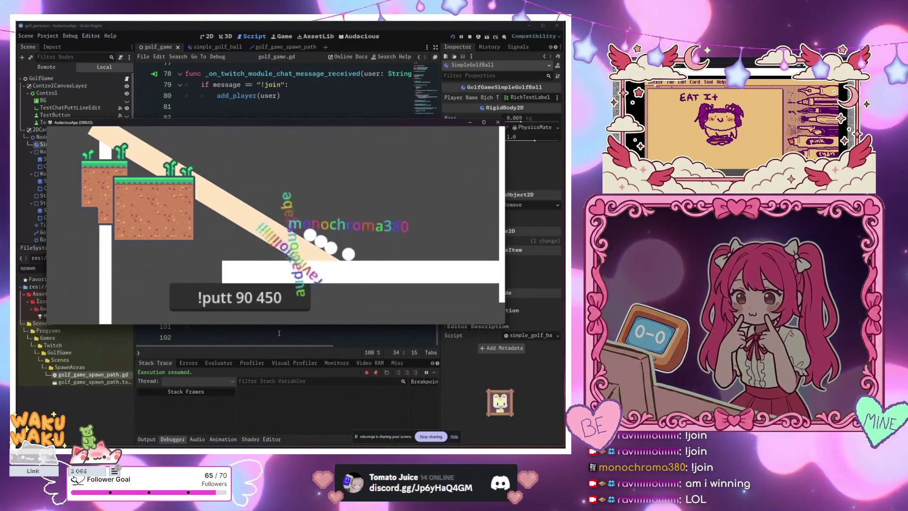
Focus the !putt test field, watch the balls roll apart, then go to the simple_golf_ball scene
click(281, 297)
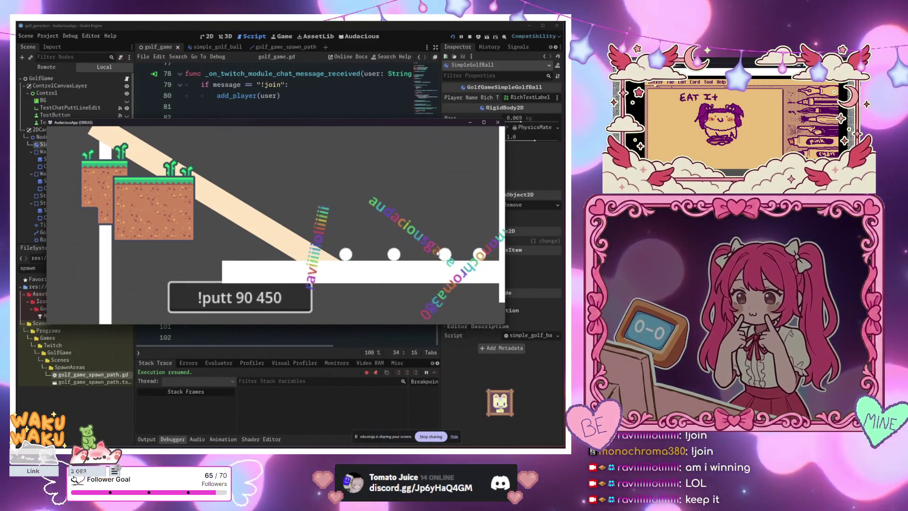
mouse_move(358, 125)
mouse_down()
mouse_move(421, 232)
mouse_move(327, 280)
mouse_move(308, 364)
mouse_up()
click(214, 46)
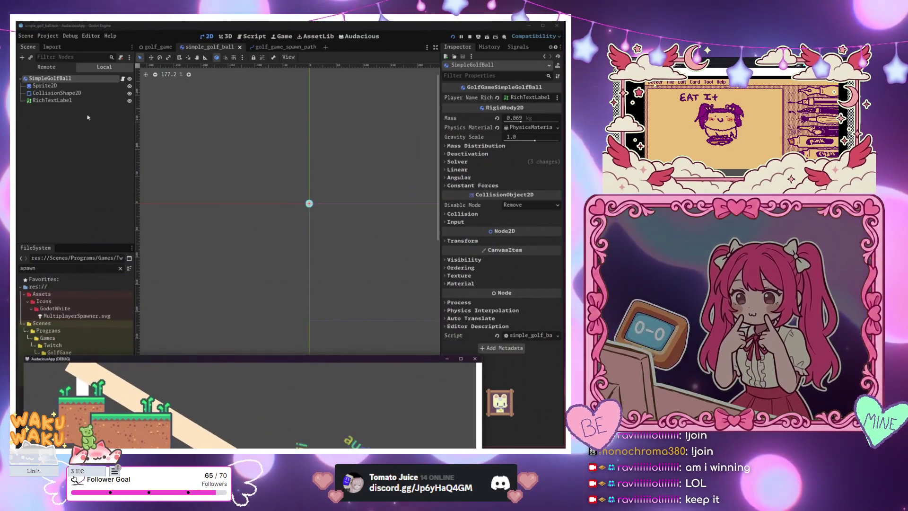
Override the RichTextLabel's Normal Font Size to 8 px under Theme Overrides > Font Sizes
click(397, 187)
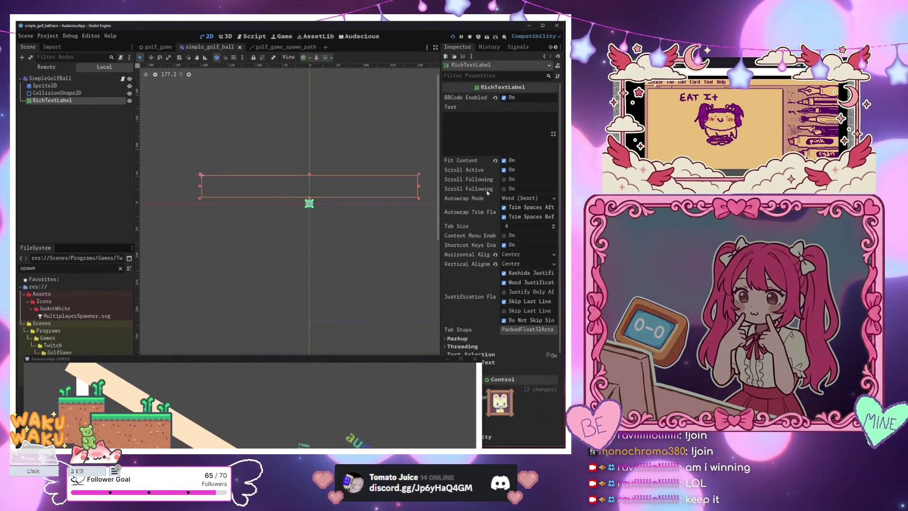
scroll(486, 189, down, 1)
scroll(486, 205, down, 1)
scroll(484, 224, down, 1)
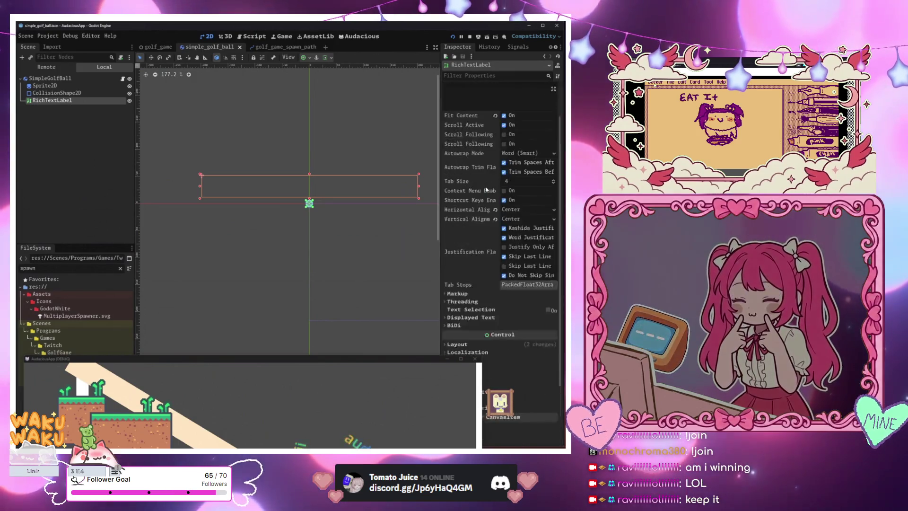
scroll(482, 242, down, 1)
click(472, 330)
scroll(469, 320, down, 2)
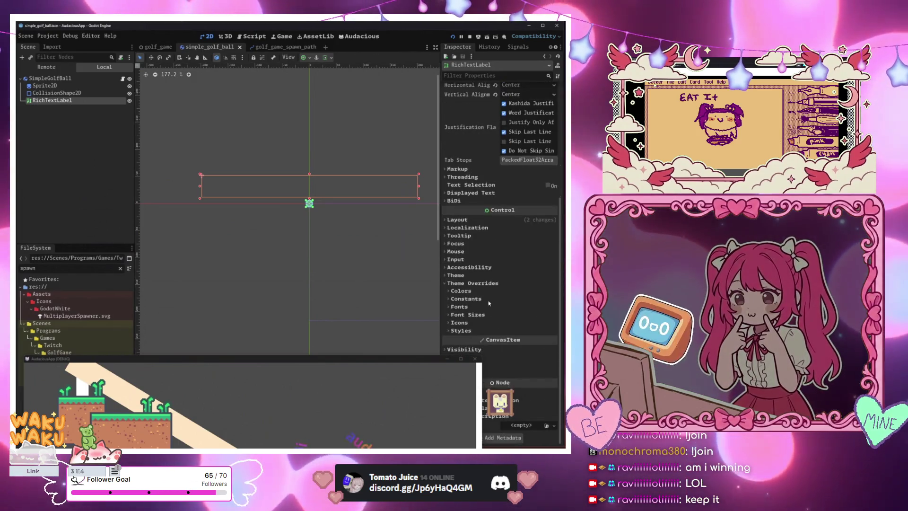
click(467, 314)
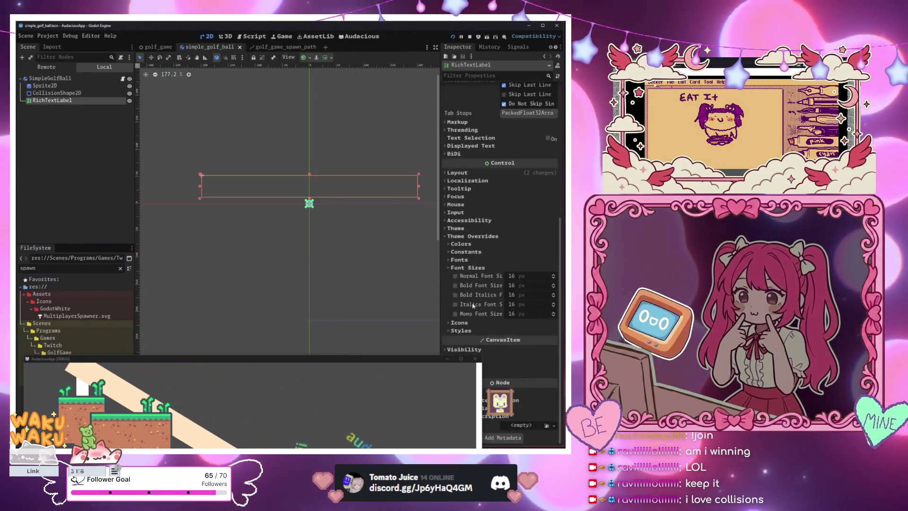
click(152, 47)
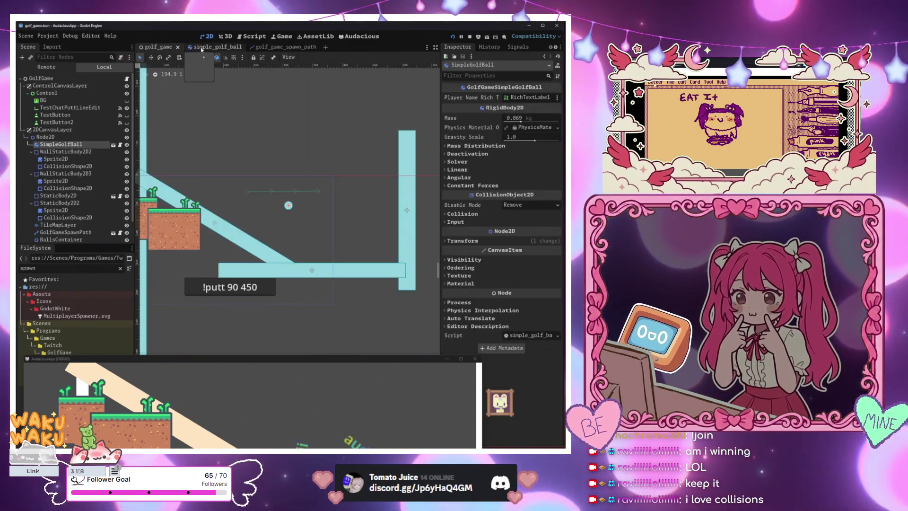
key(ctrl+Tab)
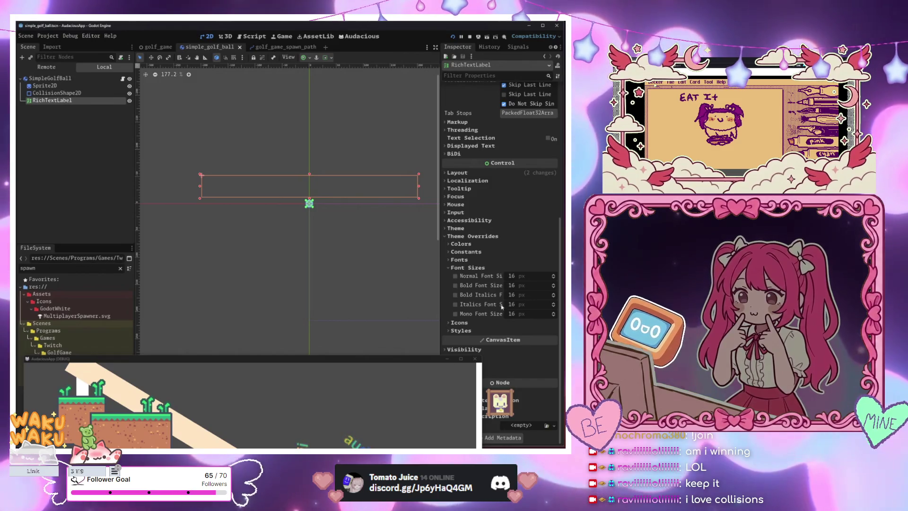
click(554, 278)
mouse_move(358, 359)
mouse_down()
mouse_move(348, 184)
mouse_move(348, 290)
mouse_up()
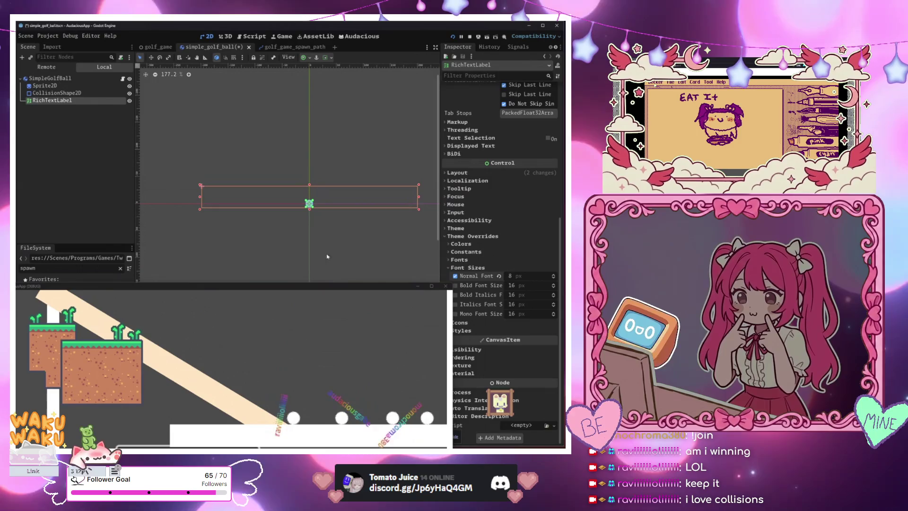
Reposition the game window and edit the chat putt command toward !putt 45 450
drag(322, 286, 322, 106)
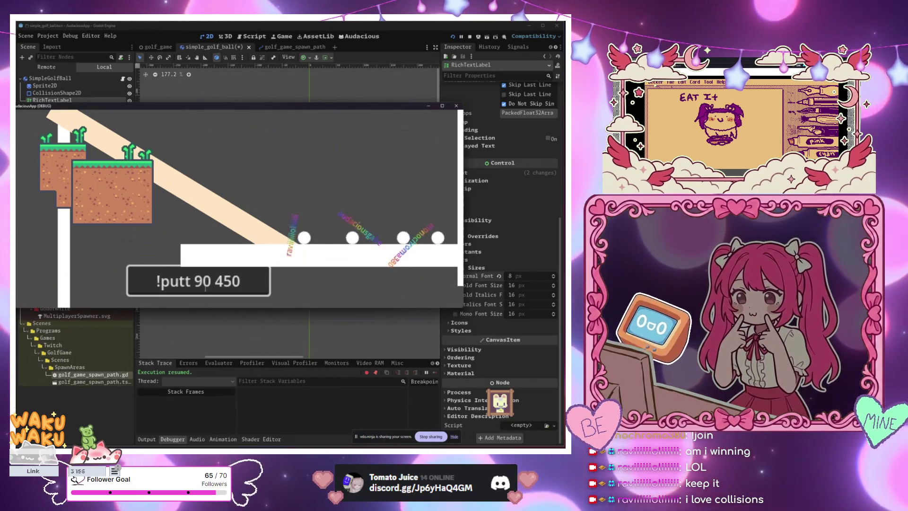
key(Delete)
key(BackSpace)
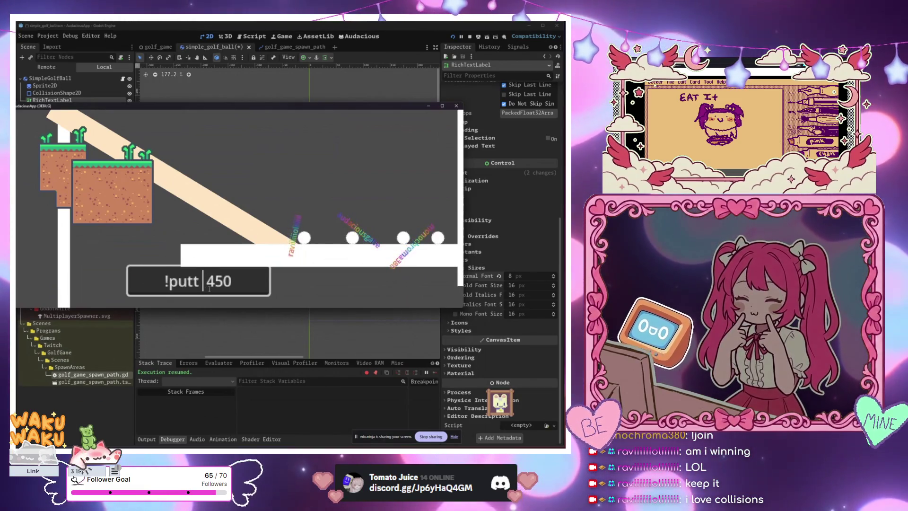
text(45)
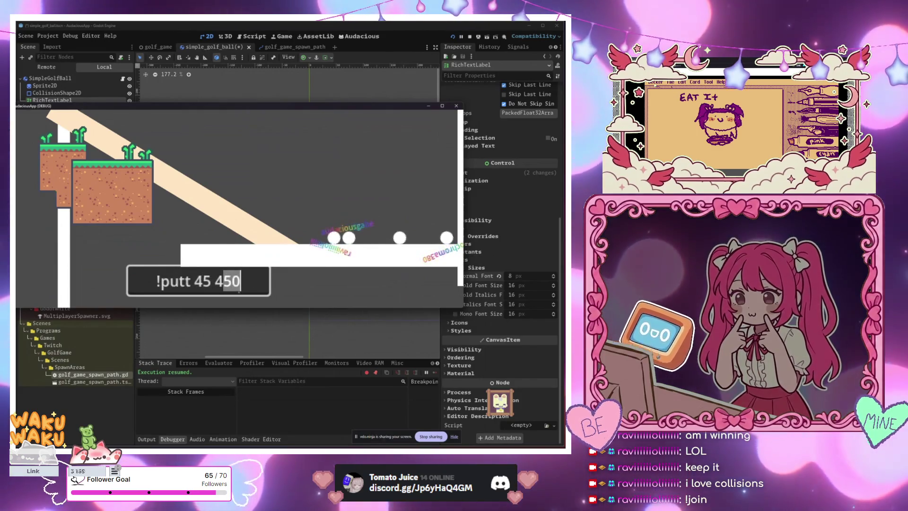
click(241, 281)
key(Left)
key(Left)
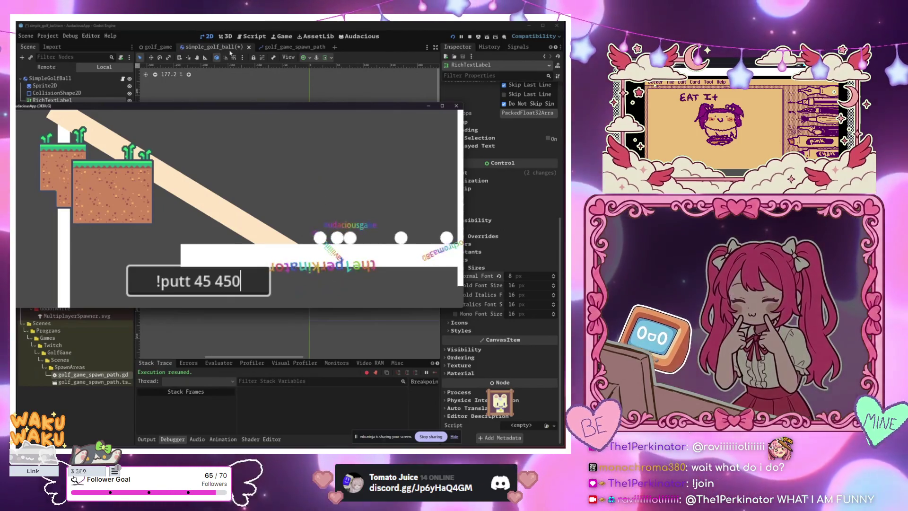
Move the running game window aside and close it to return to the editor
drag(274, 109, 284, 119)
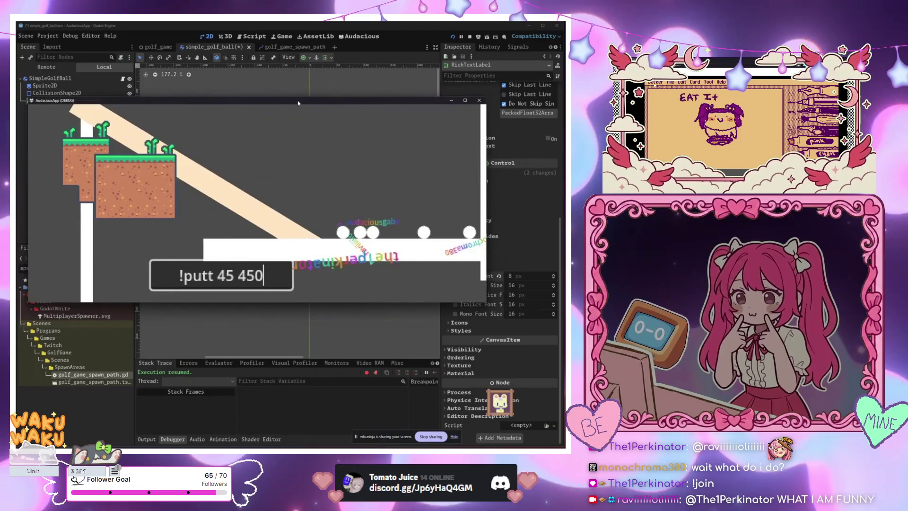
mouse_move(284, 118)
mouse_down()
mouse_move(306, 92)
mouse_move(369, 137)
mouse_move(387, 130)
mouse_up()
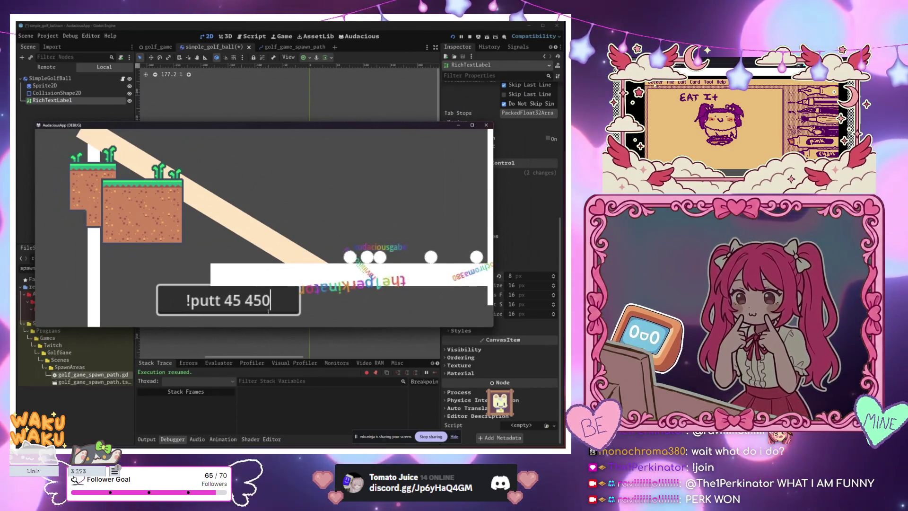
click(487, 126)
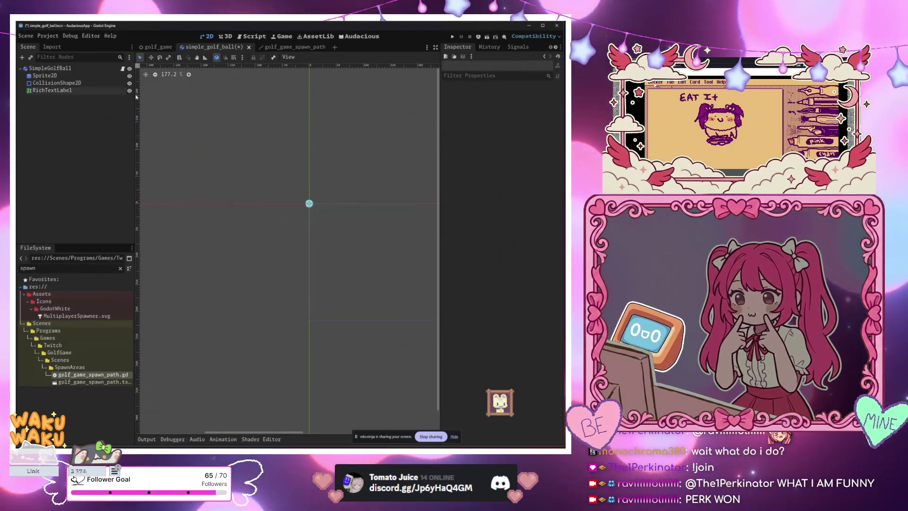
In golf_game.gd's chat handler, add elif message.begins_with("!putt") below add_player(user)
click(254, 36)
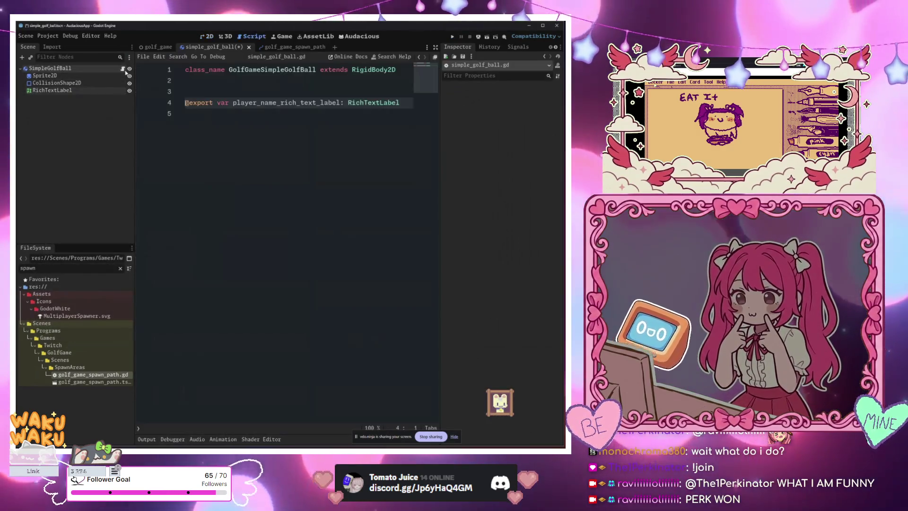
click(158, 47)
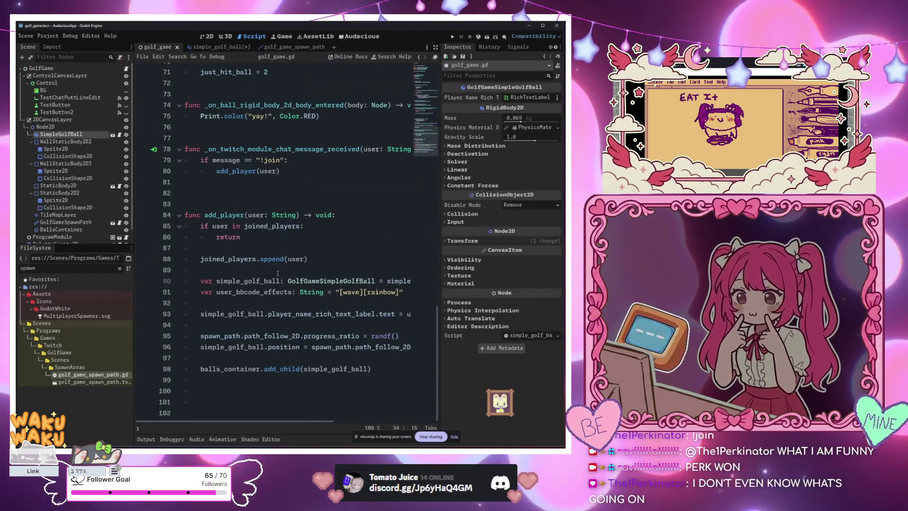
scroll(318, 306, up, 4)
click(318, 305)
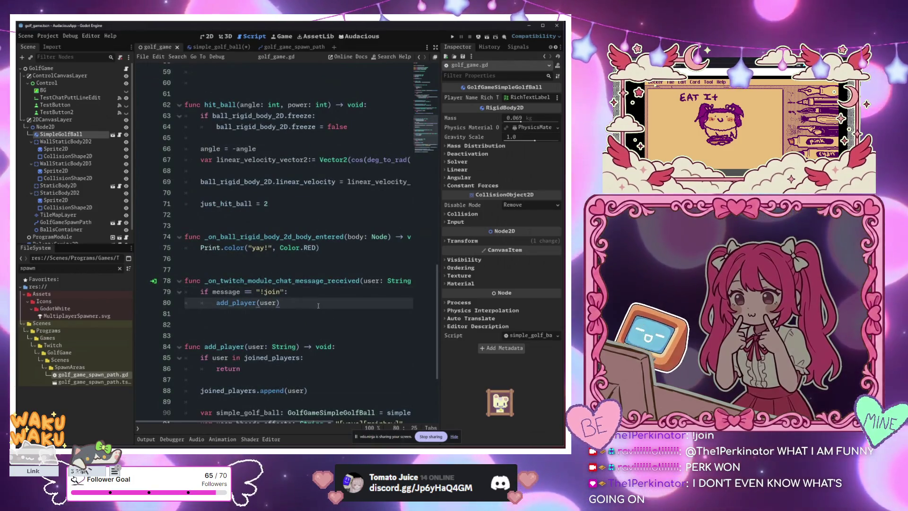
key(Return)
key(BackSpace)
text(elif )
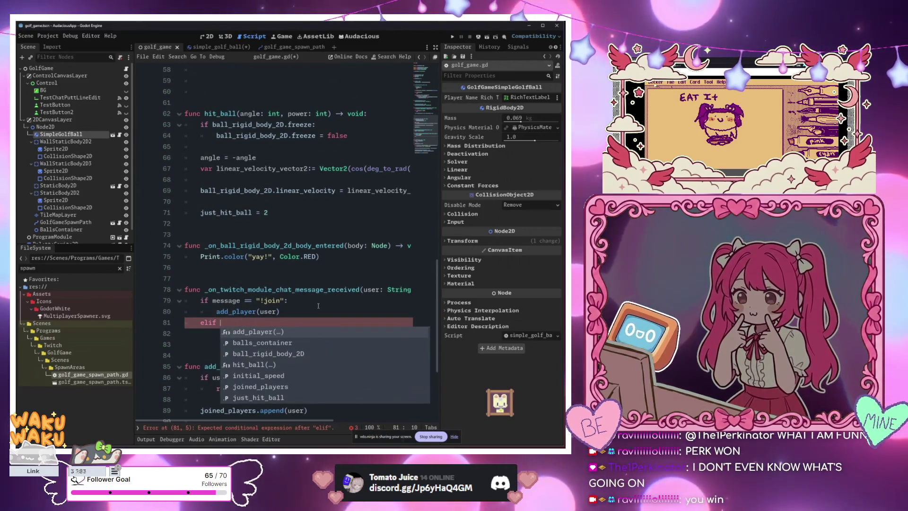
text(message.)
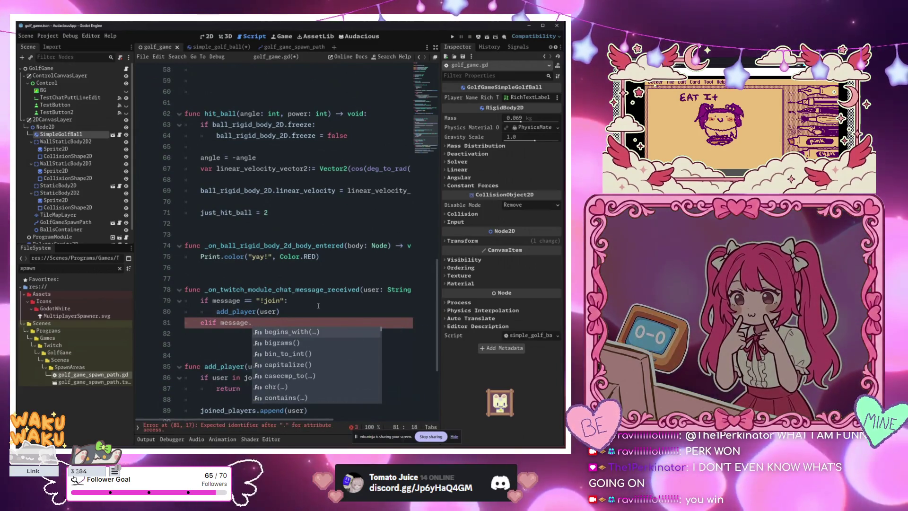
key(Return)
text(")
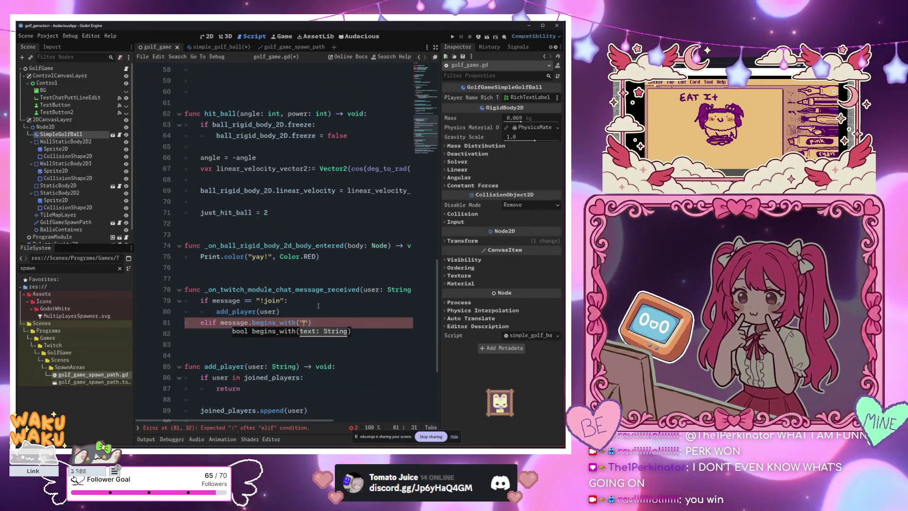
text(!putt)
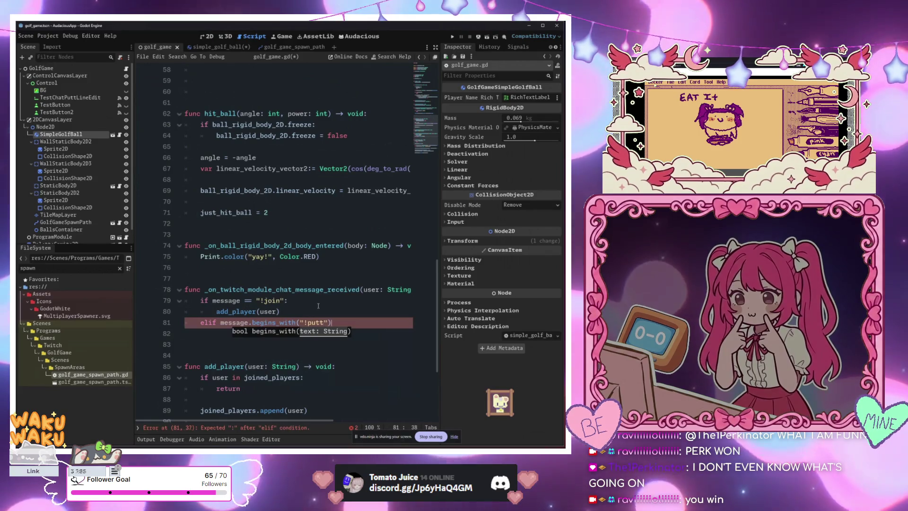
key(Return)
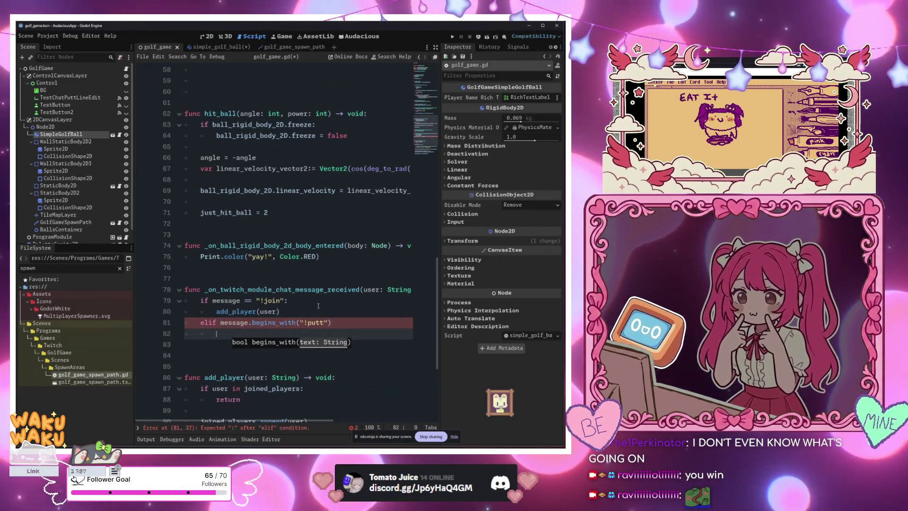
scroll(298, 269, up, 3)
Make hit_ball's first parameter users_ball: GolfGameSimpleGolfBall ahead of angle
click(263, 212)
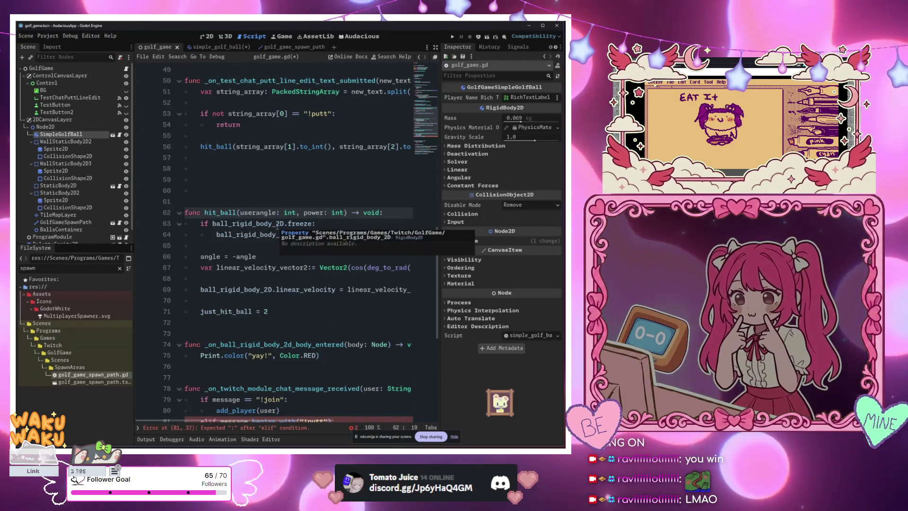
text(s_)
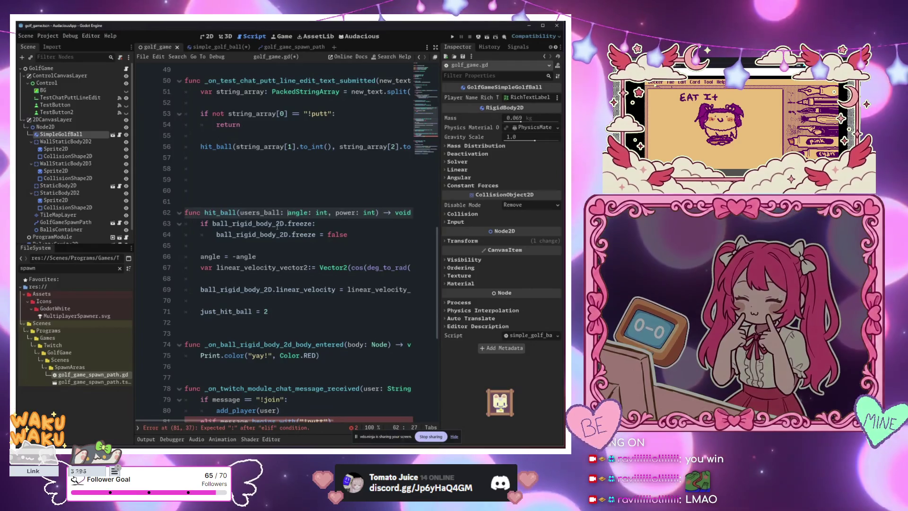
text(ball: )
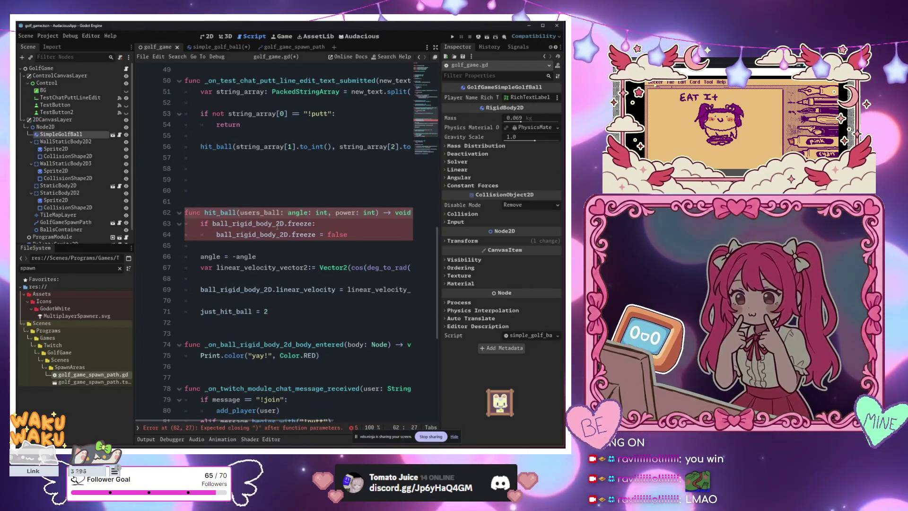
text(R)
key(BackSpace)
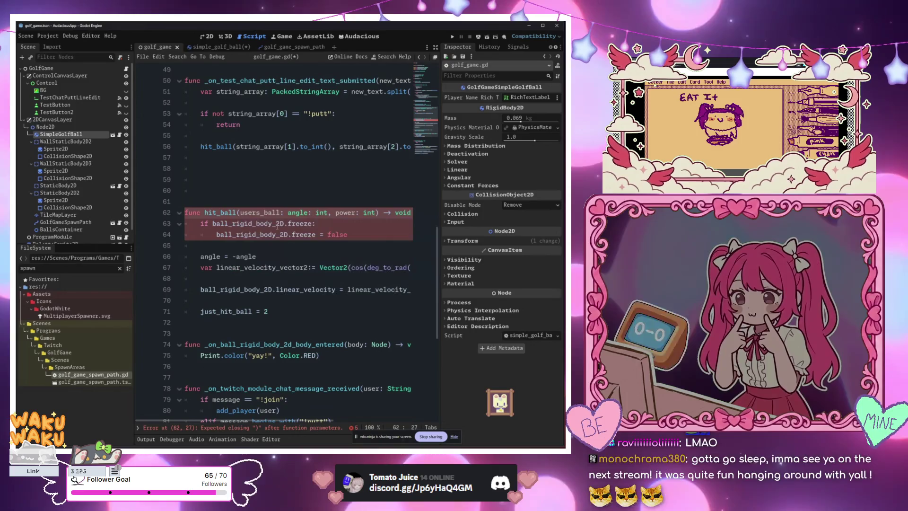
text(Golf)
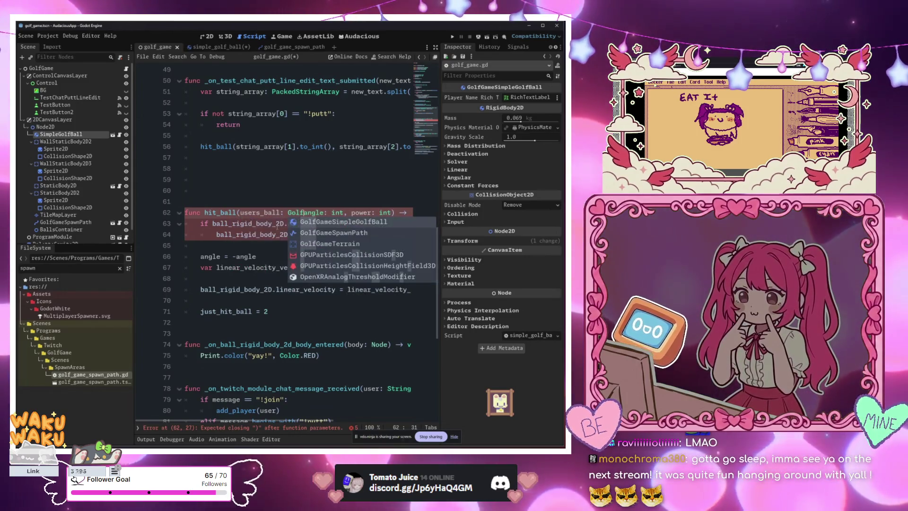
key(Tab)
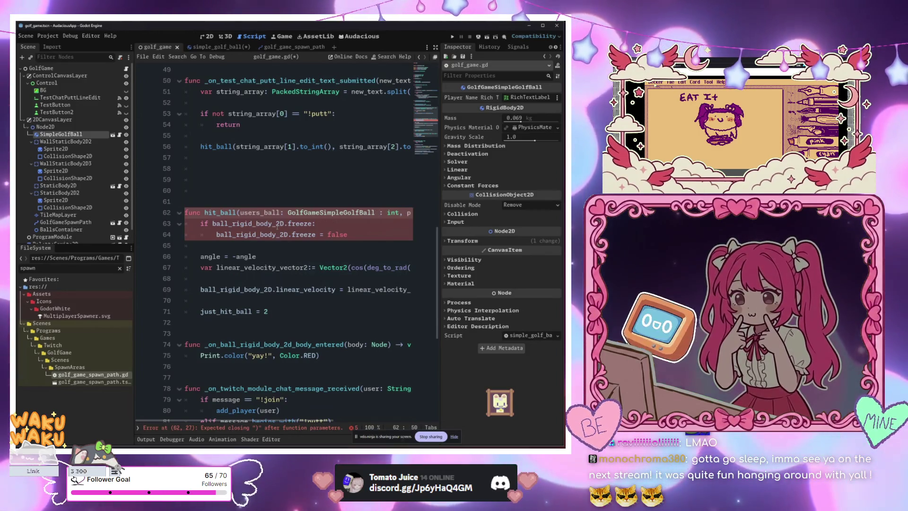
key(BackSpace)
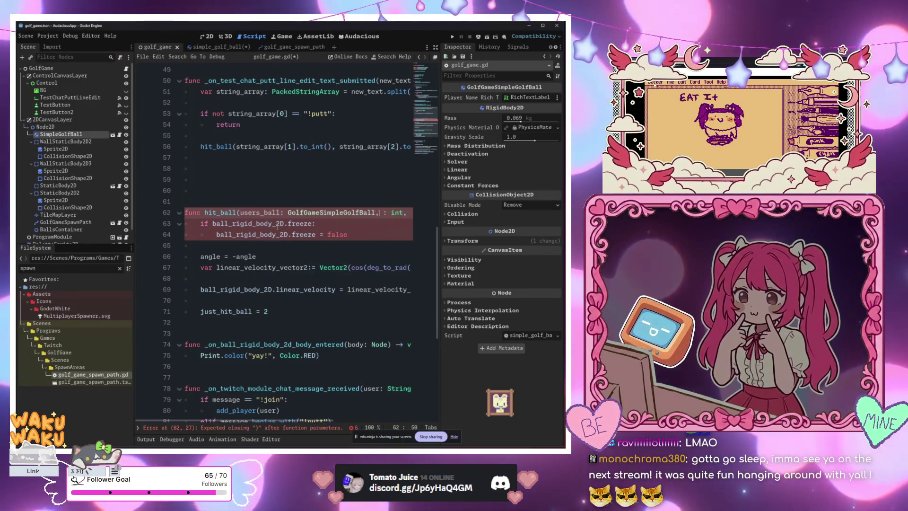
text(, angl)
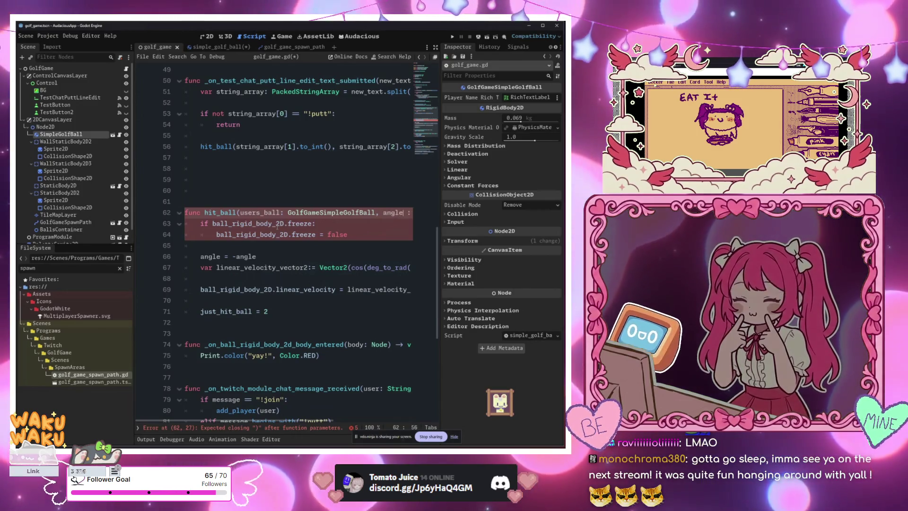
text(e)
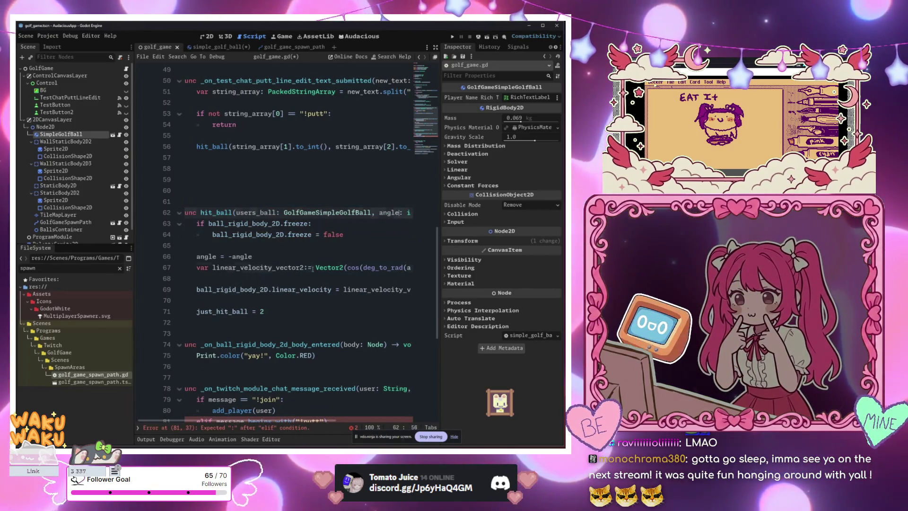
Inside the !putt branch, call hit_ball(joined_players[user], )
key(Down)
key(Down)
key(Down)
key(Down)
key(Down)
key(Down)
scroll(343, 165, down, 5)
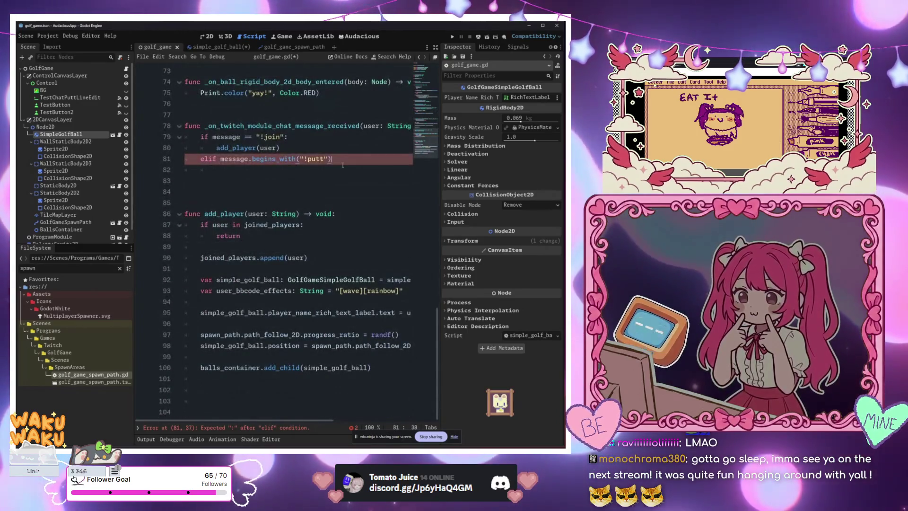
text(:)
key(Return)
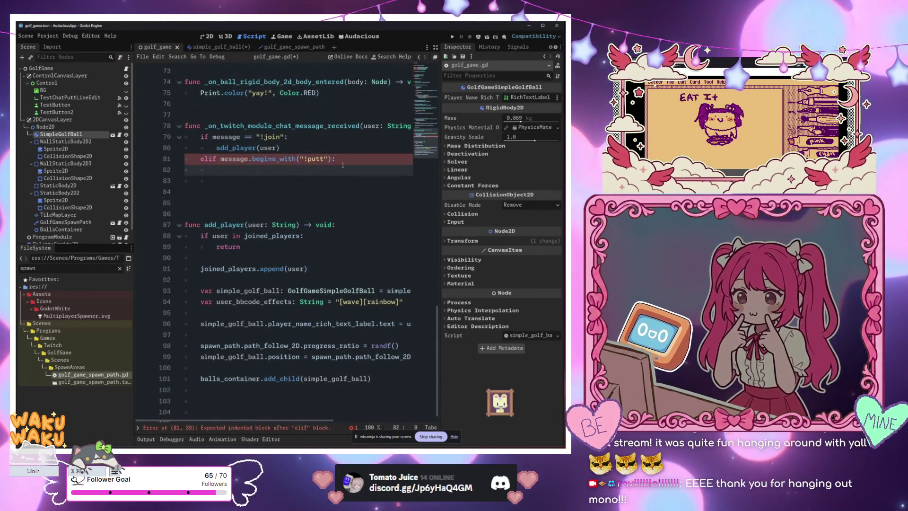
text(hit_ball()
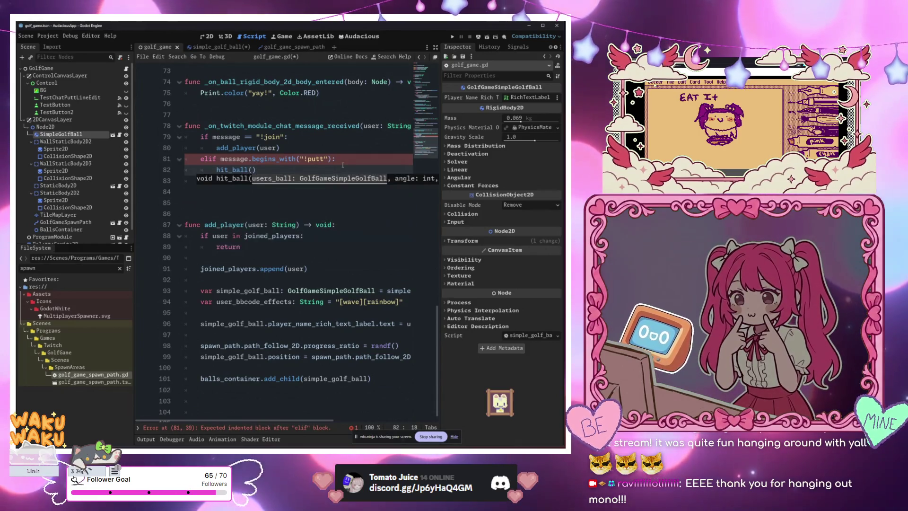
text(user)
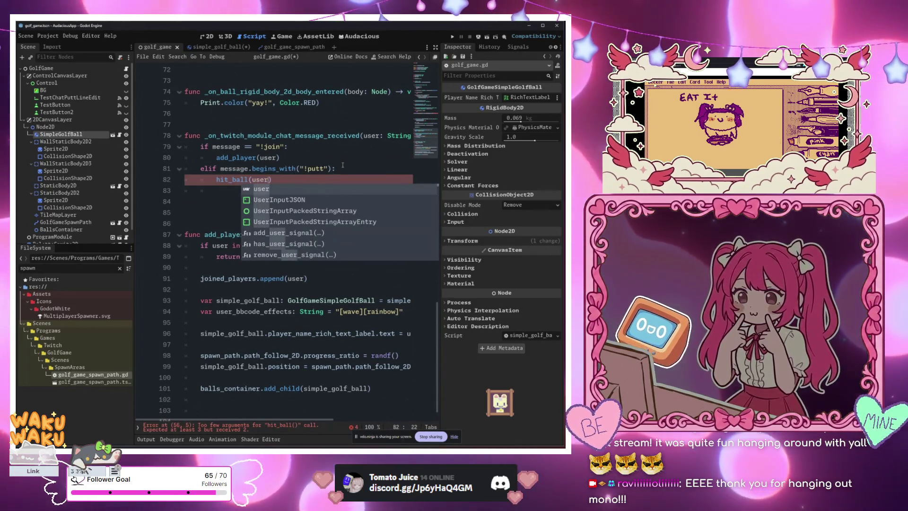
key(BackSpace)
key(BackSpace)
key(BackSpace)
key(BackSpace)
text(joined_players)
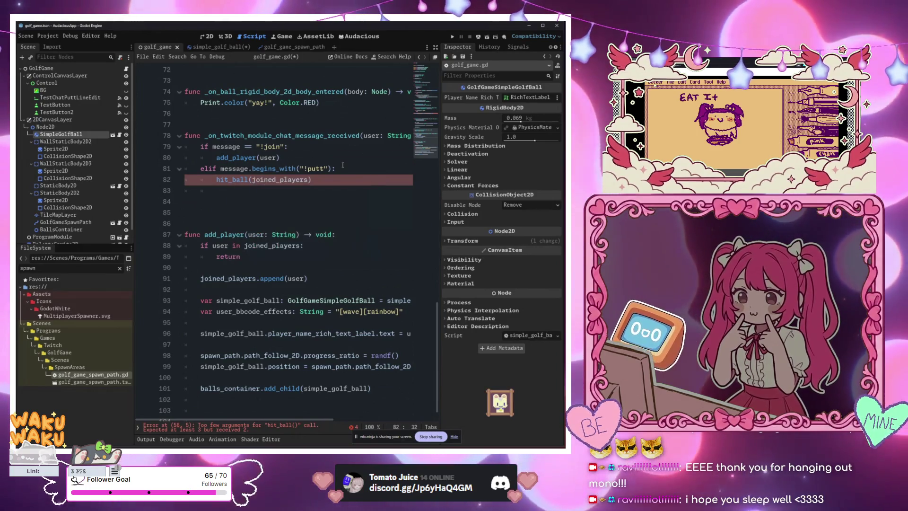
text(.)
key(BackSpace)
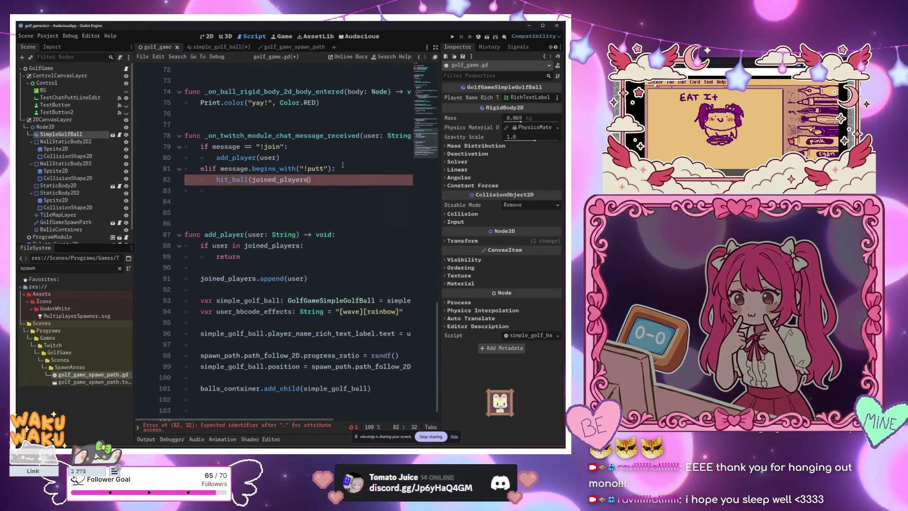
text([user)
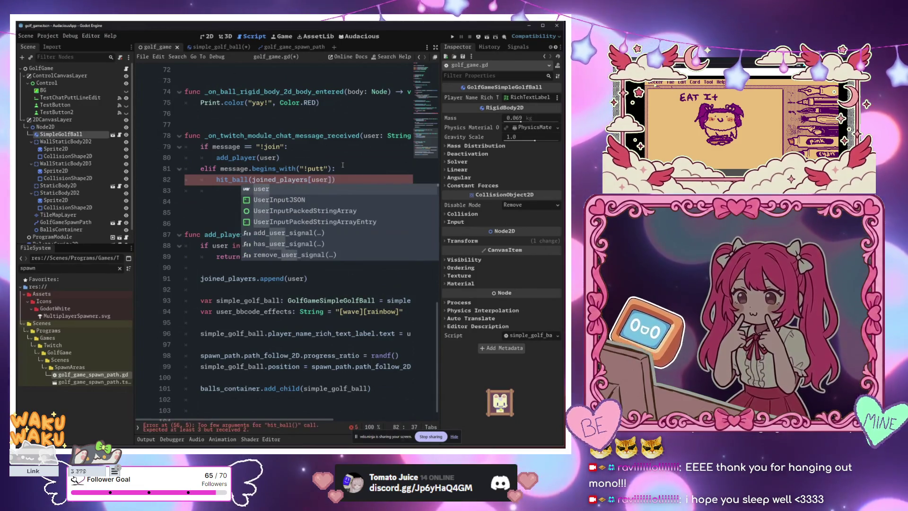
text(])
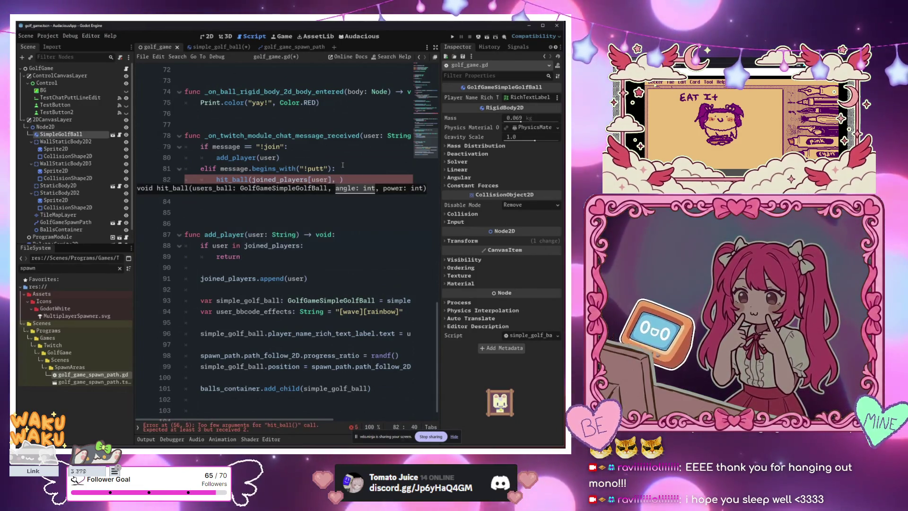
Insert blank lines above the hit_ball call and begin a var declaration there
key(Up)
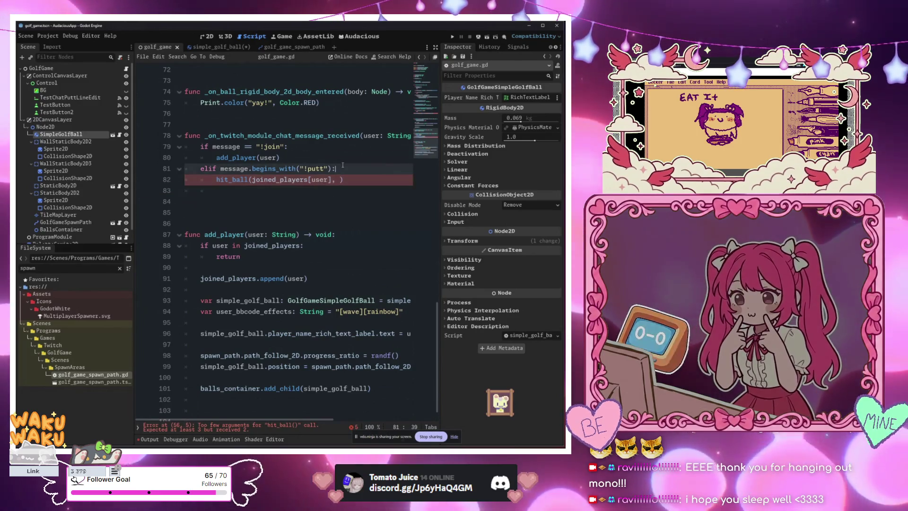
key(Return)
key(Return)
key(Up)
key(Return)
key(Up)
text(va)
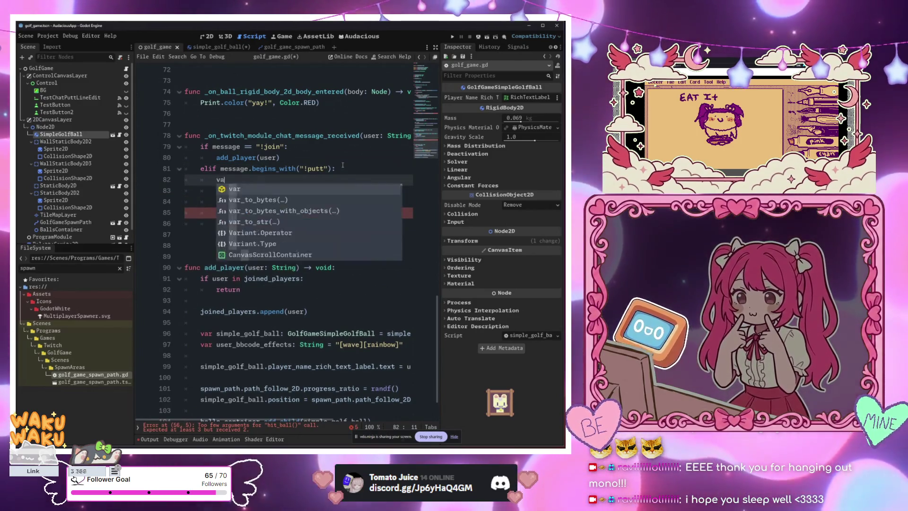
text(r angle: )
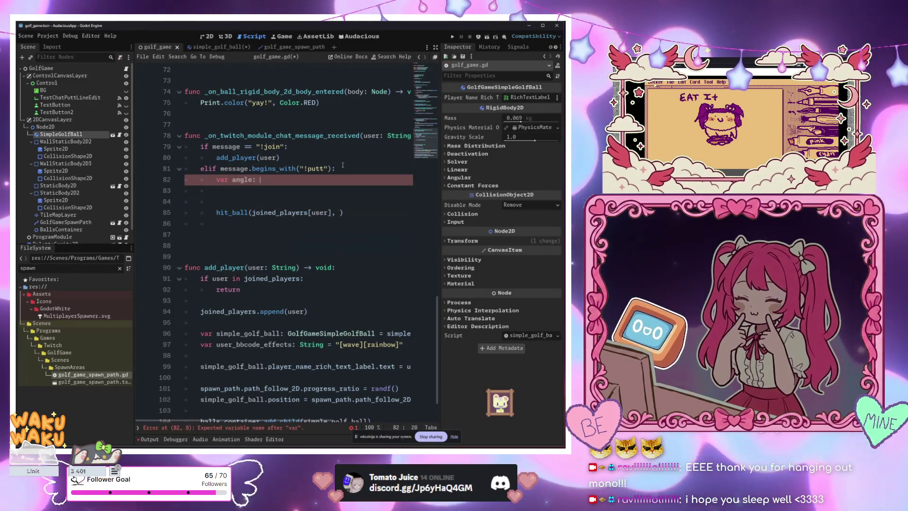
text(int =)
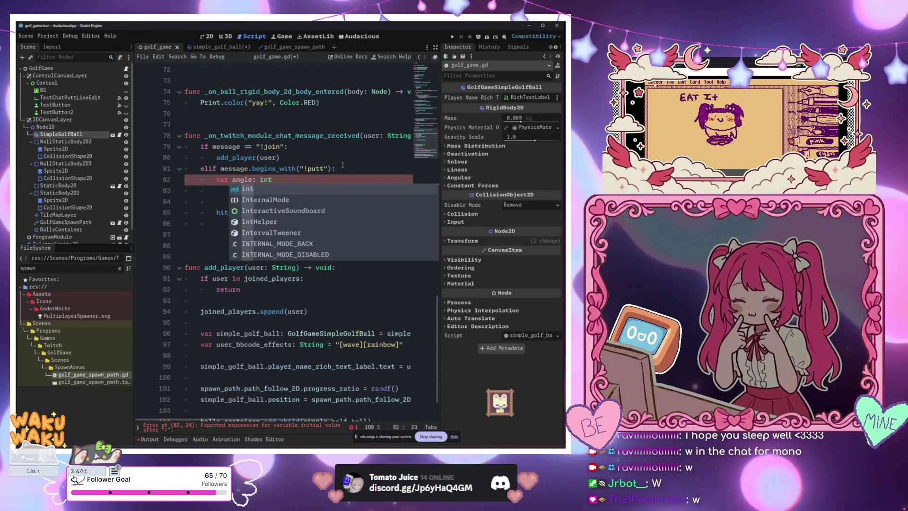
Finish var angle: int and open blank lines below the !putt condition
click(347, 170)
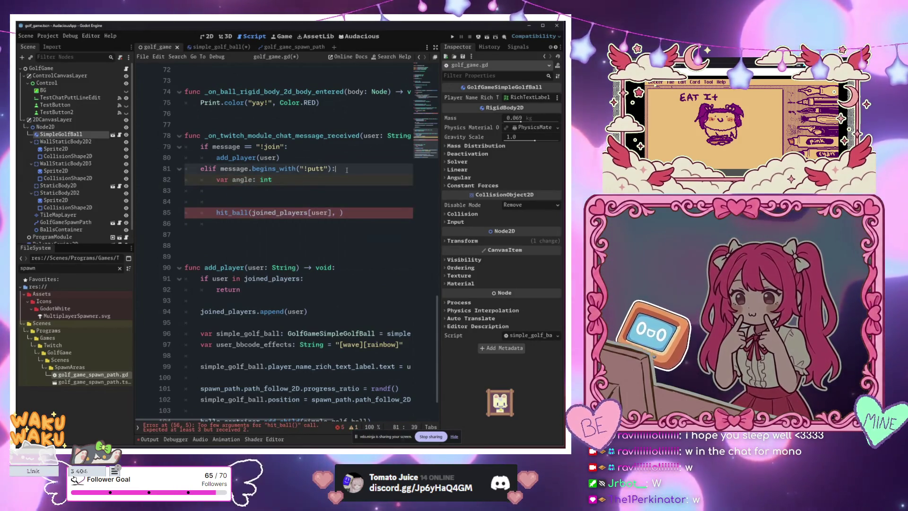
key(Return)
key(Return)
key(Return)
key(Return)
key(Up)
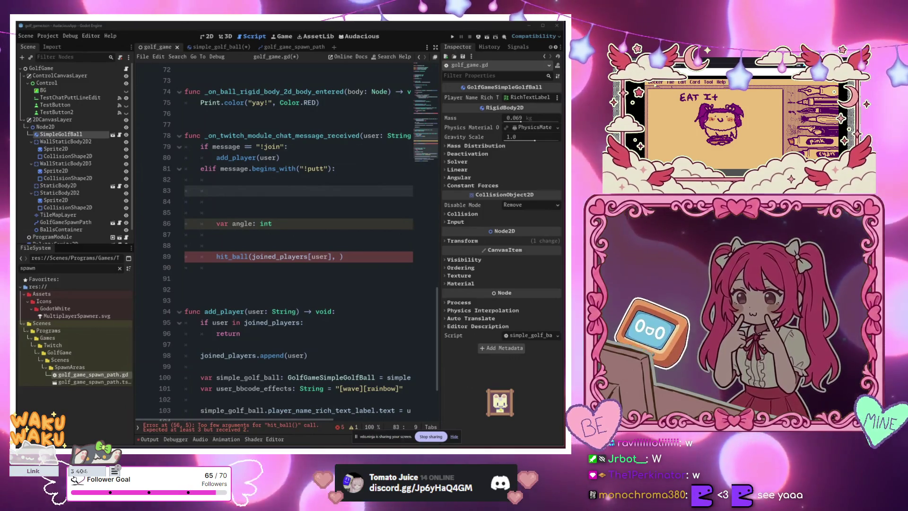
click(410, 202)
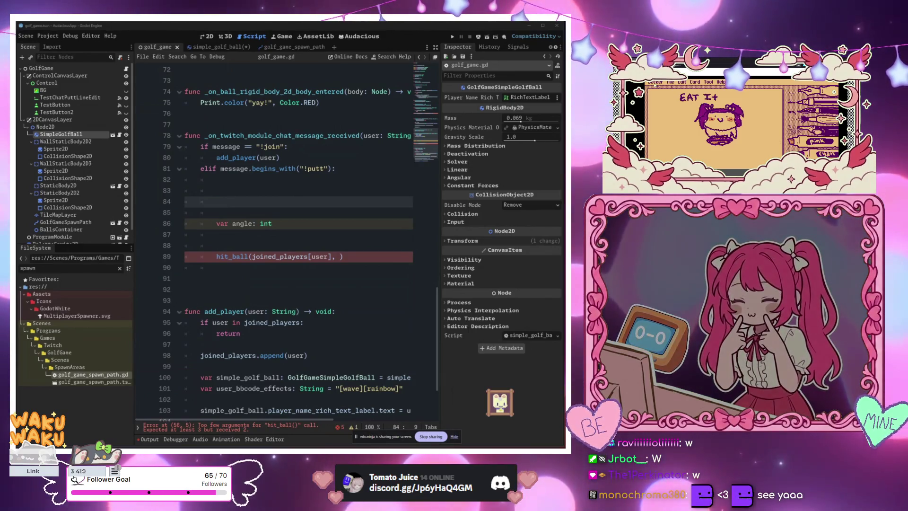
click(281, 223)
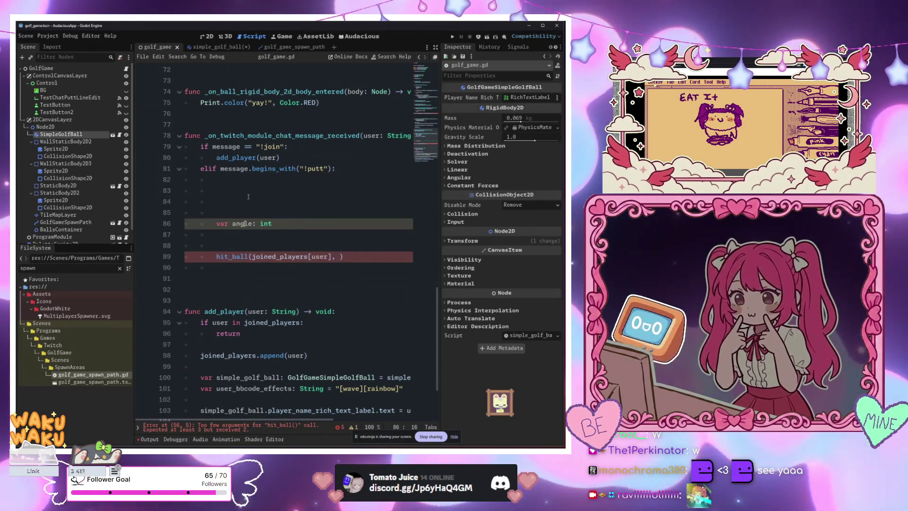
click(283, 193)
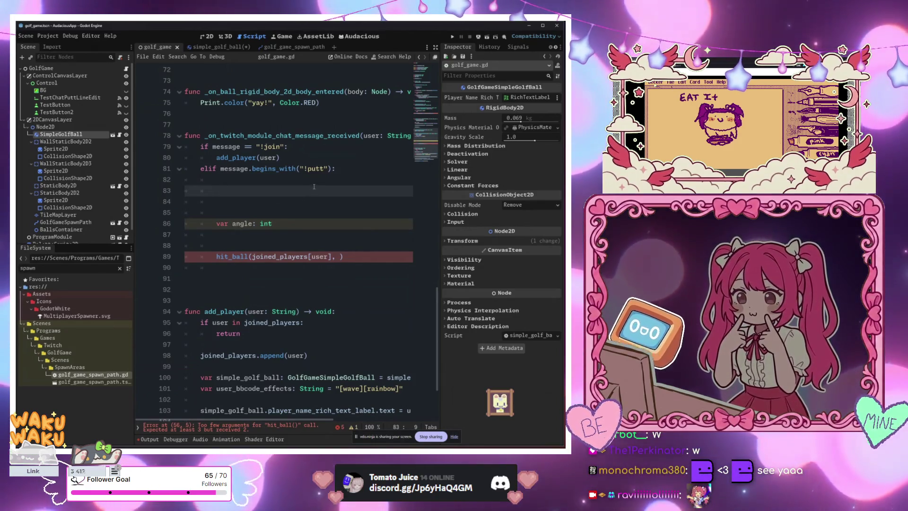
key(Up)
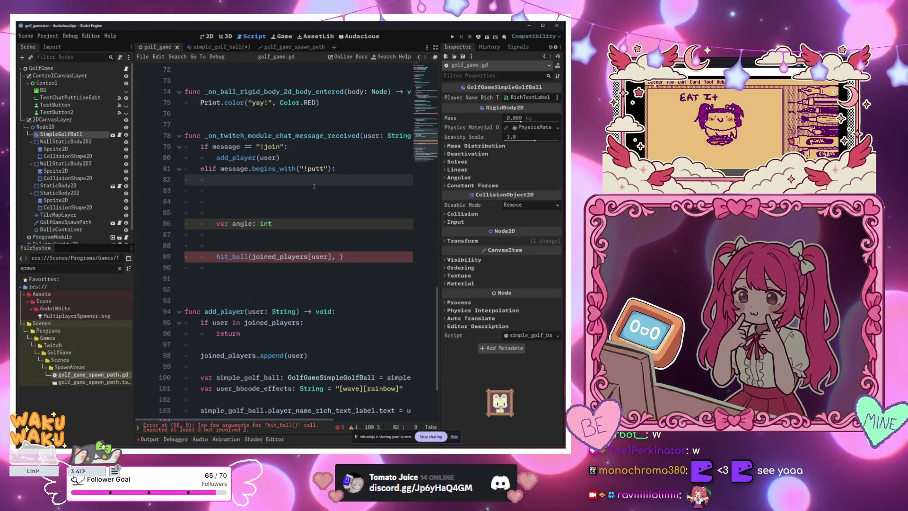
text(message)
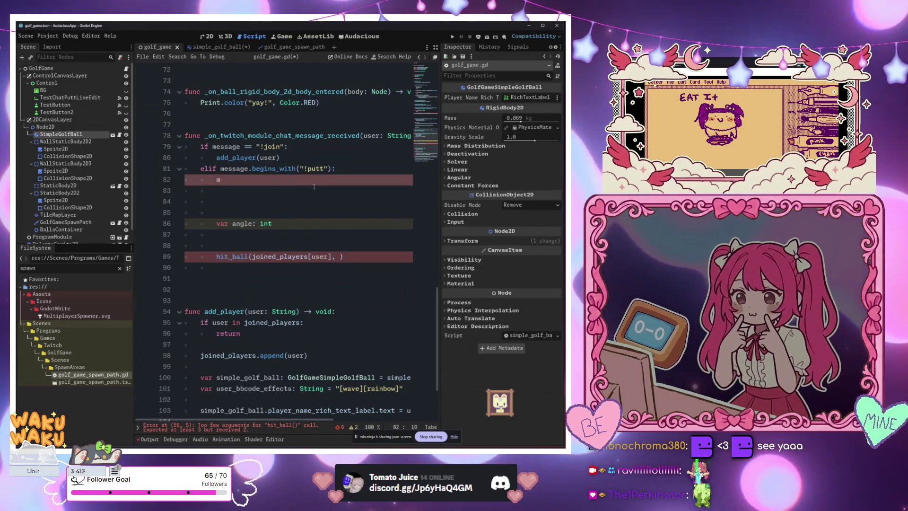
Declare var split_message: PackedStringArray = message.split(" ") and begin an if line below
key(BackSpace)
text(var split_message: Packed)
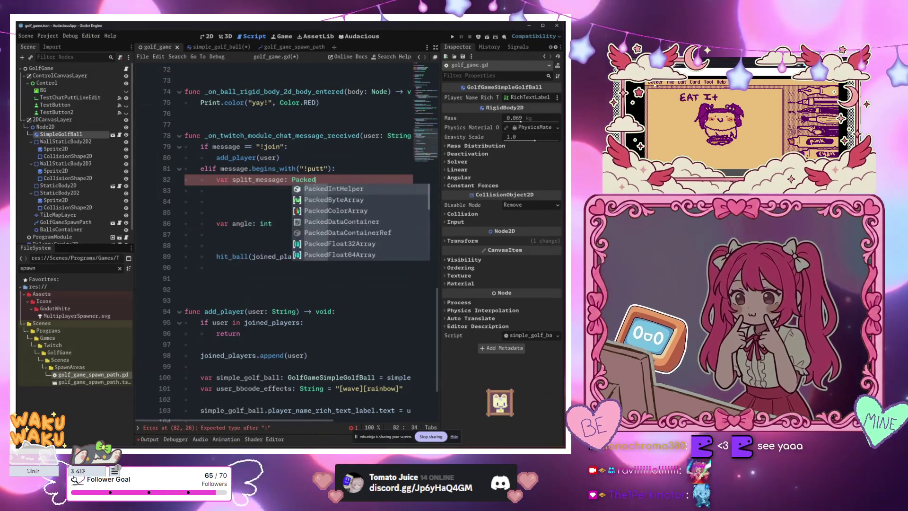
text(Strin)
key(Return)
text(= )
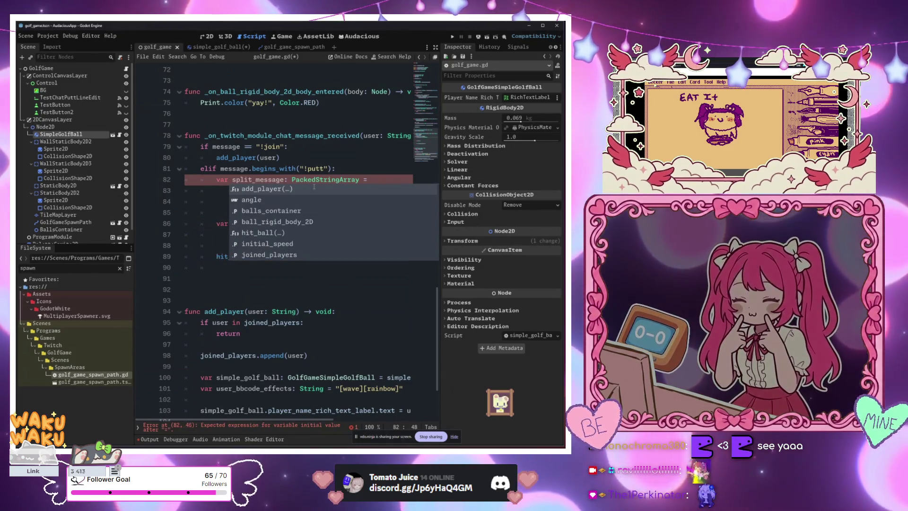
text(mes)
key(Return)
text(.sp)
key(Return)
text(")
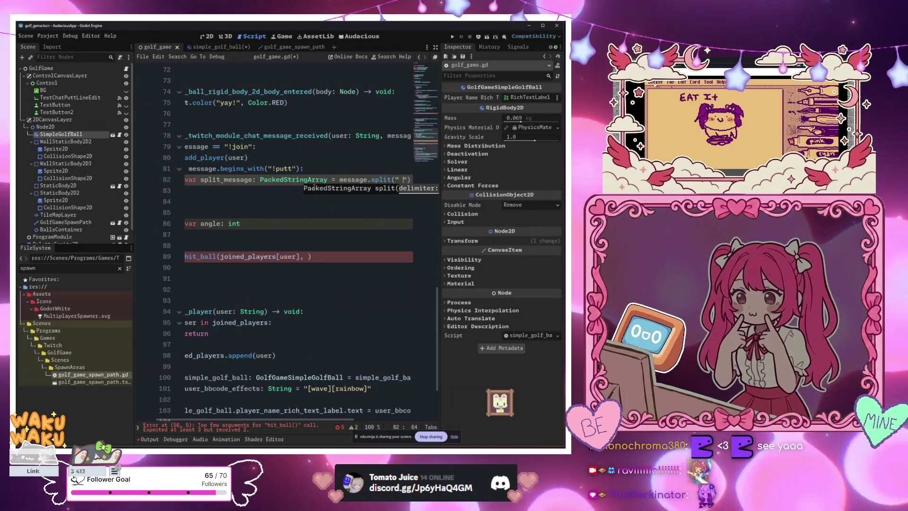
key(Return)
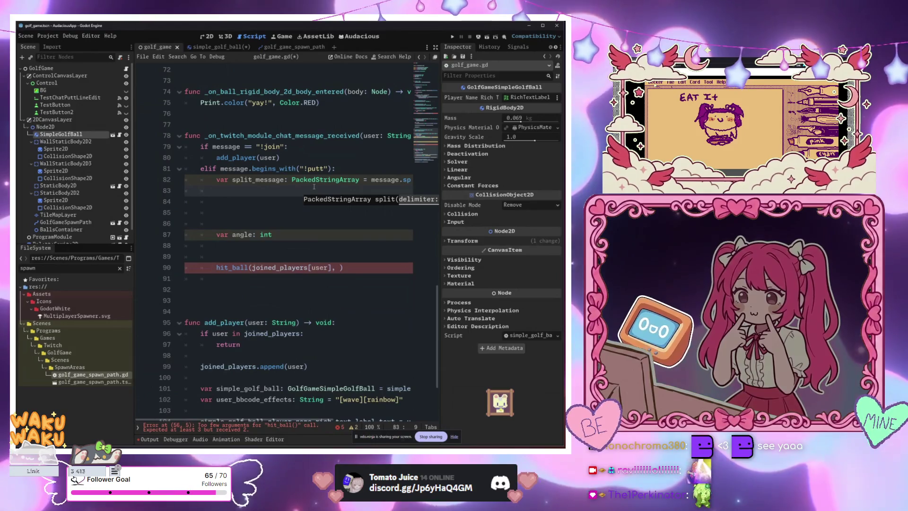
key(Return)
text(if sp)
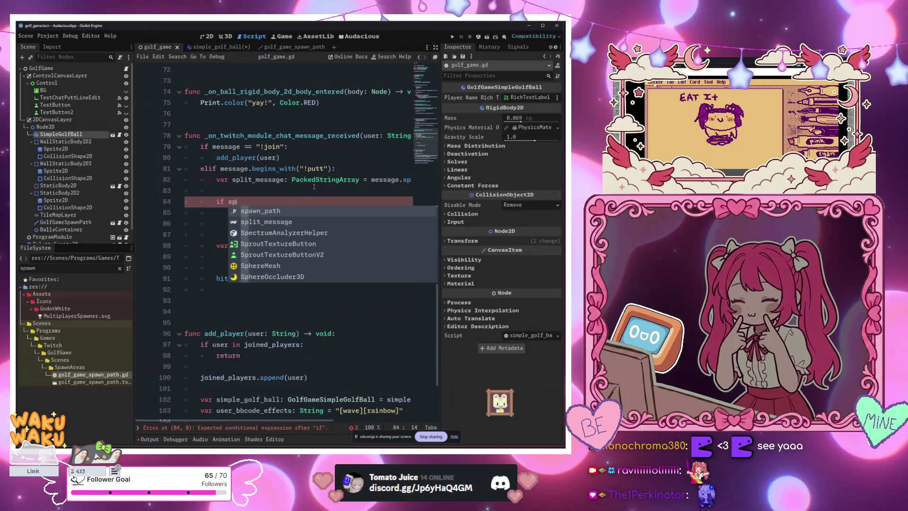
text(lit_message)
Move var angle: int under split_message and add var power: int
key(Up)
key(Return)
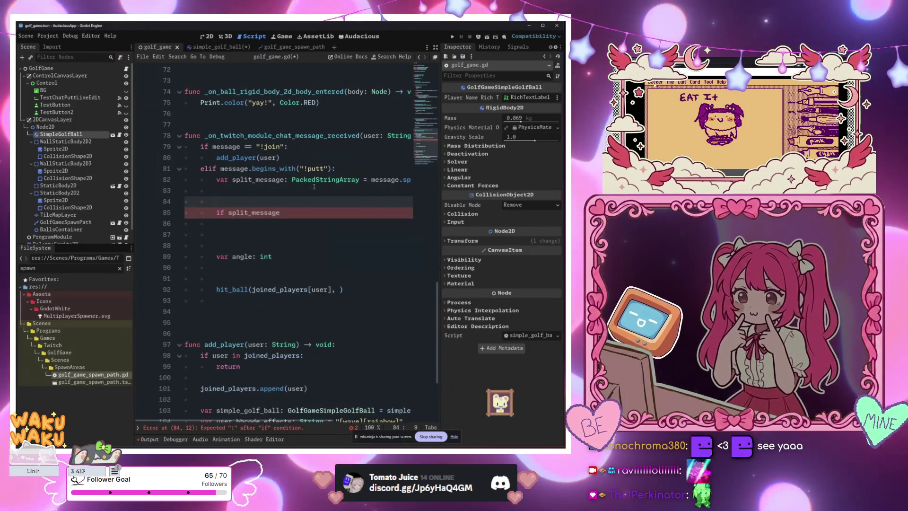
click(310, 258)
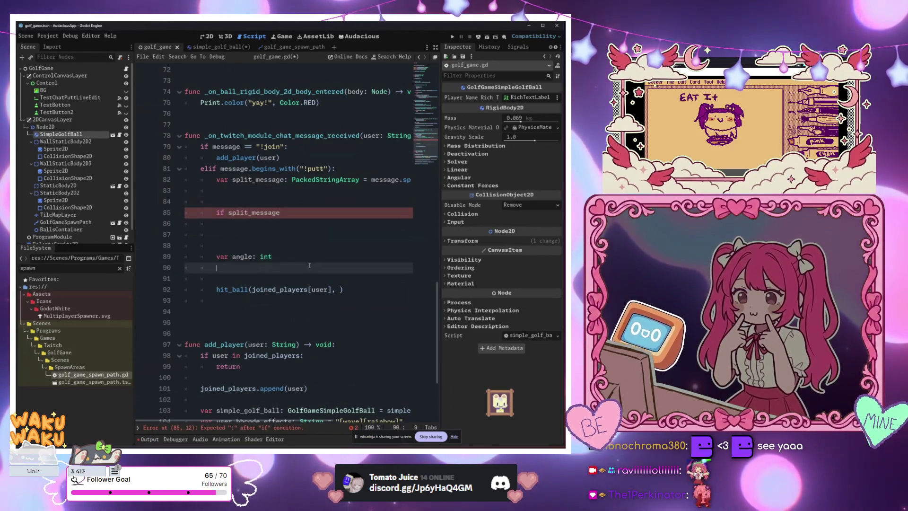
key(alt+Up)
key(alt+Up)
key(alt+Up)
key(alt+Up)
key(alt+Up)
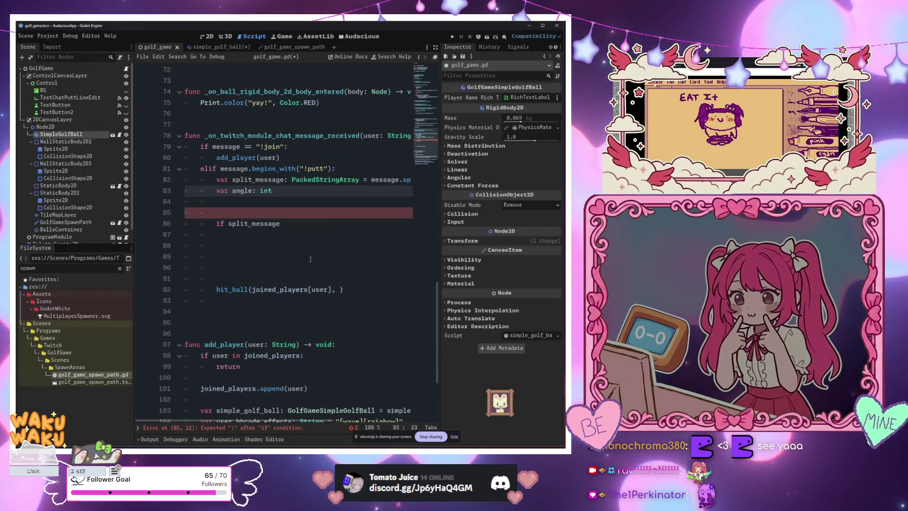
key(alt+Up)
key(Down)
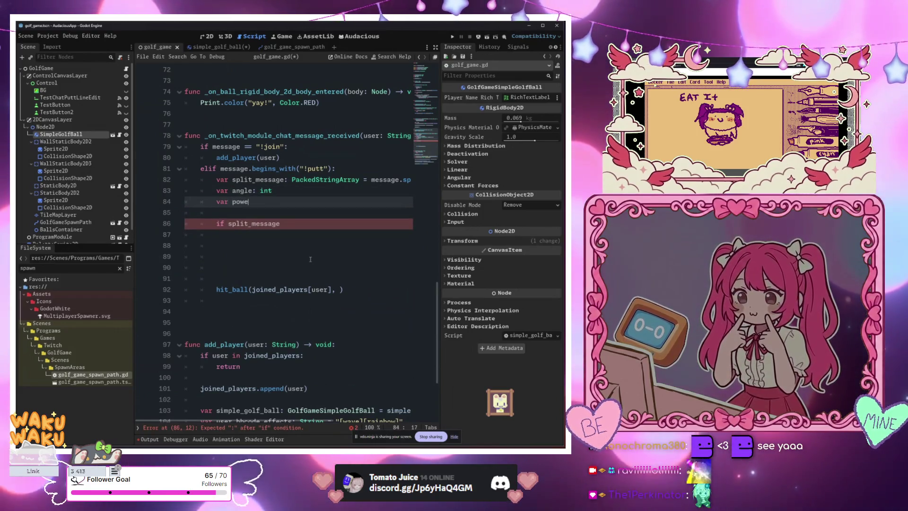
text(in)
key(Return)
Write if split_message[1].is_valid_int(): and open its indented block
key(Down)
key(Down)
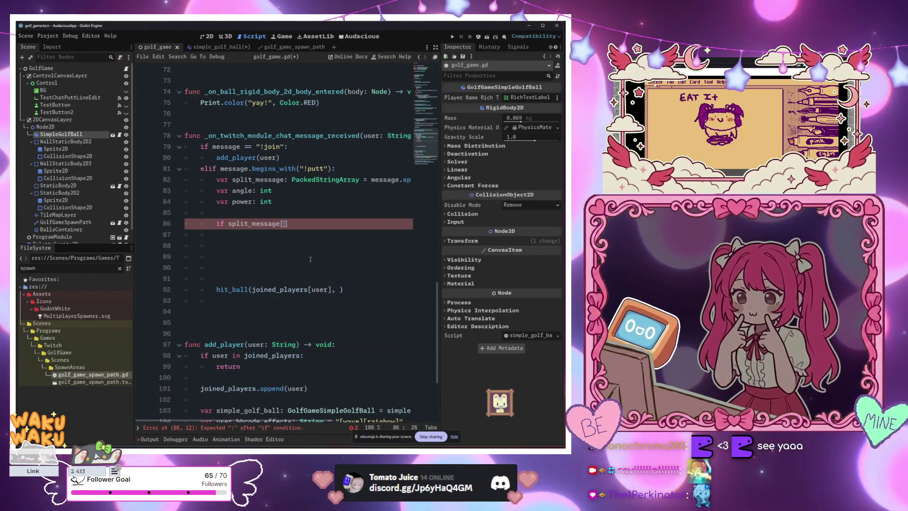
text([1].is_valid)
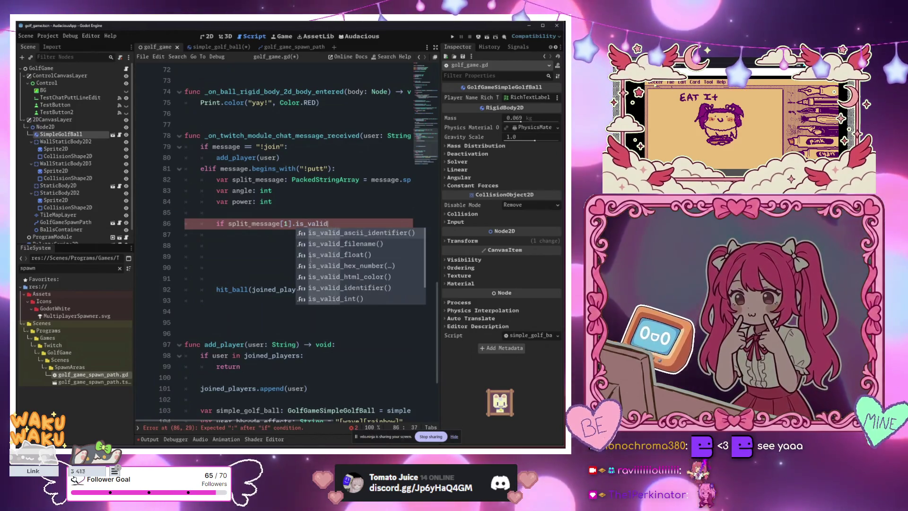
key(Down)
key(Down)
key(Down)
key(Return)
text(:)
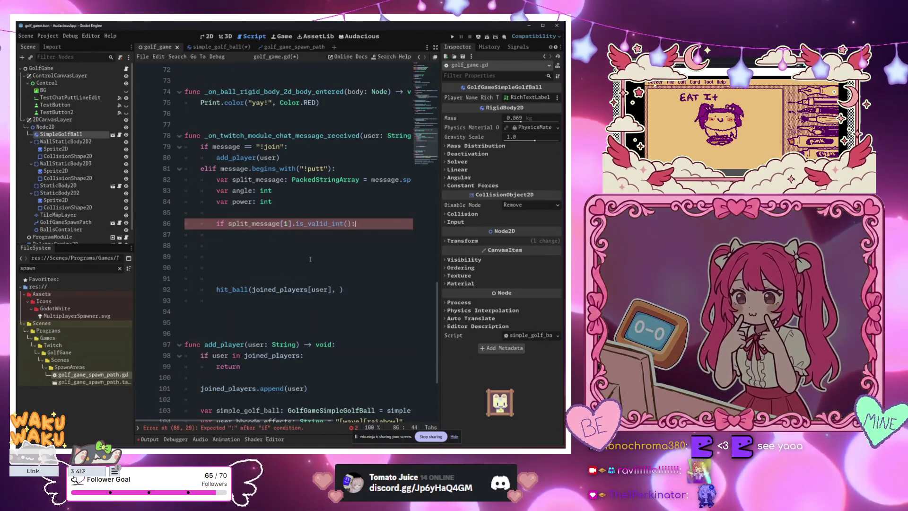
key(Return)
text(an)
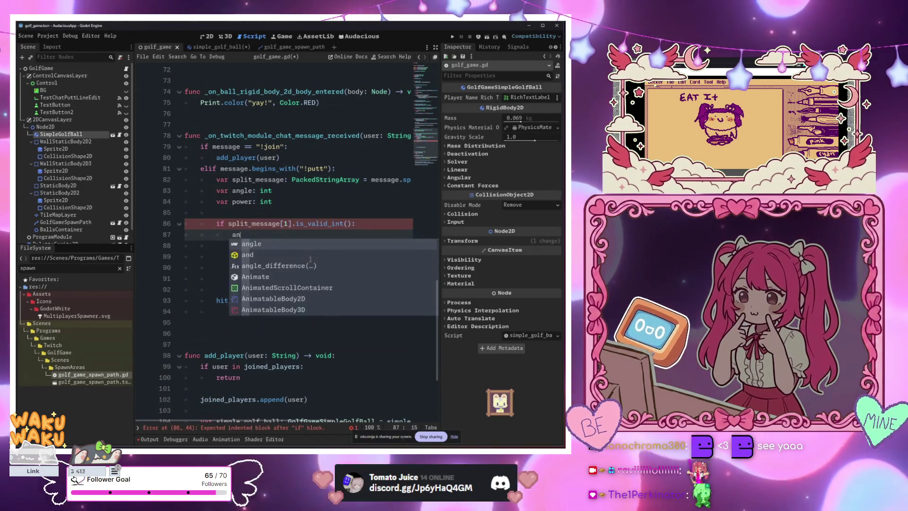
text(gle = sp)
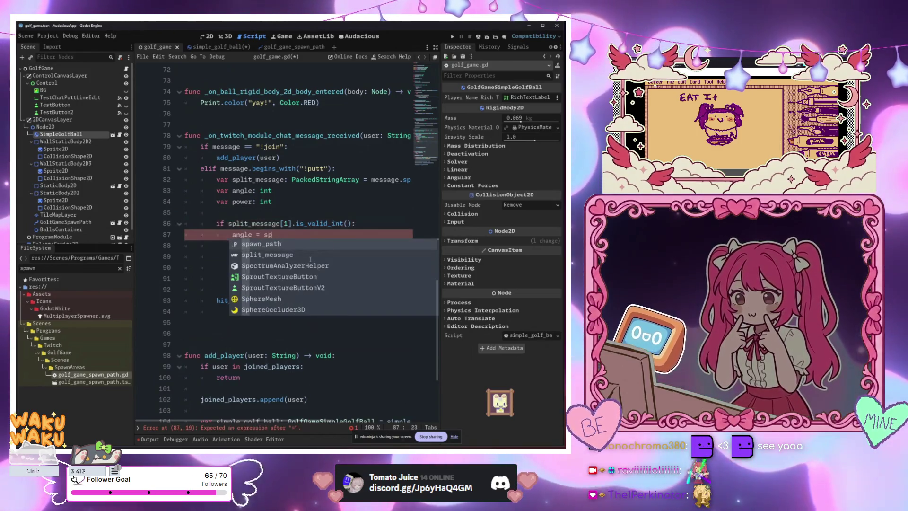
text(li)
Set angle = split_message[1].to_int(), add an else branch, and undo the half-typed twitch_module line
key(Return)
text([1])
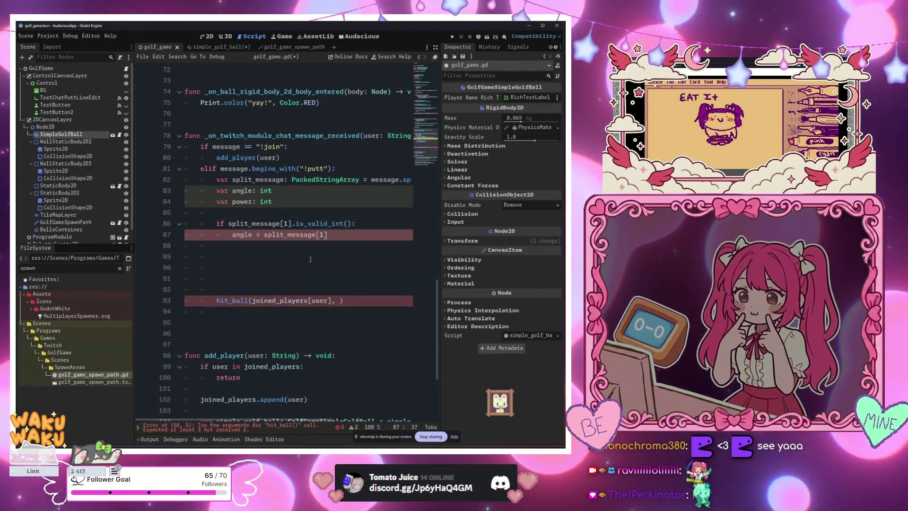
text(int)
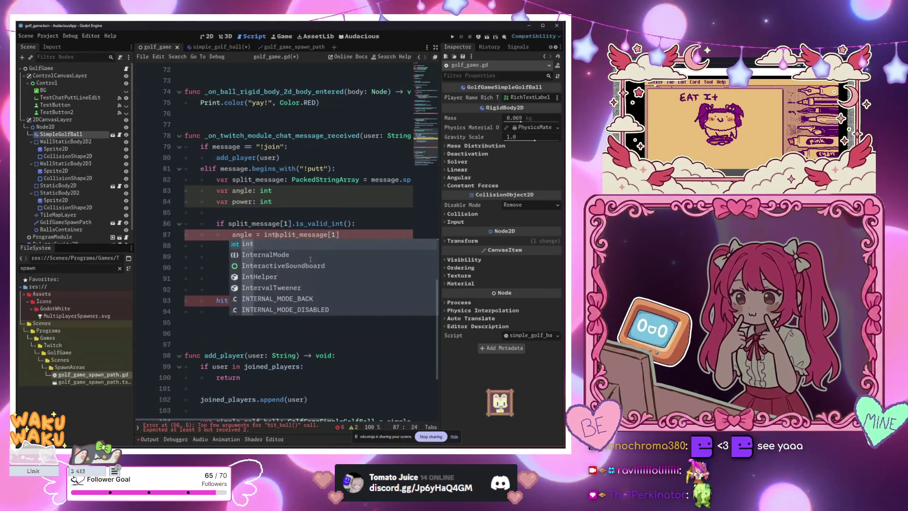
text(()
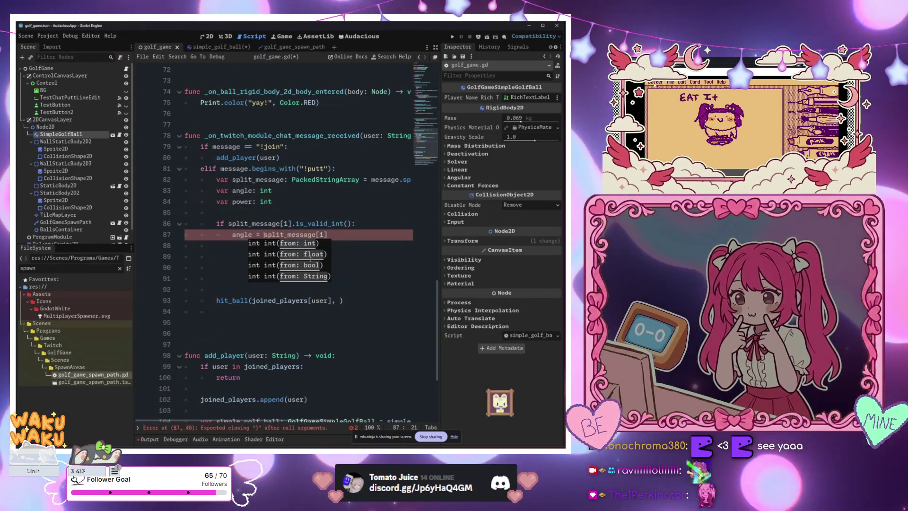
key(End)
text(.to)
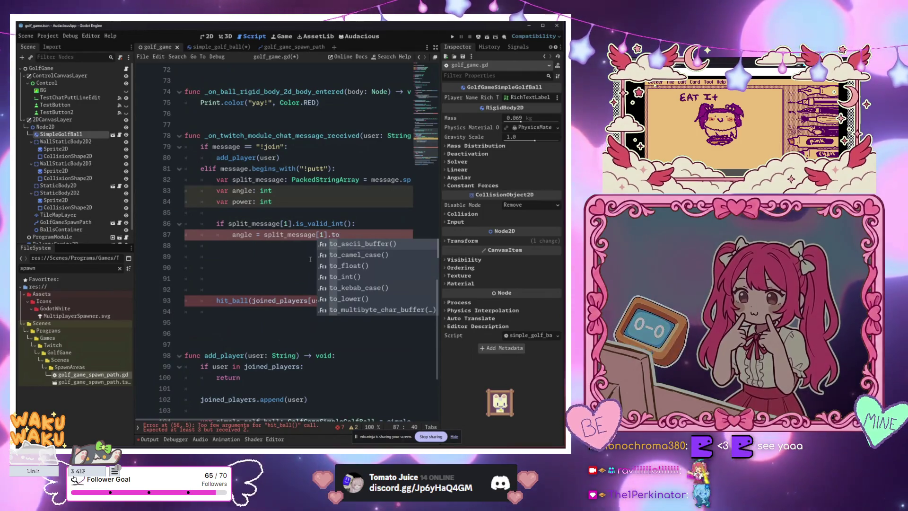
key(Return)
key(Return)
key(Return)
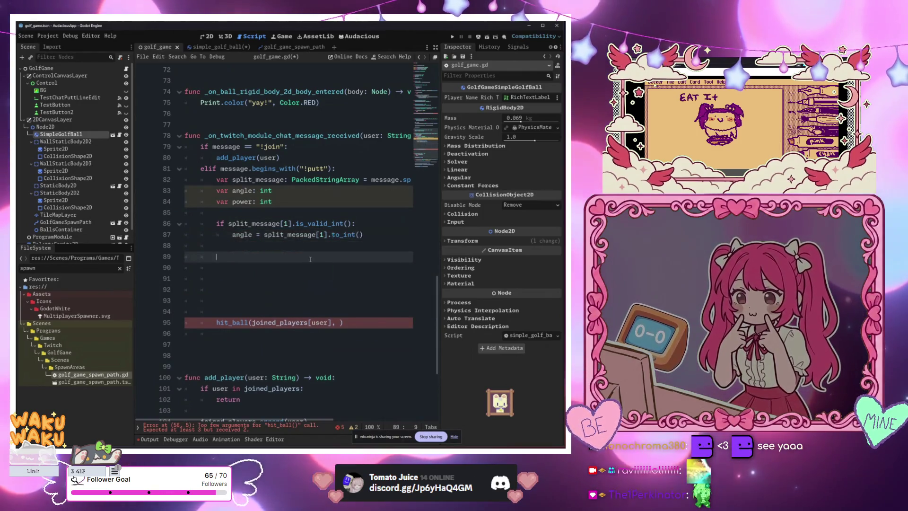
key(BackSpace)
text(else:)
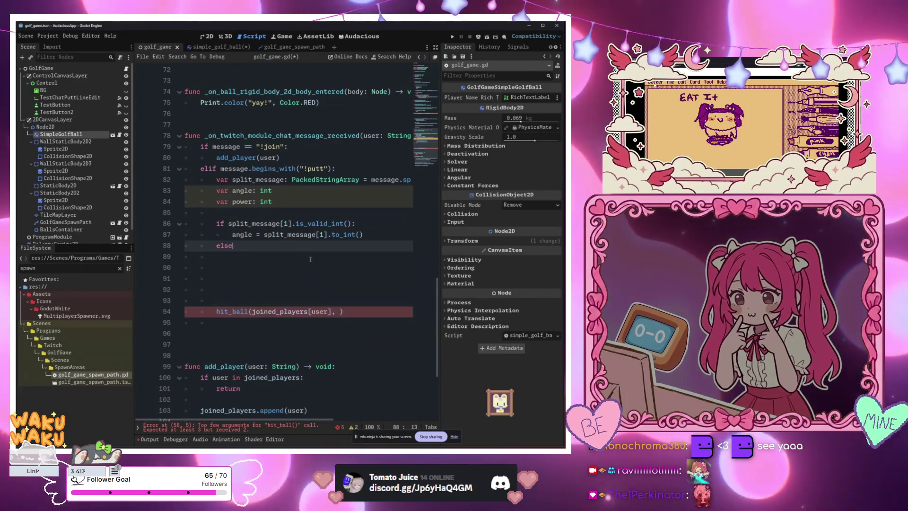
key(Return)
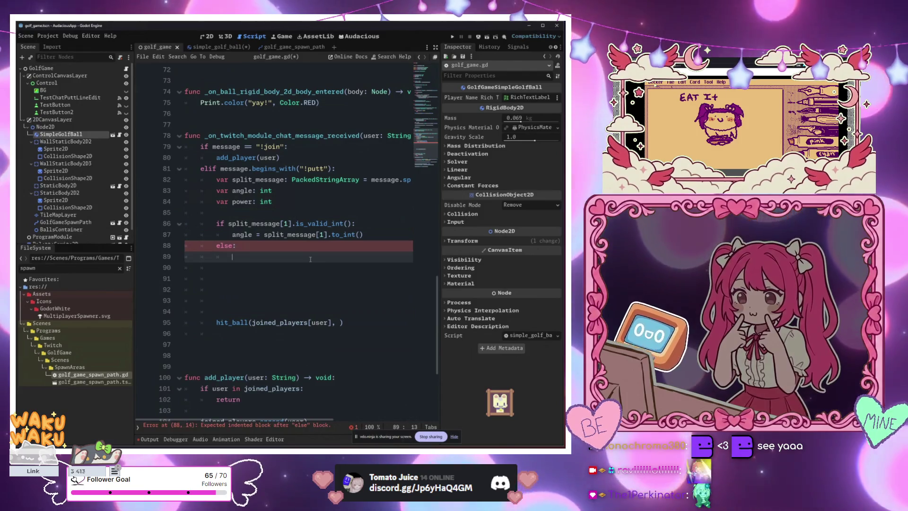
text(twi)
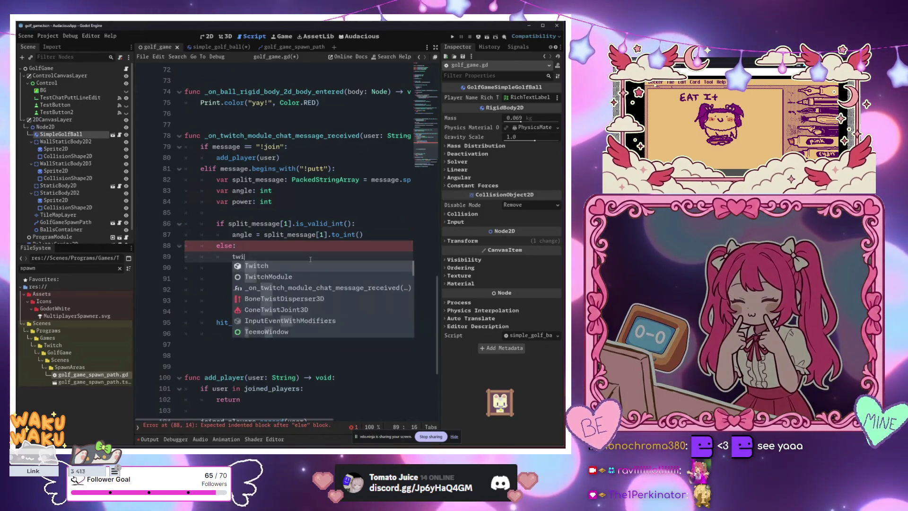
text(ch_module)
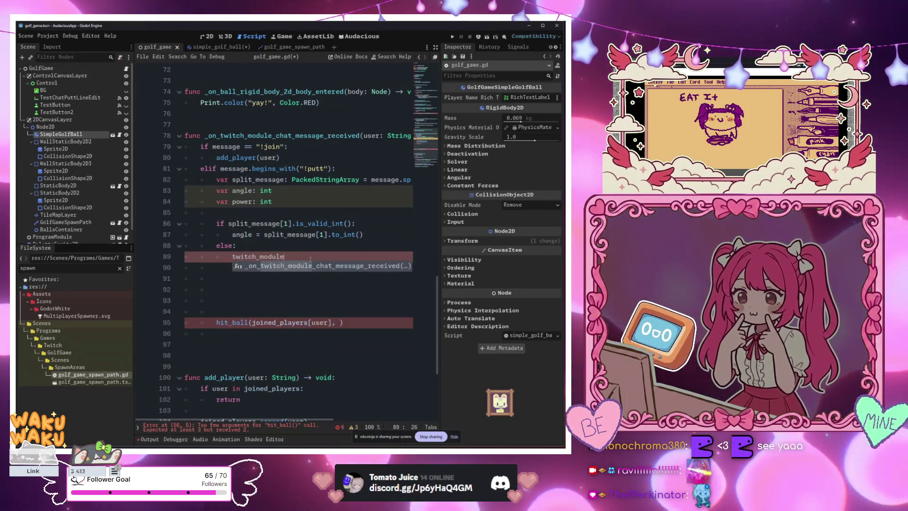
key(ctrl+z)
key(ctrl+z)
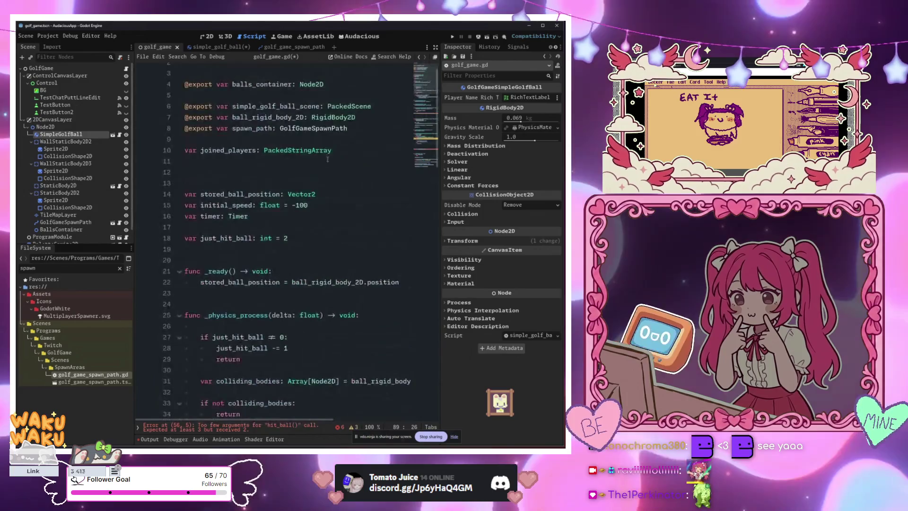
click(367, 144)
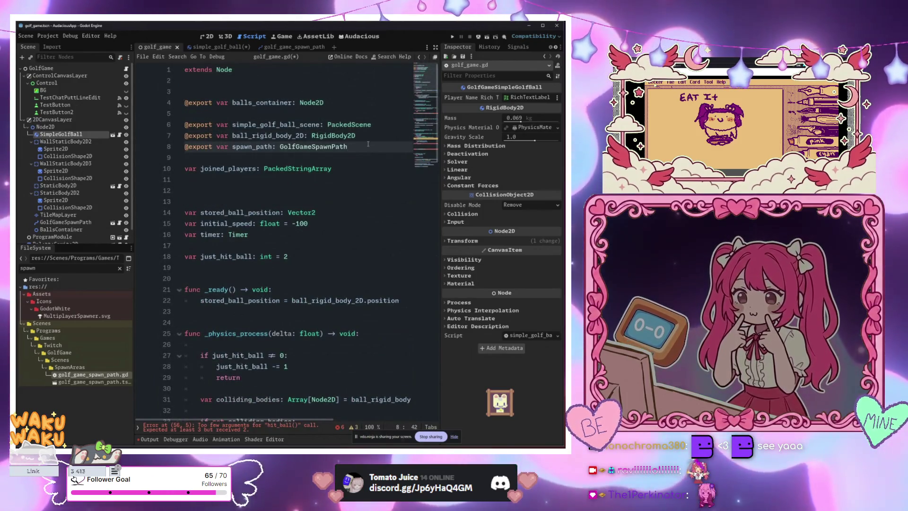
key(Return)
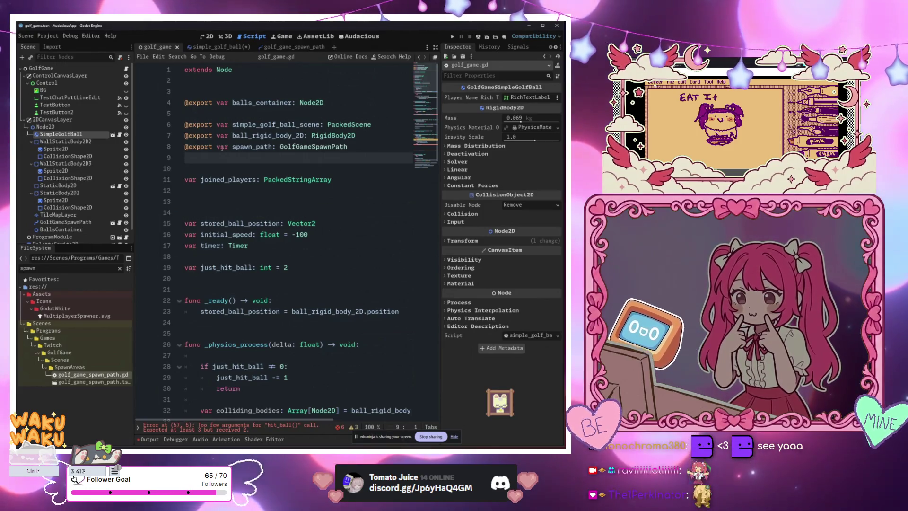
text(@export)
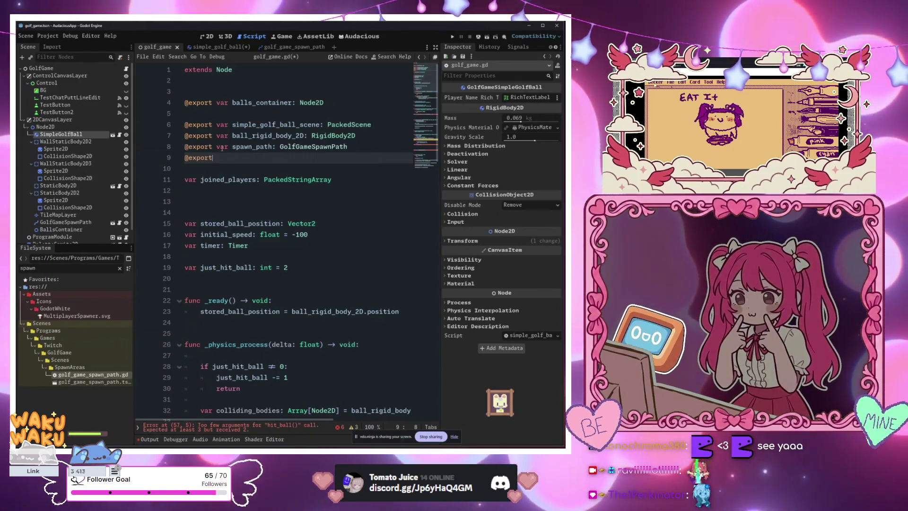
key(BackSpace)
key(BackSpace)
key(BackSpace)
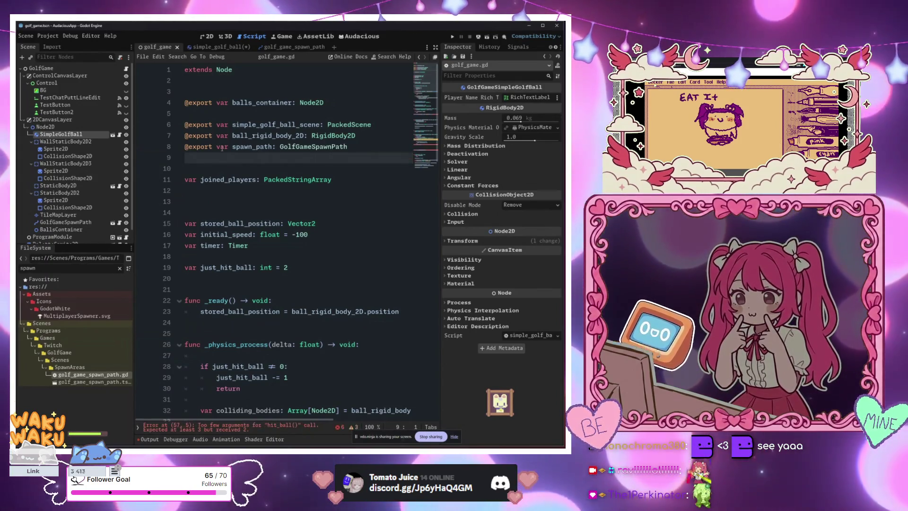
text(@export var twitch)
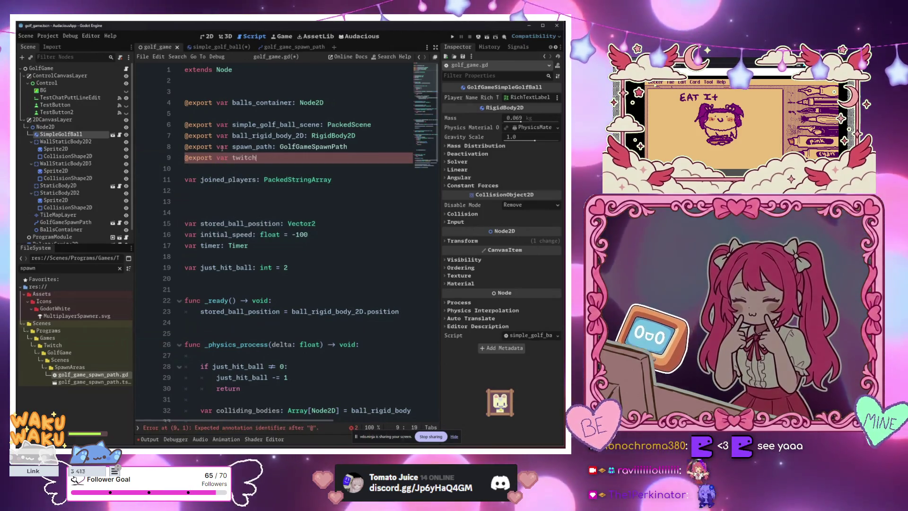
text( dule:)
text( Twit)
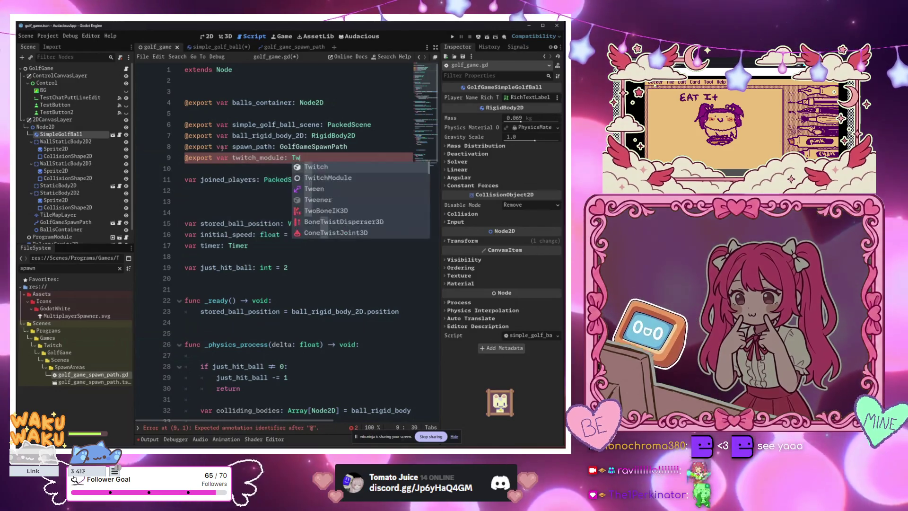
key(Down)
key(Return)
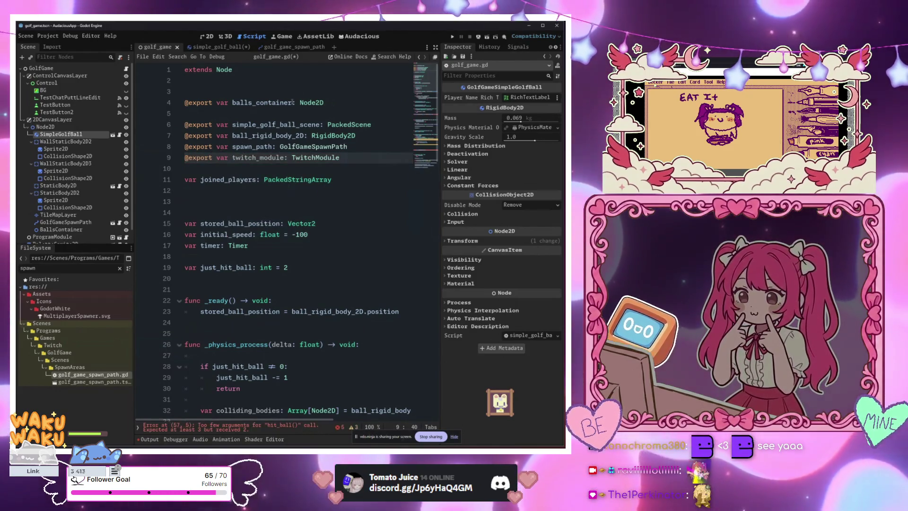
scroll(282, 110, down, 7)
scroll(355, 117, down, 6)
scroll(427, 124, down, 3)
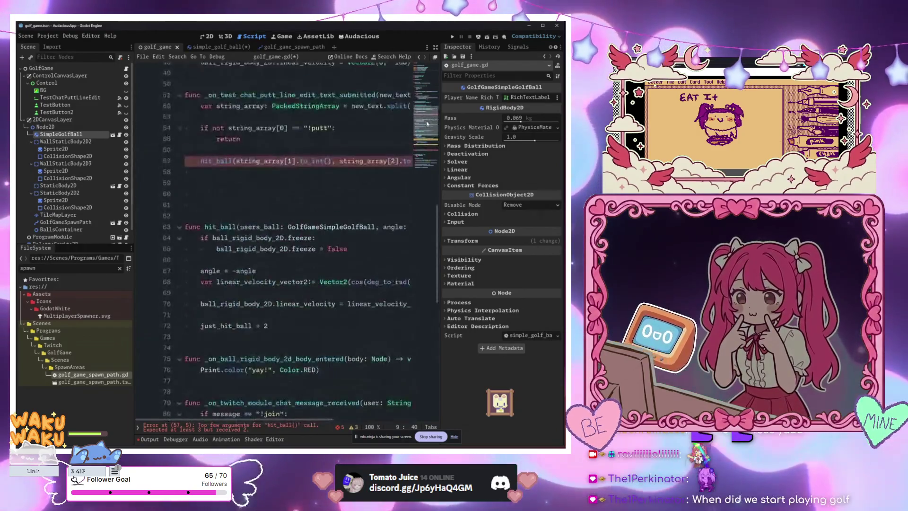
Leave an empty leading argument ', ' in the test handler's hit_ball call, undoing the quoted user attempt
click(340, 175)
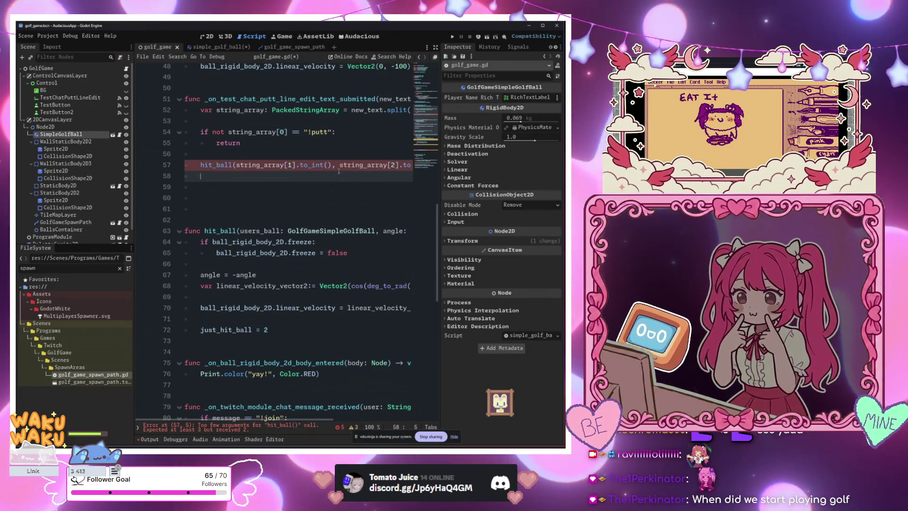
scroll(292, 176, up, 1)
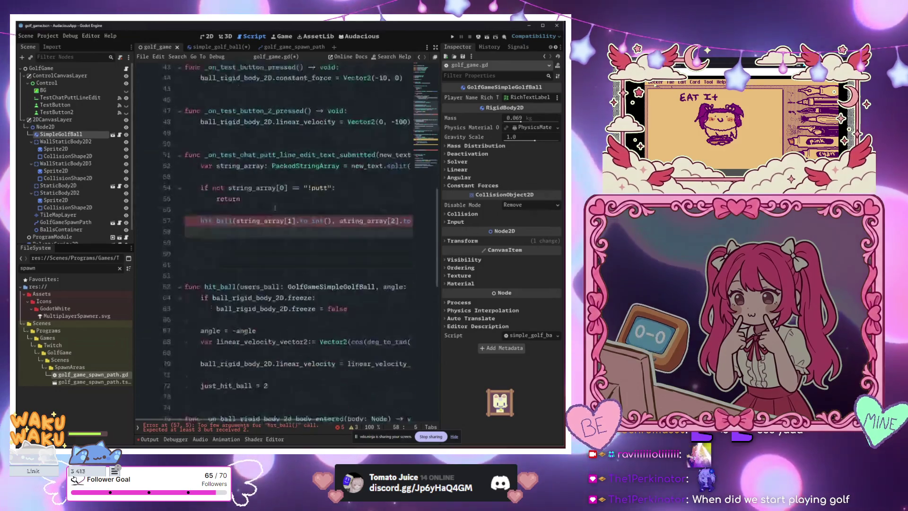
click(228, 198)
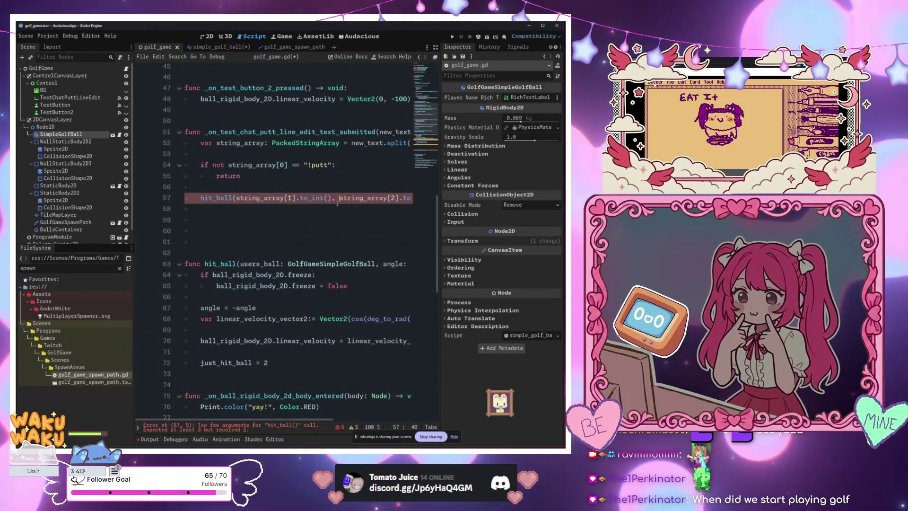
click(267, 188)
click(242, 428)
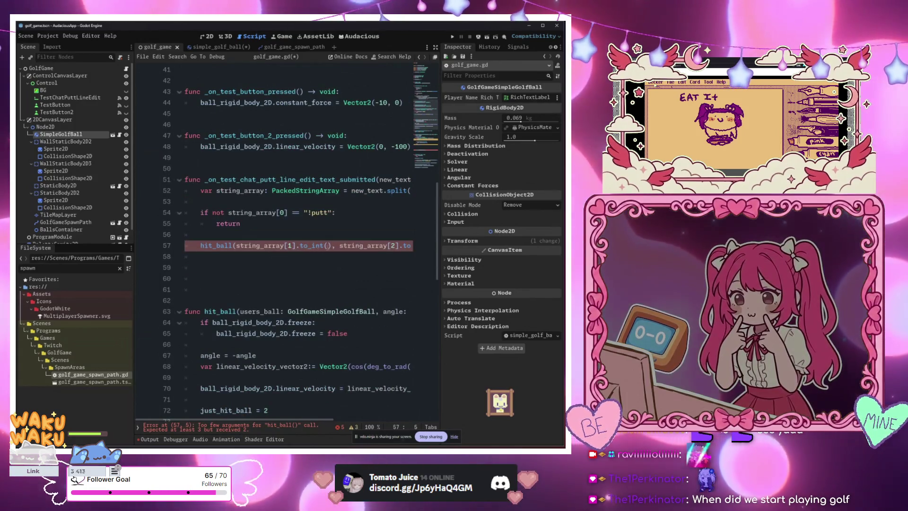
key(ctrl+shift+Left)
key(ctrl+shift+Left)
key(ctrl+shift+Left)
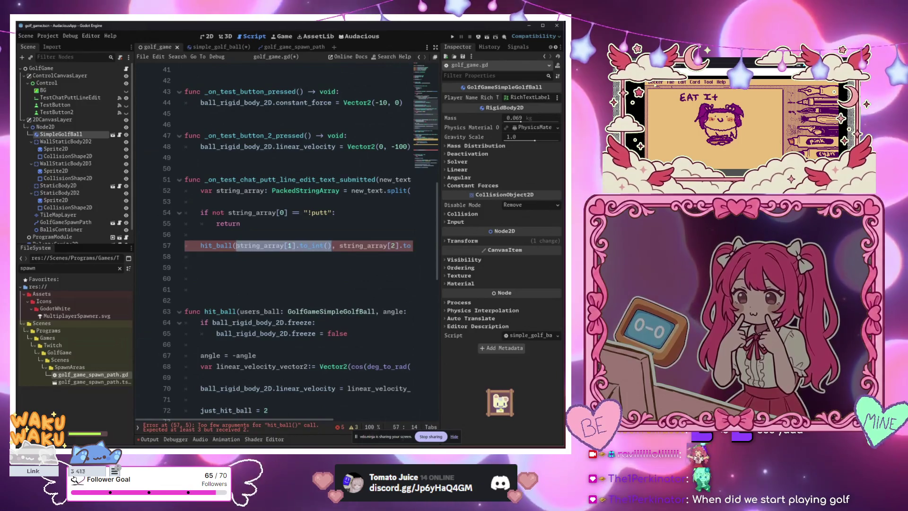
text(")
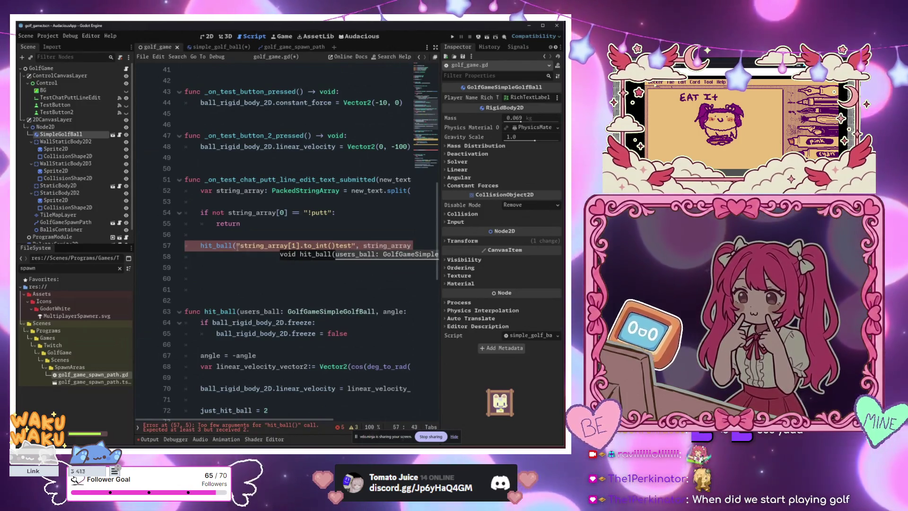
key(ctrl+z)
key(Up)
key(Up)
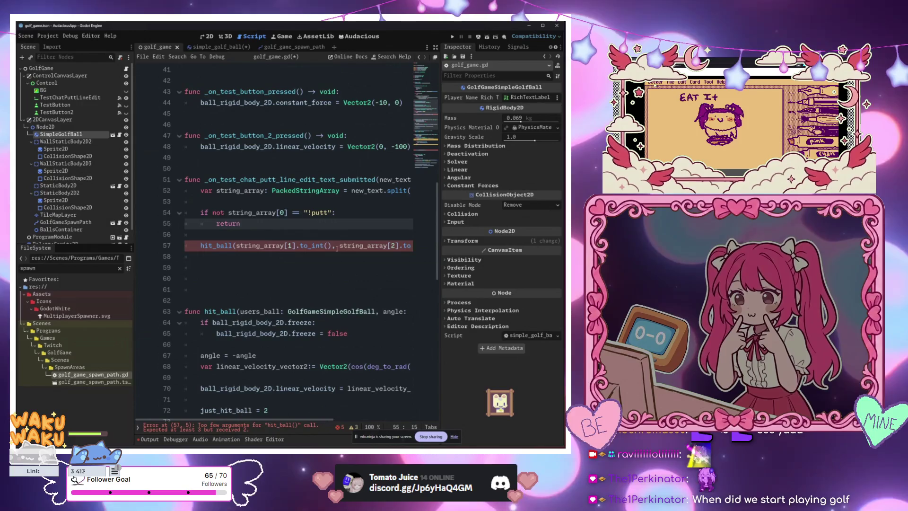
click(246, 245)
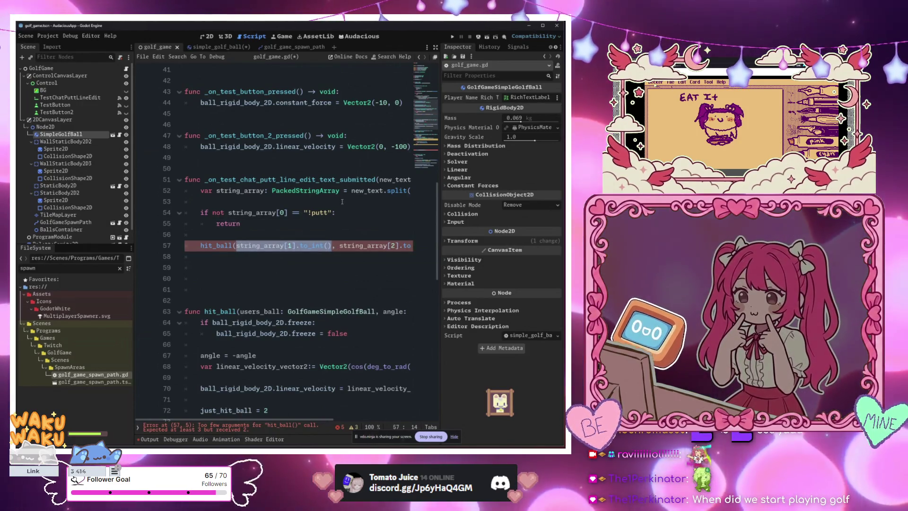
text(u)
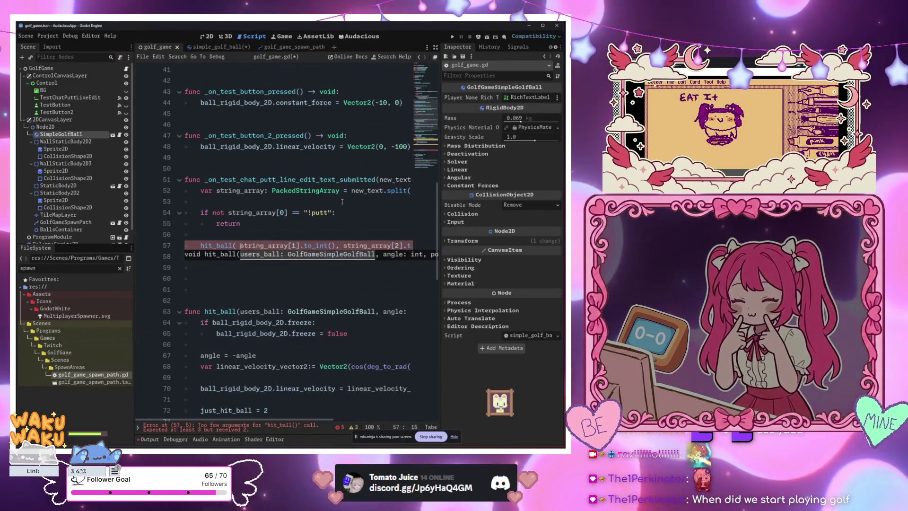
text(ser,)
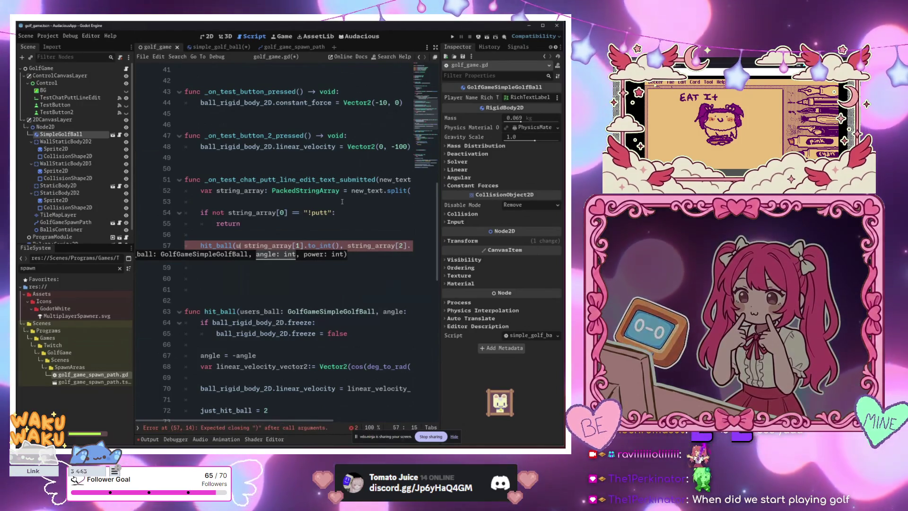
key(BackSpace)
key(BackSpace)
key(BackSpace)
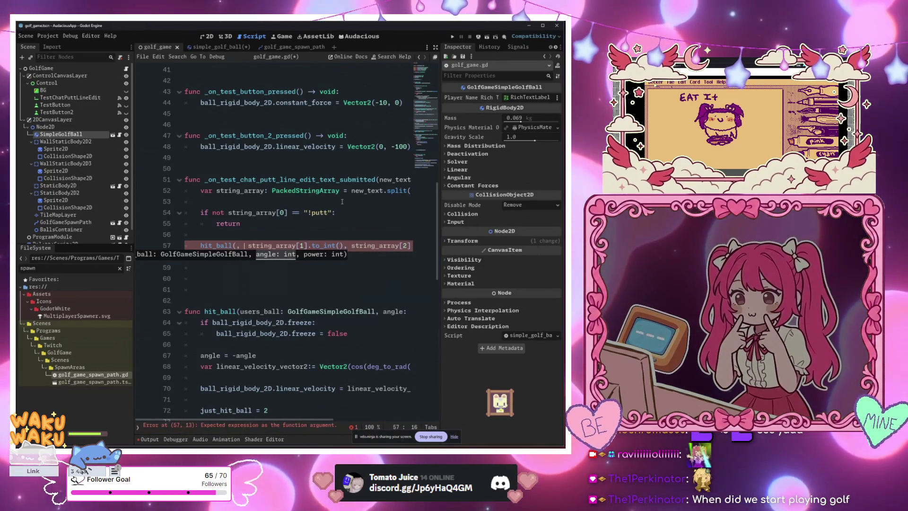
scroll(341, 201, up, 10)
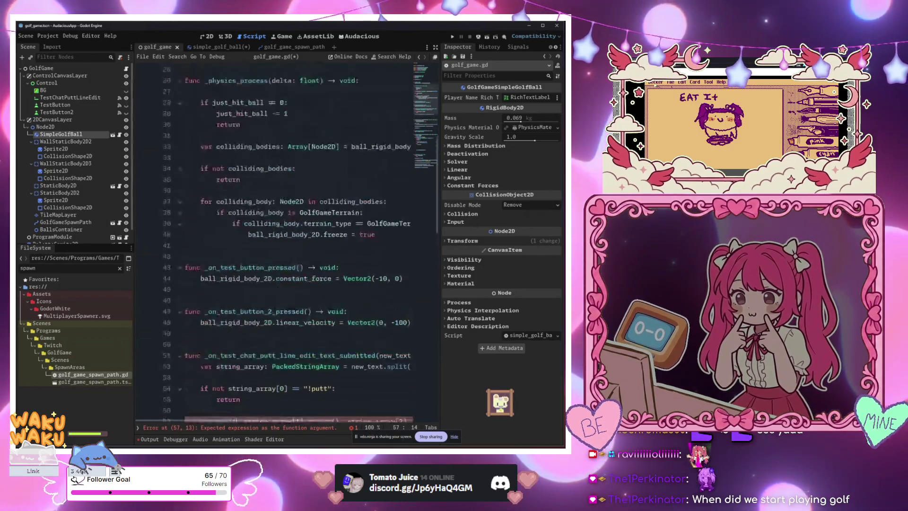
scroll(345, 196, up, 5)
Retype joined_players as Dictionary[String, GolfGameSimpleGolfBall] replacing PackedStringArray
click(348, 199)
drag(347, 181, 272, 180)
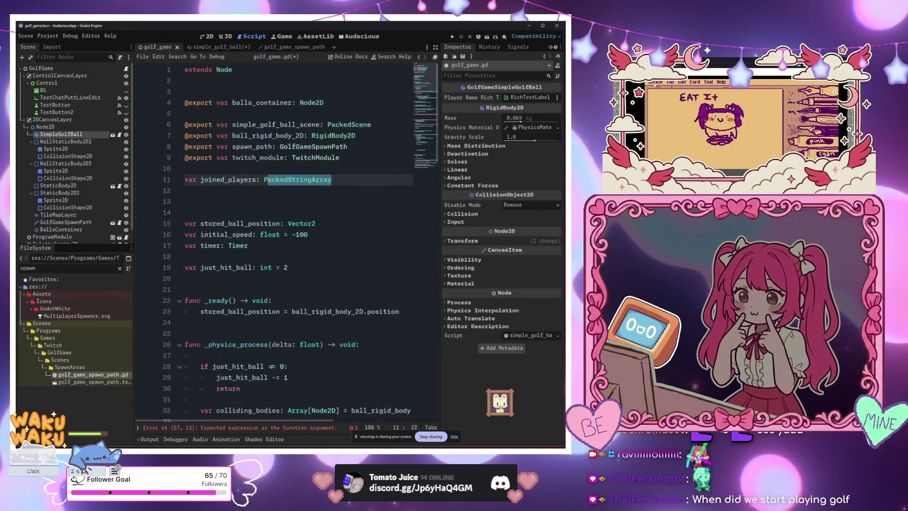
key(BackSpace)
text(Dicti)
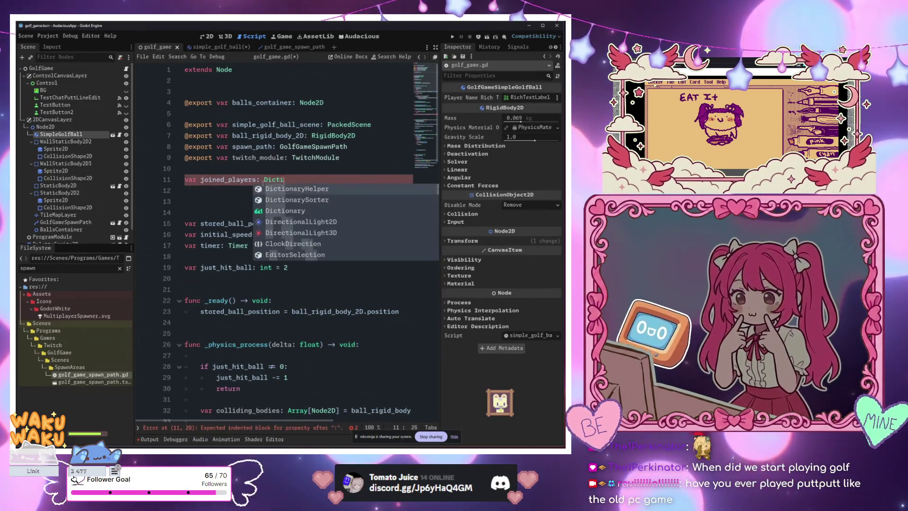
text(onary[)
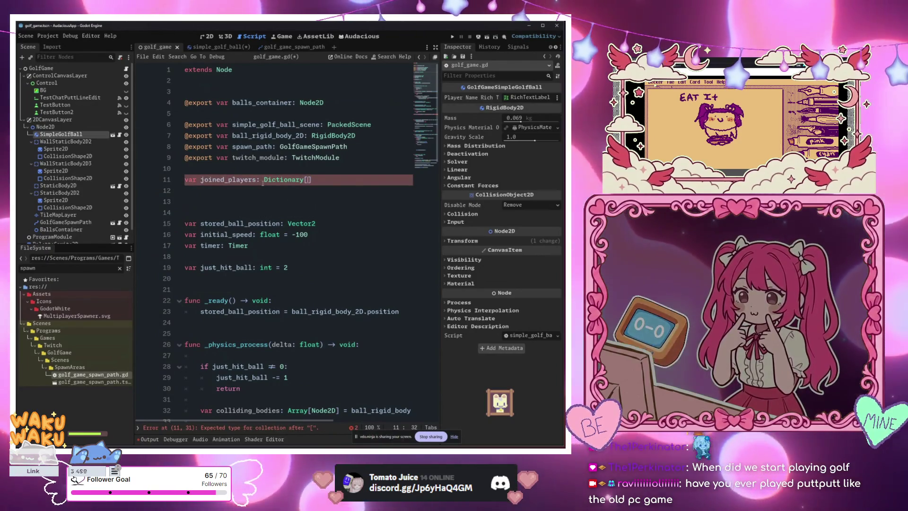
text(String, )
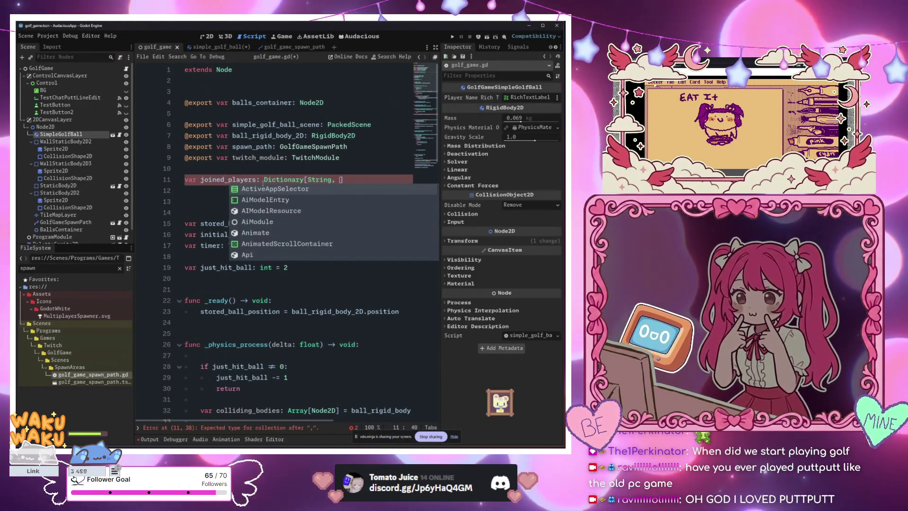
text(GolfGa)
key(Return)
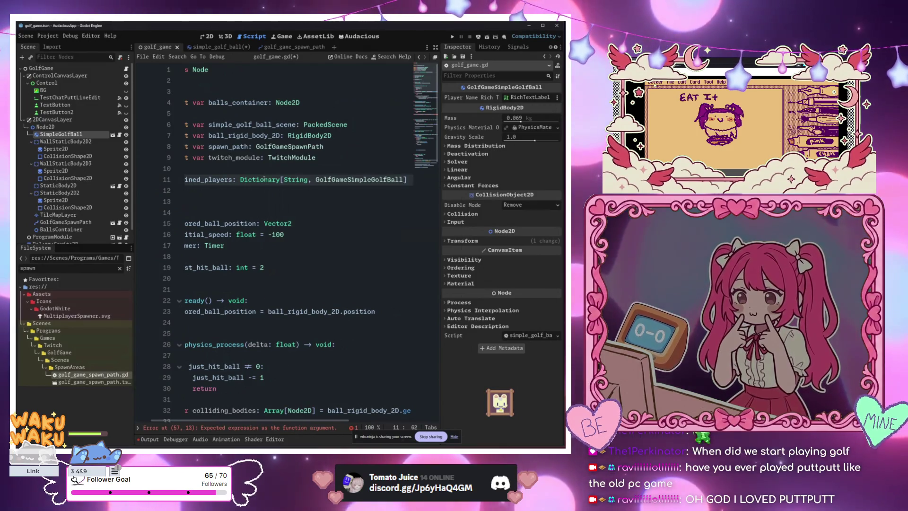
key(Up)
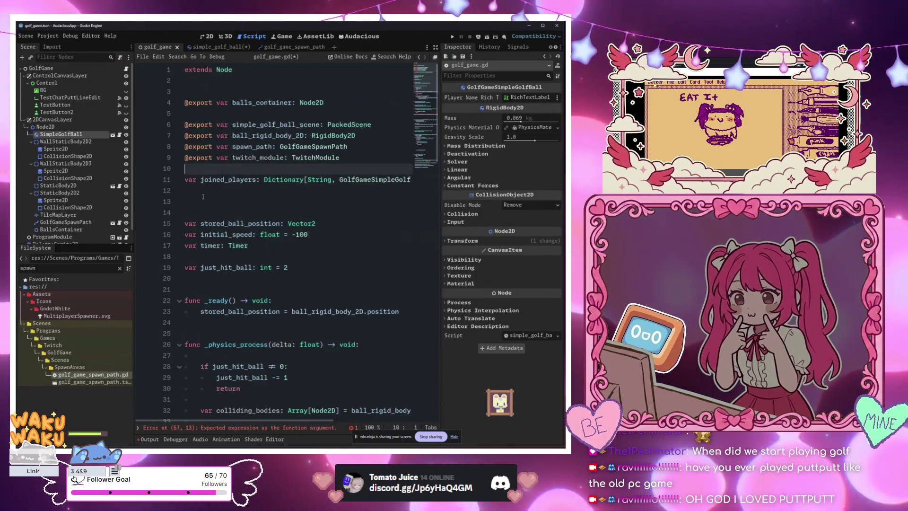
scroll(202, 195, down, 5)
scroll(201, 196, down, 5)
scroll(202, 196, down, 4)
click(227, 223)
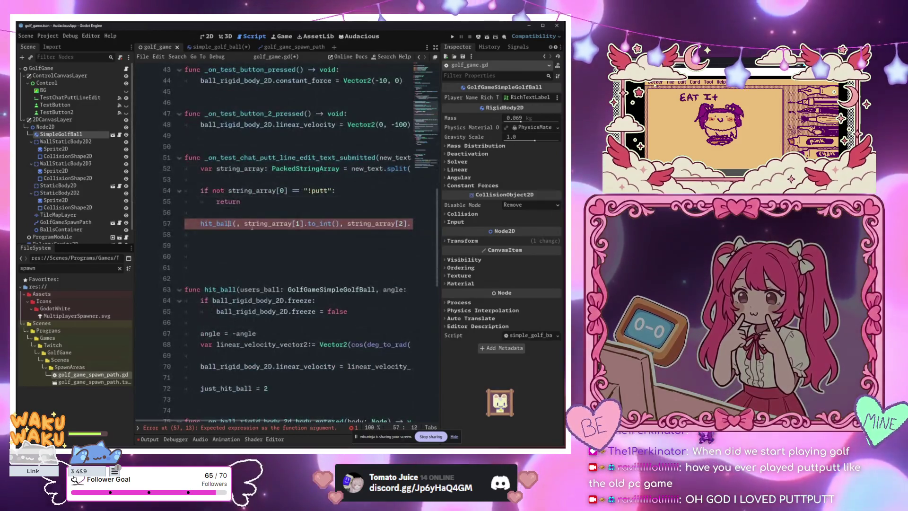
Delete the _on_test_chat_putt_line_edit_text_submitted handler and move to the chat message code
key(Right)
key(Right)
scroll(269, 224, up, 3)
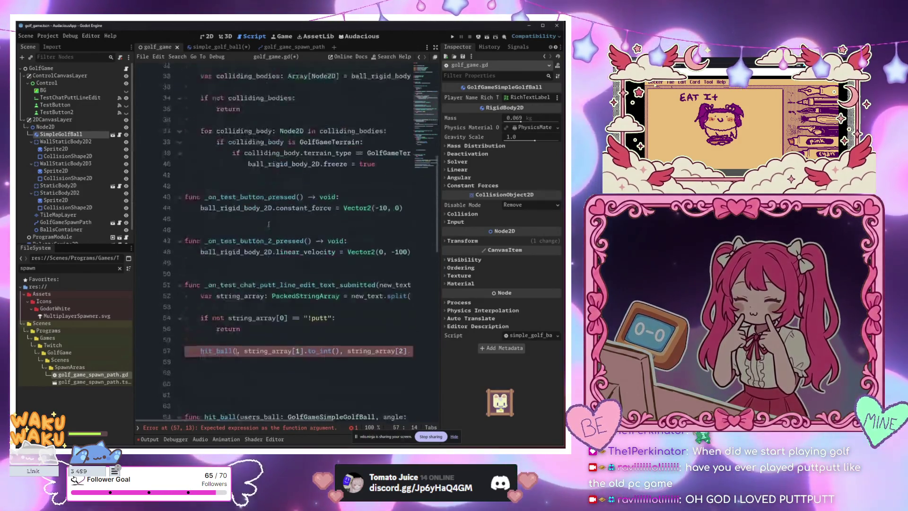
scroll(268, 225, down, 2)
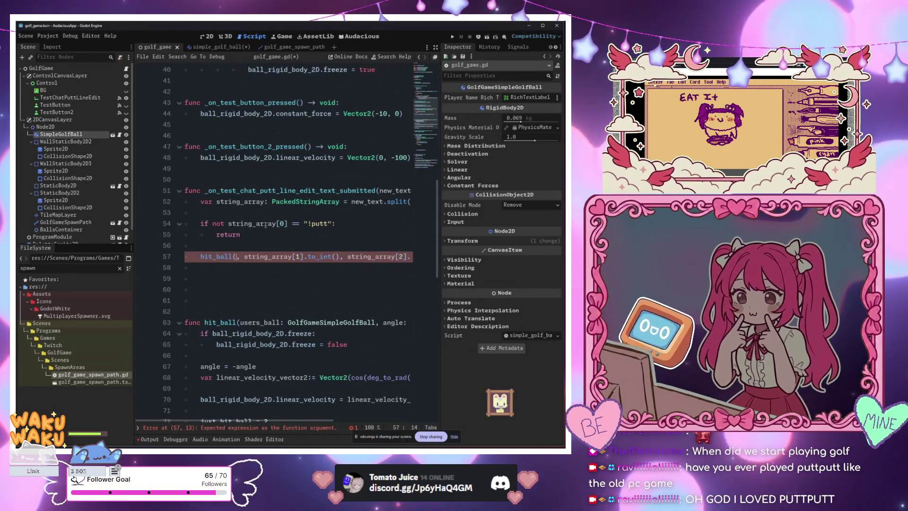
key(Up)
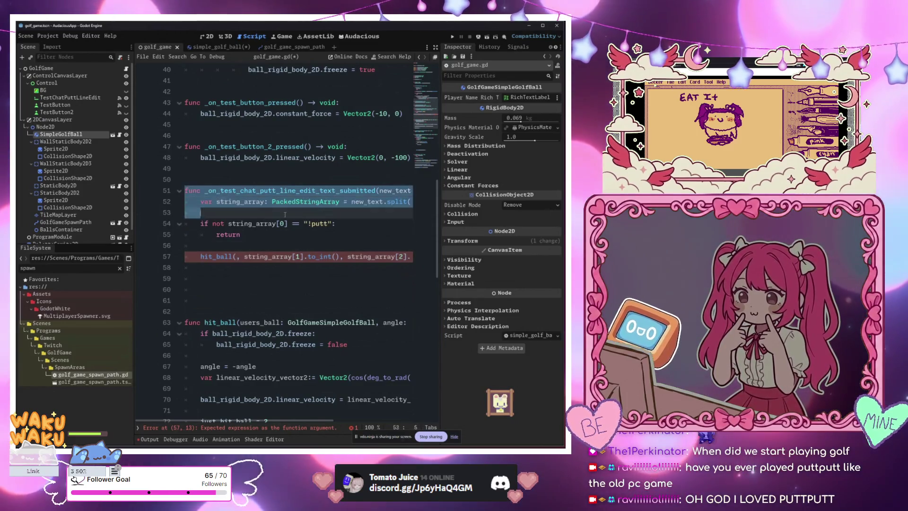
drag(185, 189, 386, 254)
key(BackSpace)
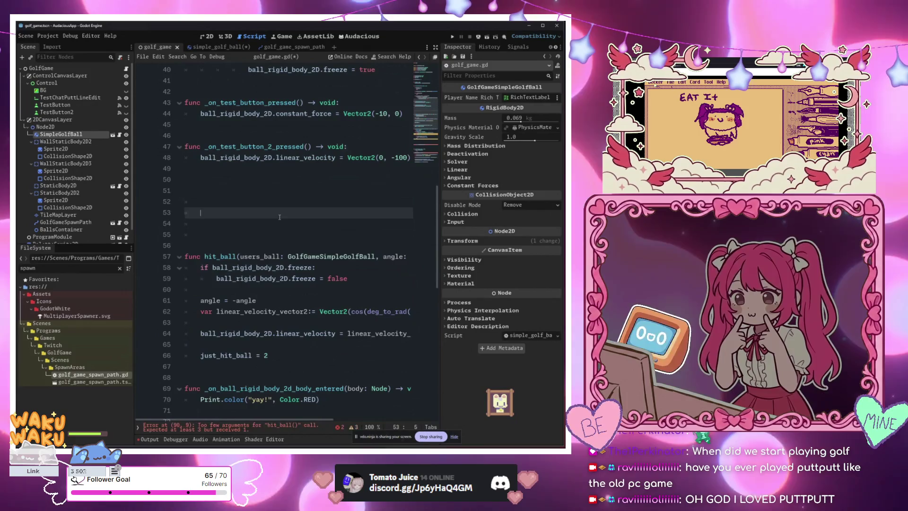
key(Down)
key(Down)
key(Down)
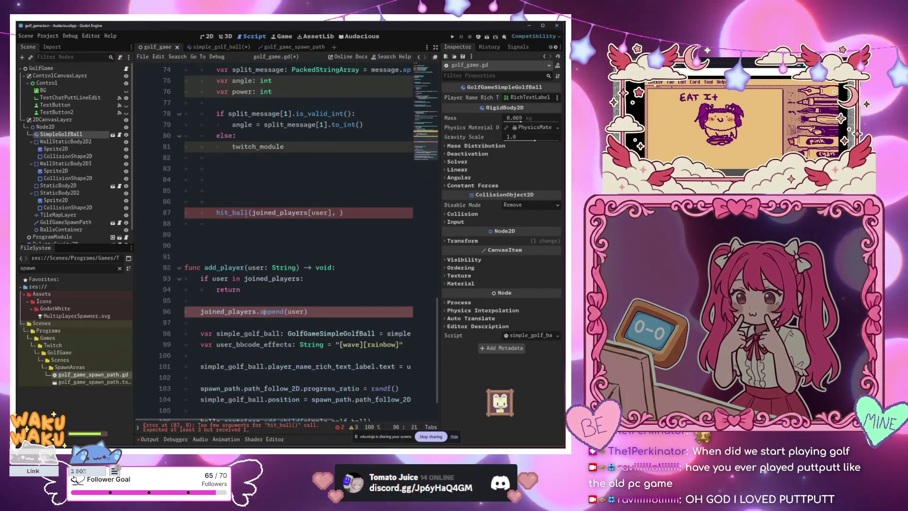
Pass angle and power to hit_ball and make the else branch call twitch_module.send_chat_message()
click(329, 213)
scroll(328, 231, up, 1)
scroll(298, 234, up, 1)
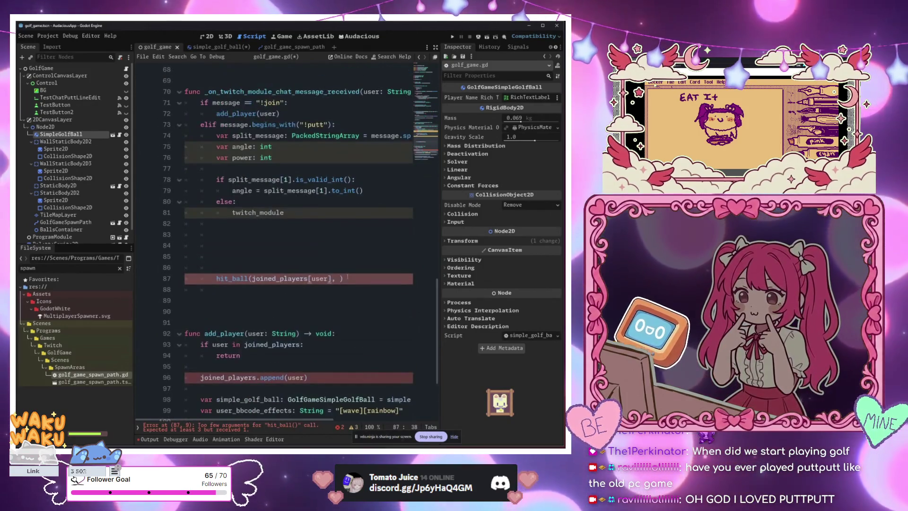
scroll(298, 234, up, 1)
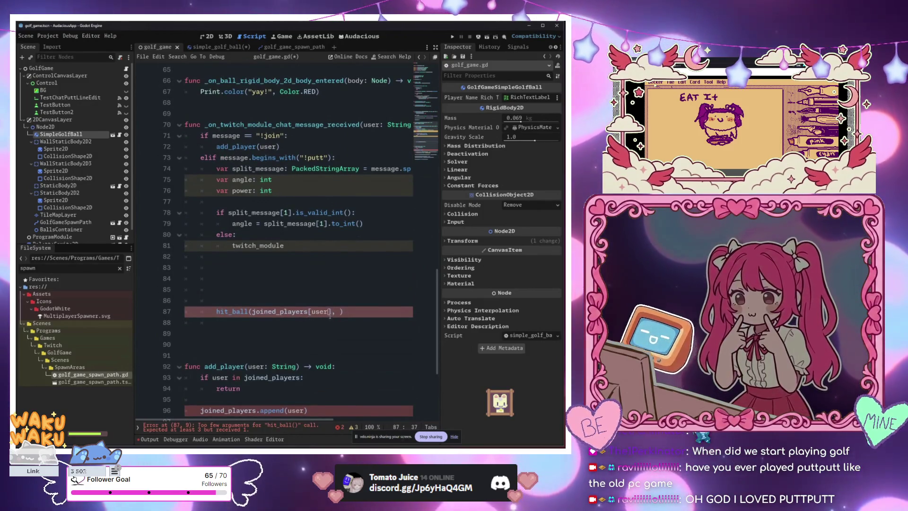
text(a)
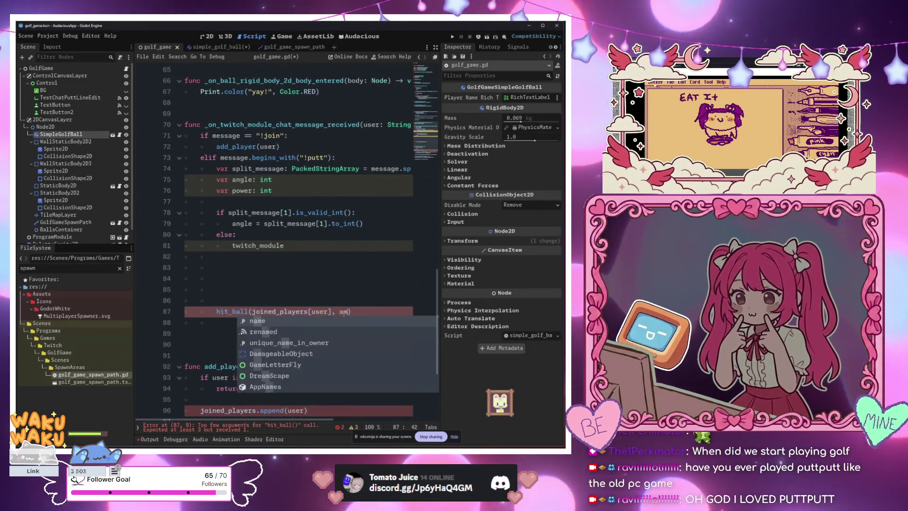
text(n)
key(Return)
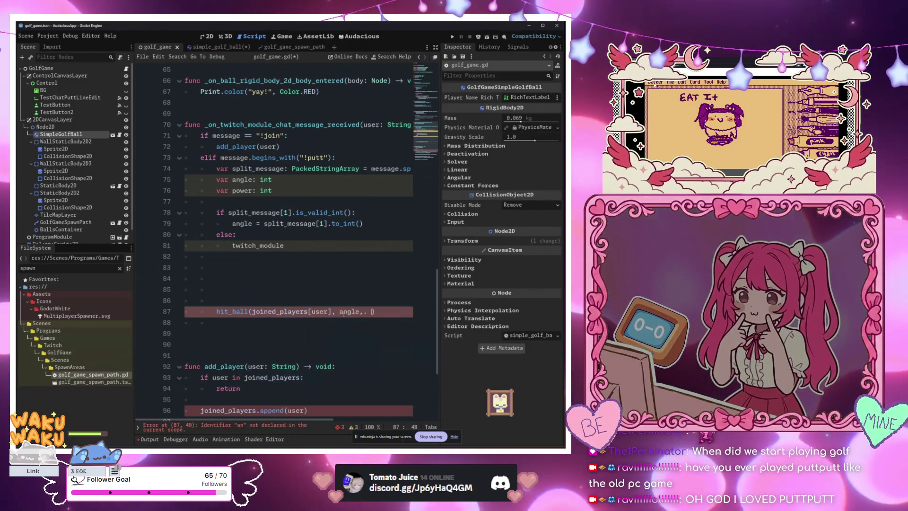
text(, power)
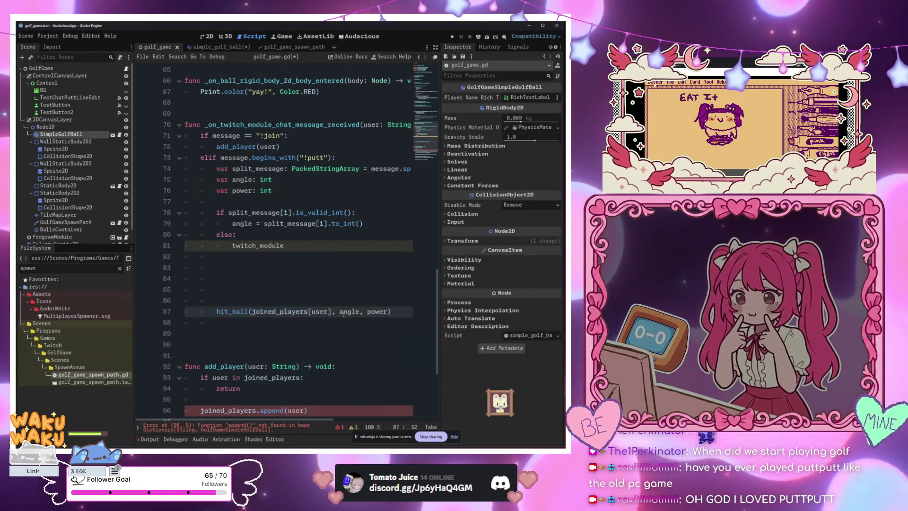
key(Up)
key(Up)
key(Up)
click(322, 248)
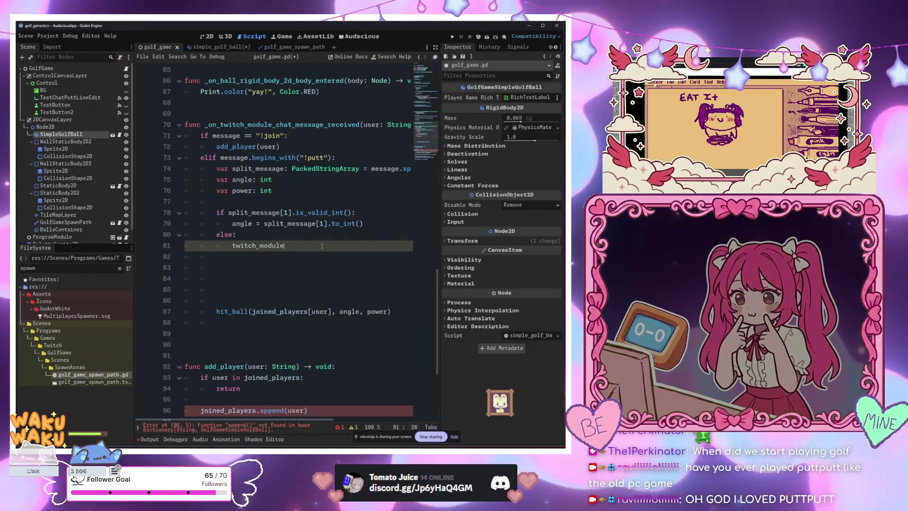
text(.send)
key(Return)
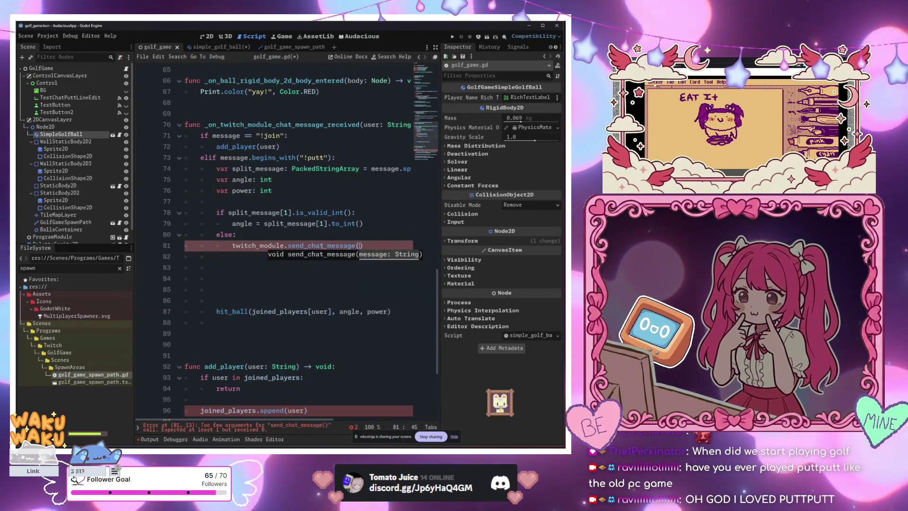
text("The )
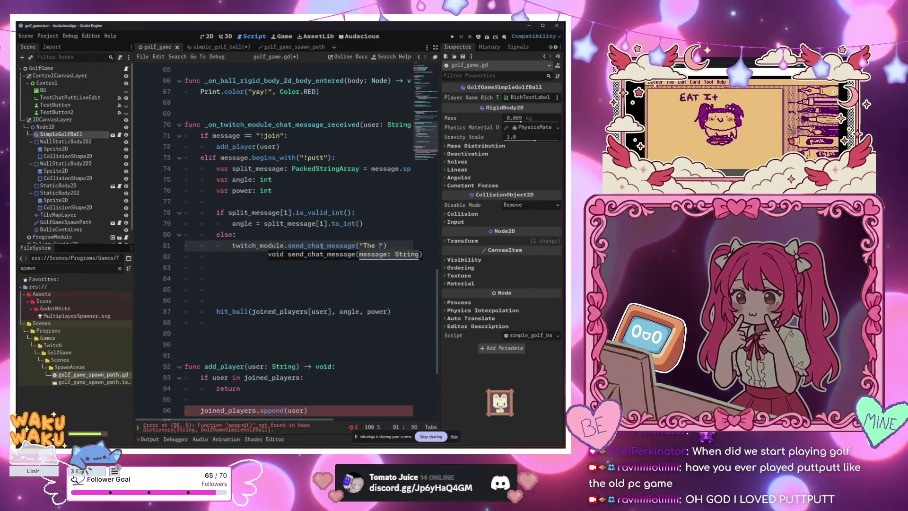
text(le was an inv)
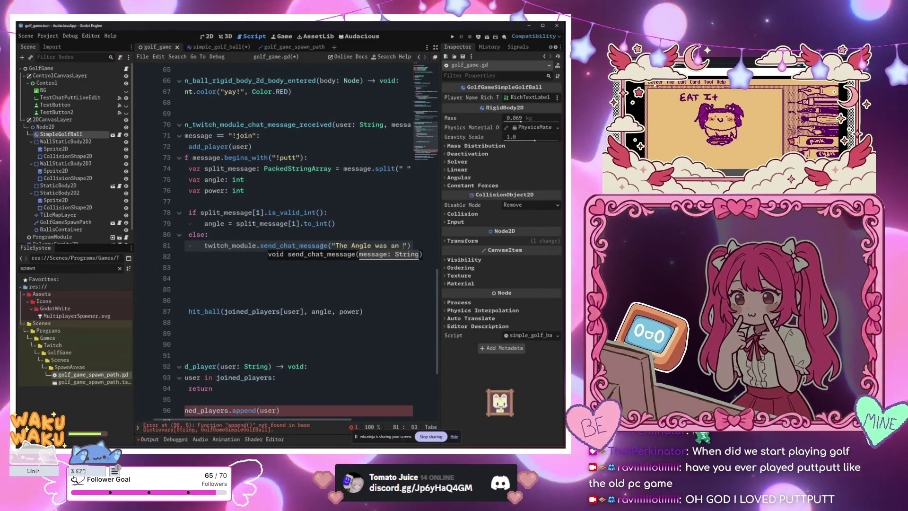
text(alid )
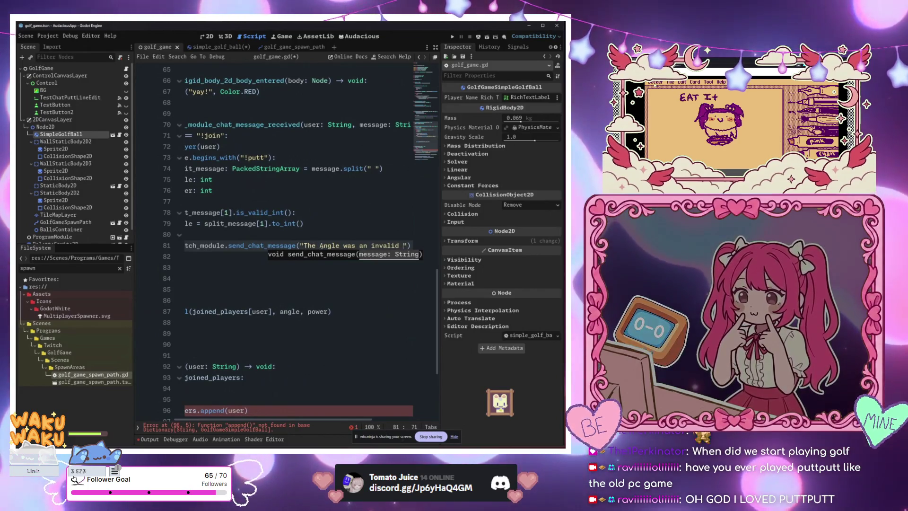
text(integer)
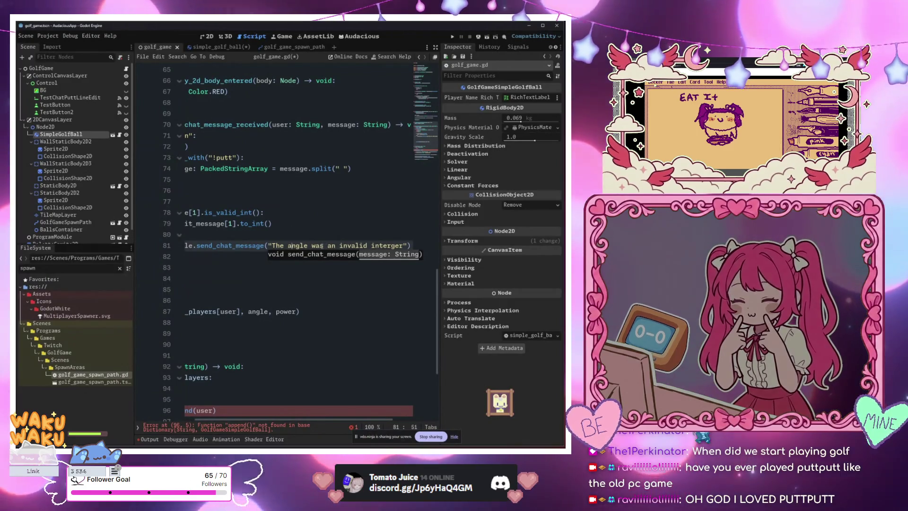
Send "@%sThe angle was an invalid interger" % user as the invalid-angle chat reply
key(Left)
key(Left)
key(Left)
text(@)
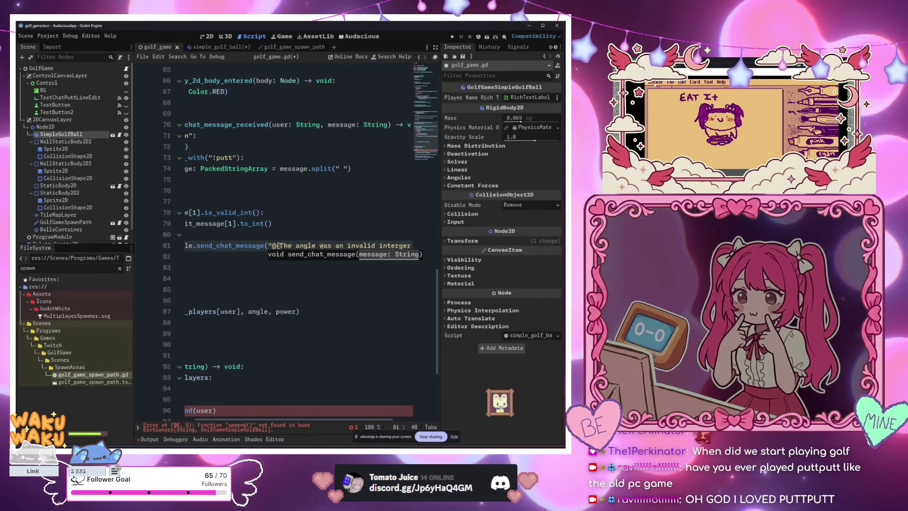
text(@)
key(BackSpace)
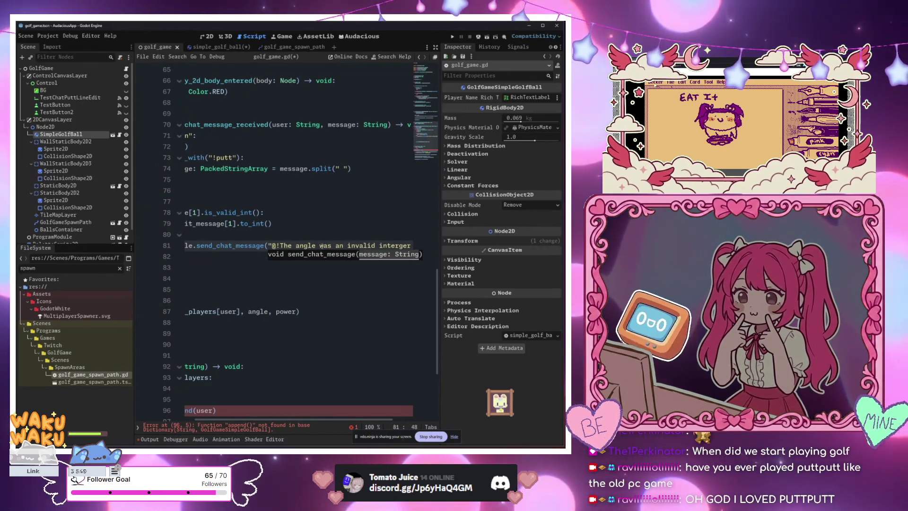
text(%s)
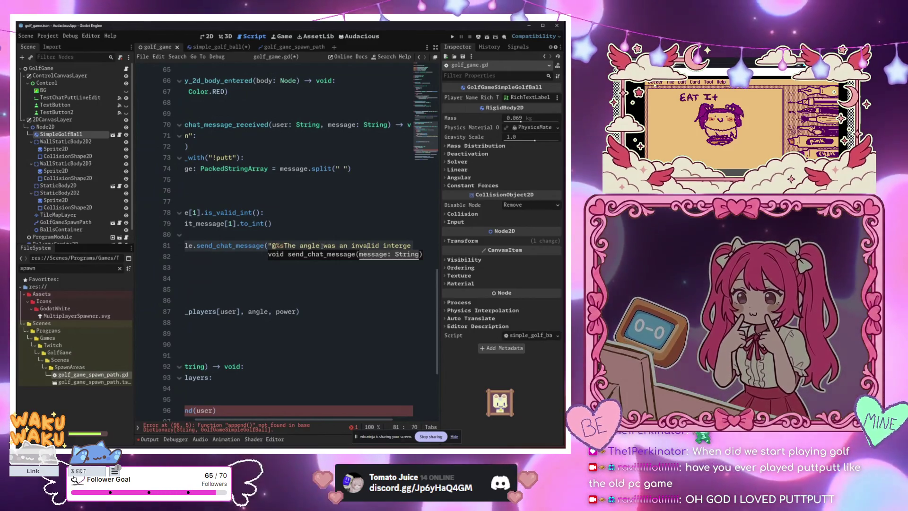
key(End)
key(Left)
text(%)
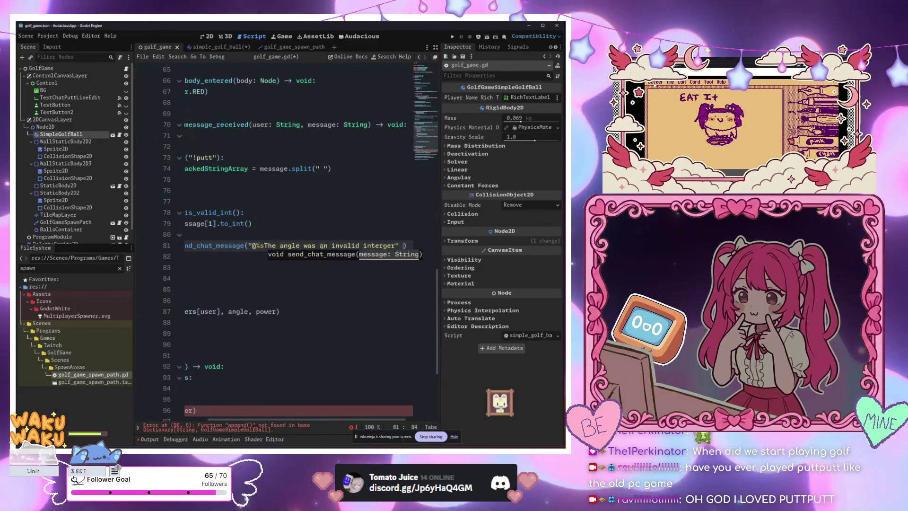
key(BackSpace)
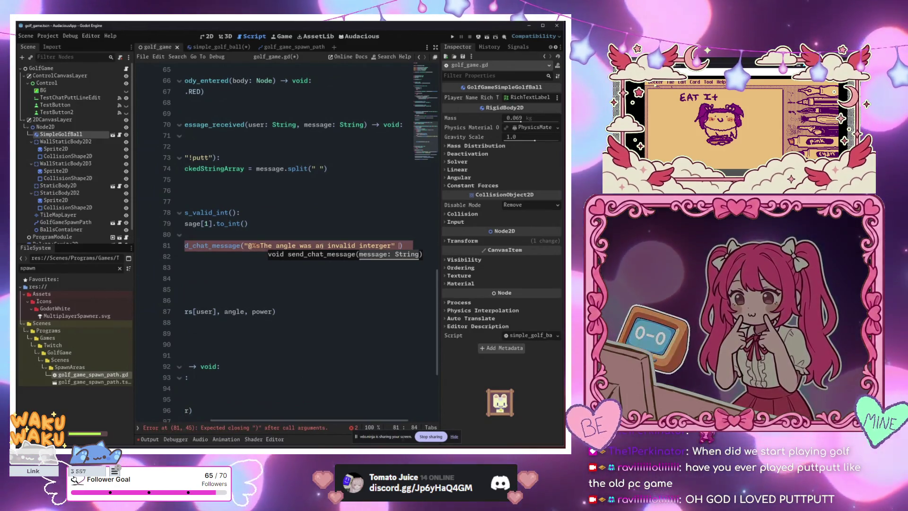
text(%)
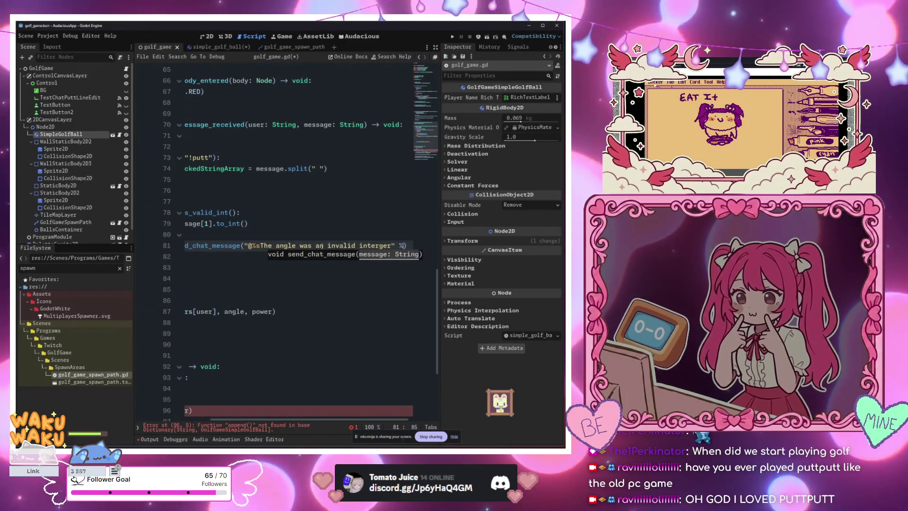
text( user)
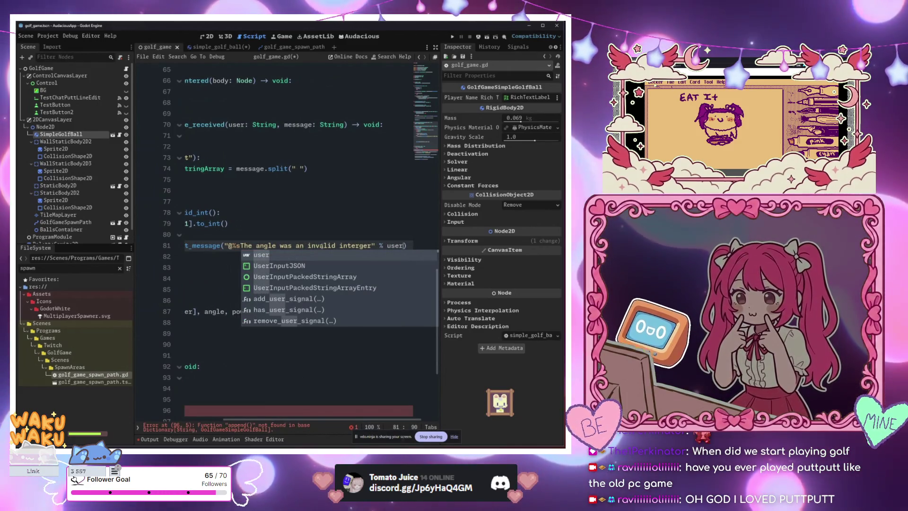
click(337, 245)
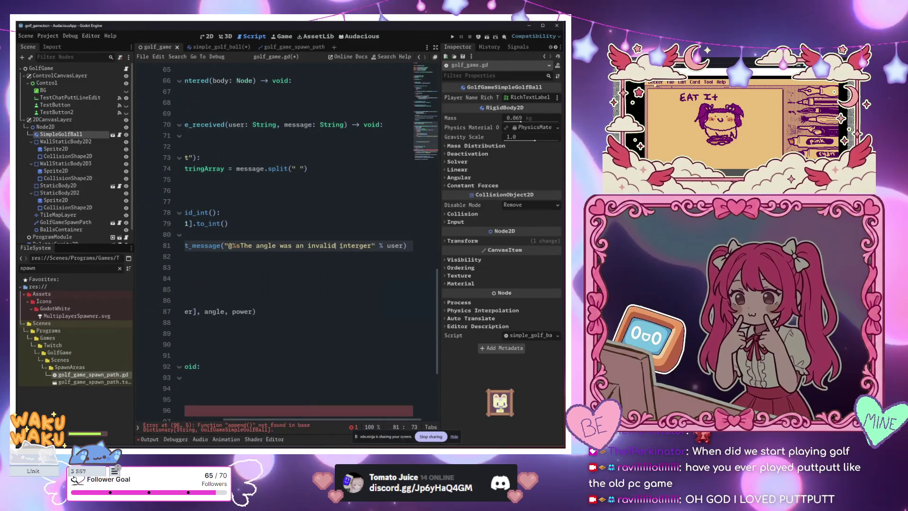
click(262, 410)
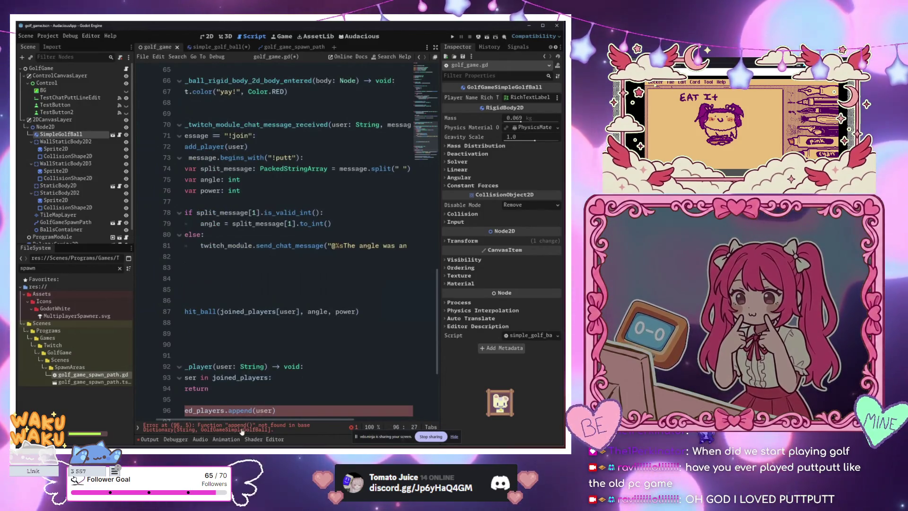
Replace joined_players.append(user) with a merge of user and simple_golf_ball, moved below the ball setup
click(241, 428)
click(248, 312)
click(327, 268)
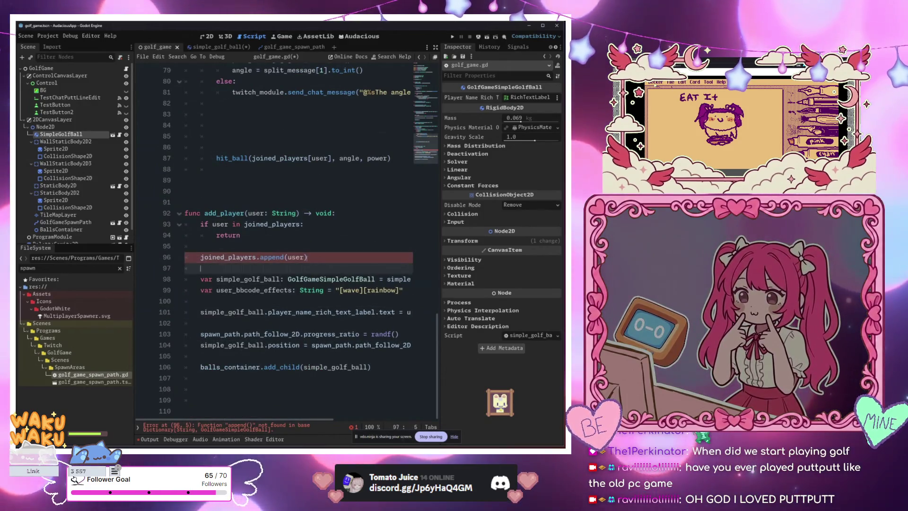
key(Up)
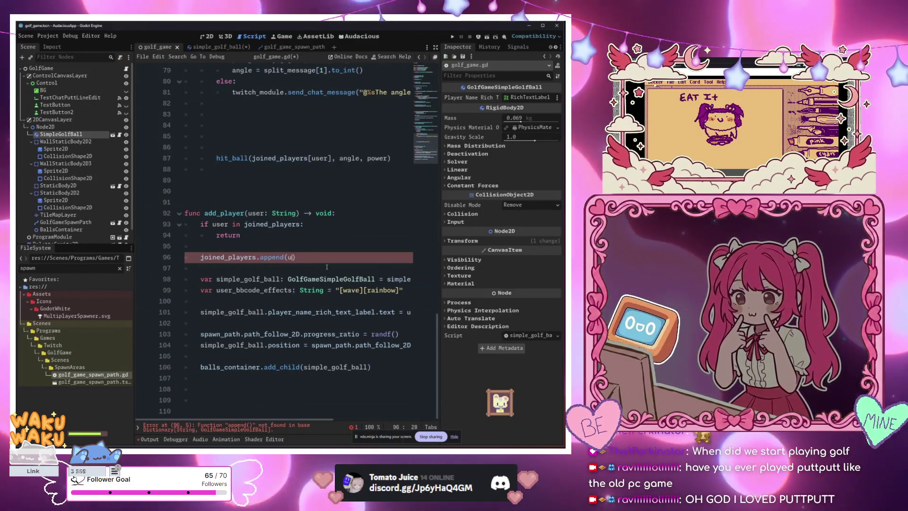
key(BackSpace)
key(BackSpace)
key(BackSpace)
text(merge)
key(Return)
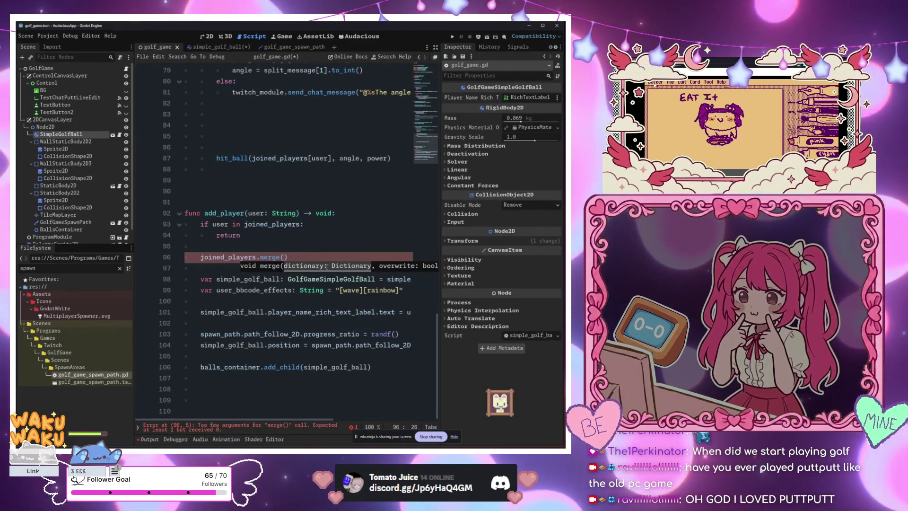
text(user, )
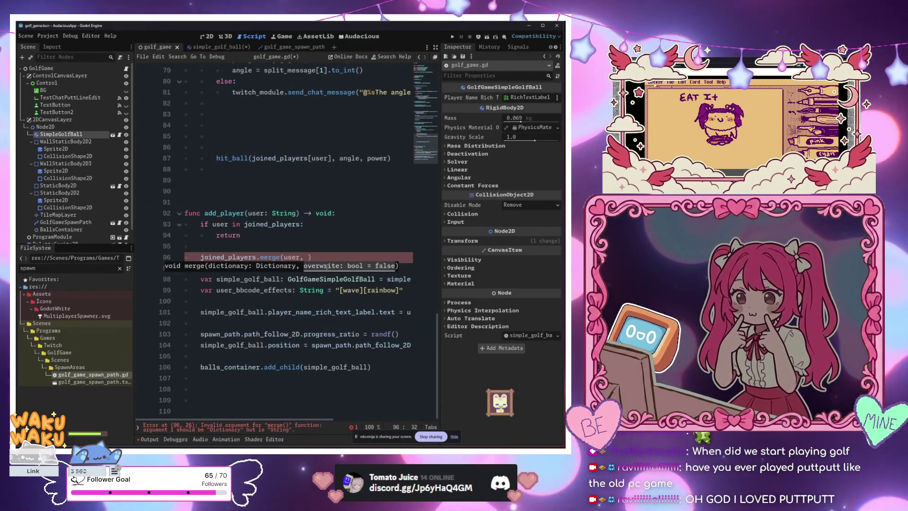
text(si)
key(Return)
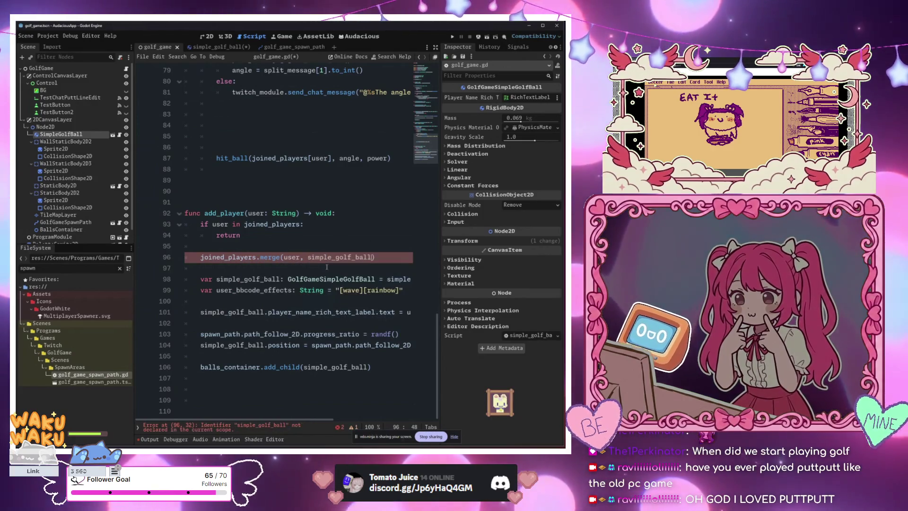
key(alt+Down)
key(alt+Down)
key(alt+Down)
key(alt+Down)
key(alt+Down)
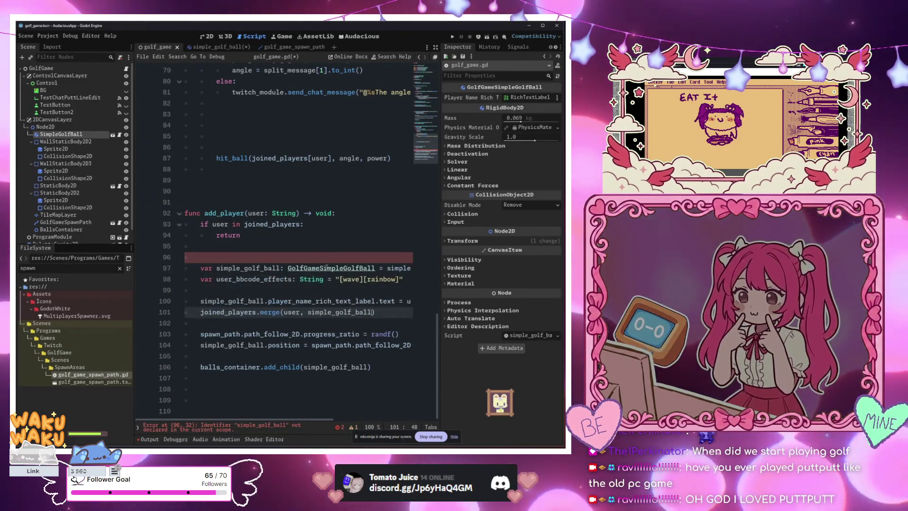
key(alt+Down)
key(alt+Down)
key(alt+Down)
key(alt+Down)
key(alt+Down)
key(alt+Down)
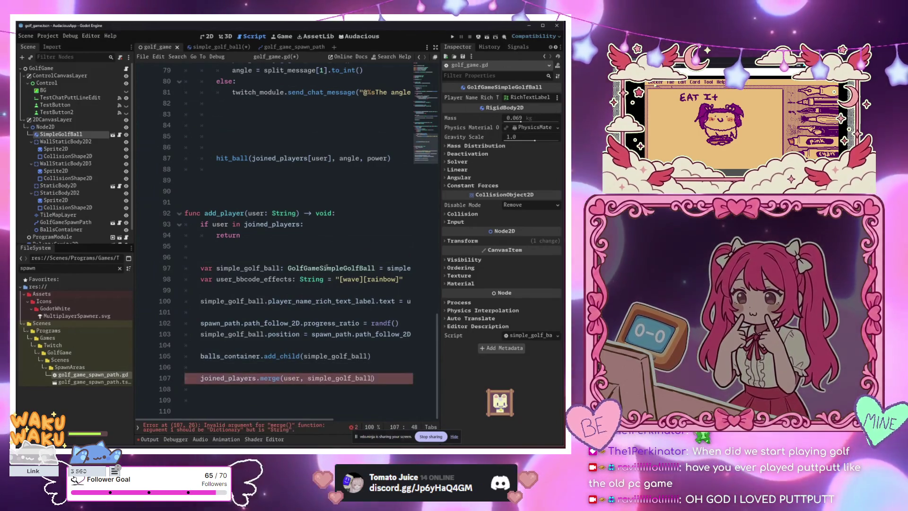
Turn the merge arguments into a {user: simple_golf_ball dictionary entry
click(282, 378)
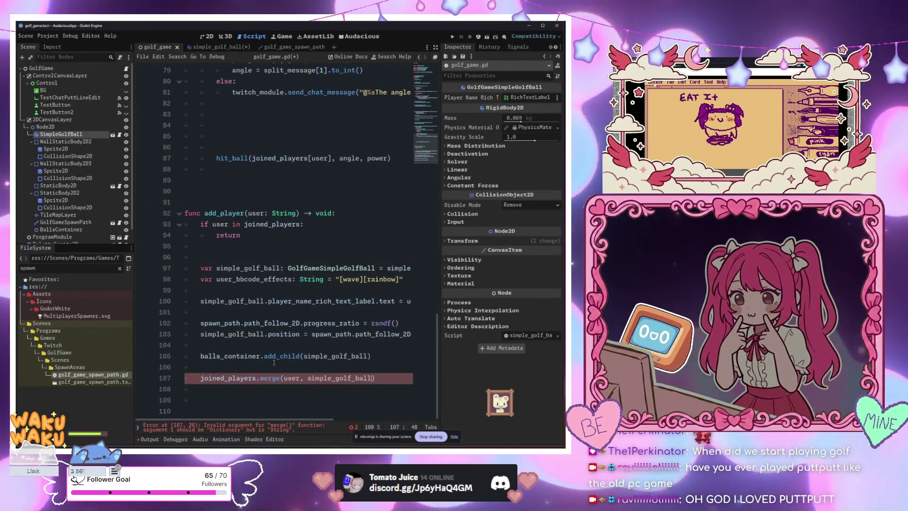
scroll(303, 391, up, 1)
click(310, 378)
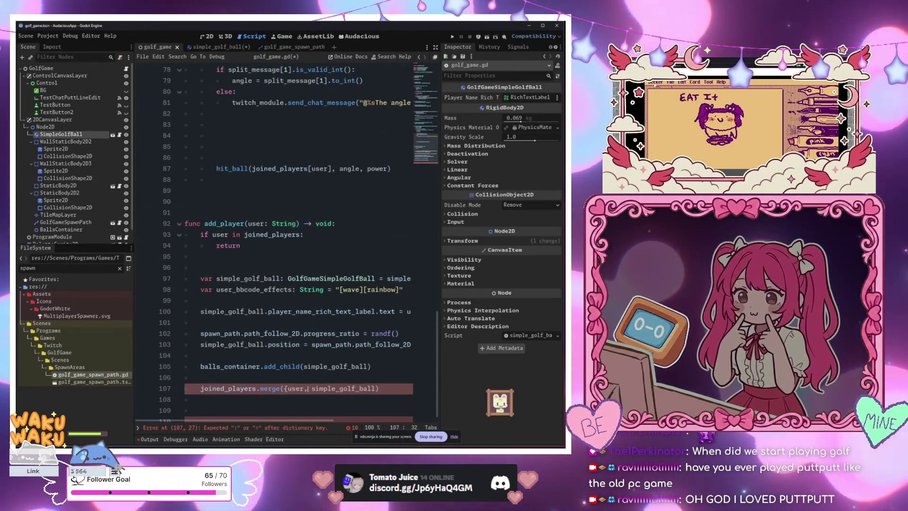
key(BackSpace)
text(:)
click(375, 389)
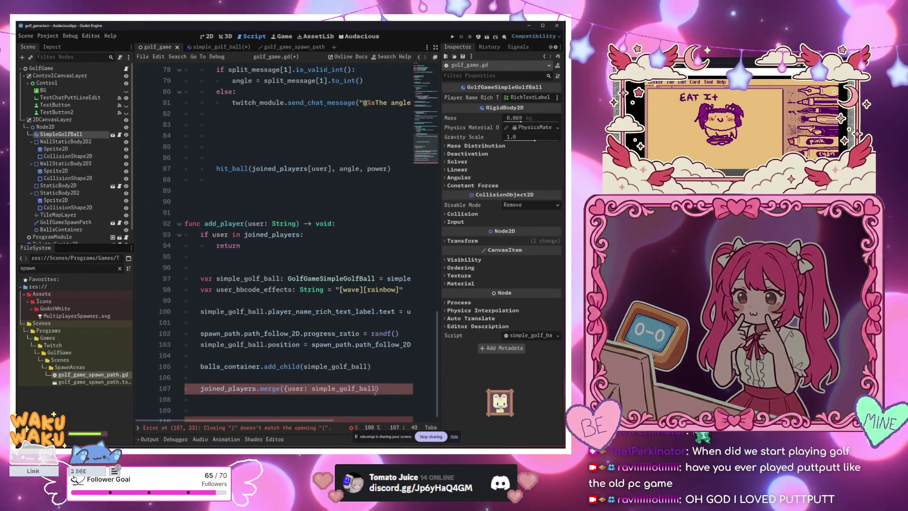
text(})
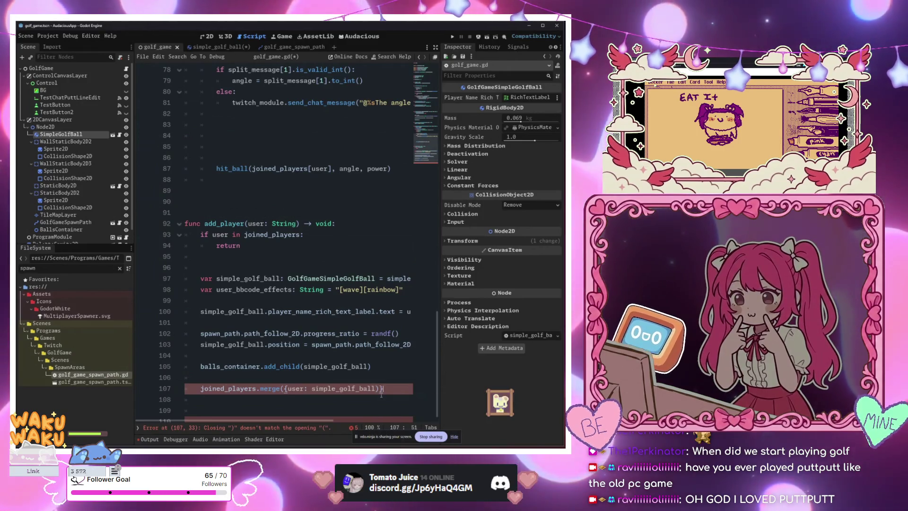
text())
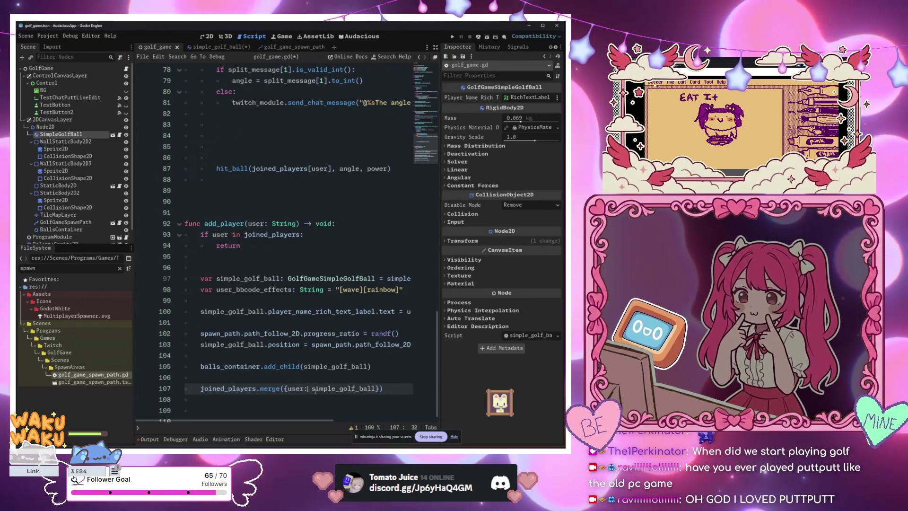
Tidy the blank lines and duplicate the angle validation block below itself
double_click(344, 389)
scroll(382, 333, up, 4)
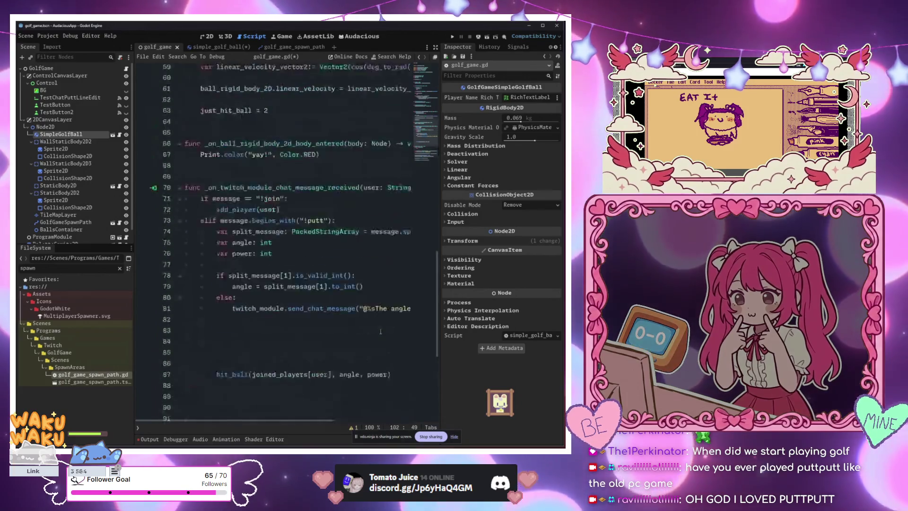
scroll(362, 323, up, 5)
scroll(347, 315, down, 4)
click(336, 313)
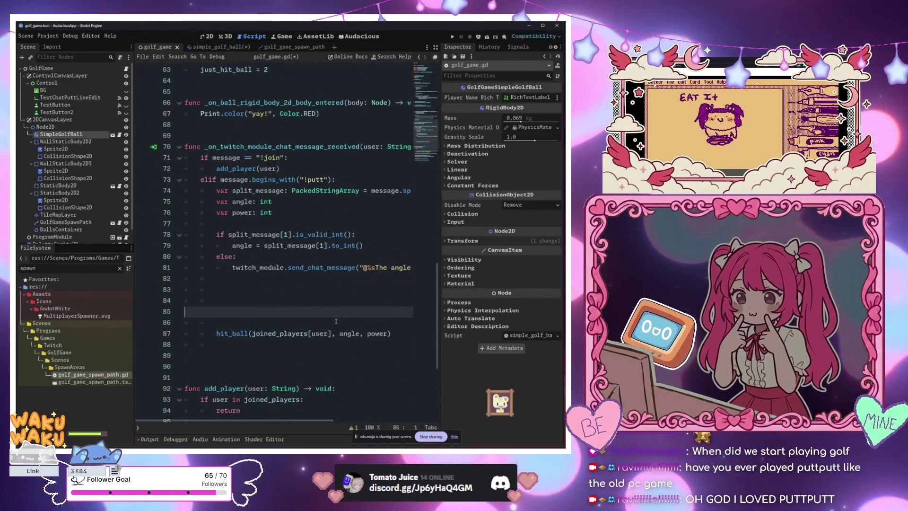
key(BackSpace)
key(Up)
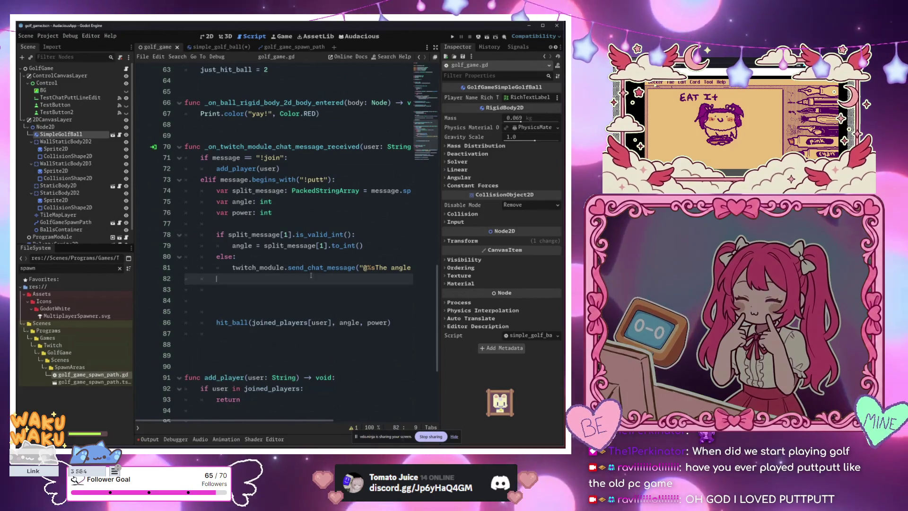
mouse_move(278, 267)
mouse_down()
mouse_move(214, 234)
mouse_move(429, 274)
mouse_up()
click(278, 267)
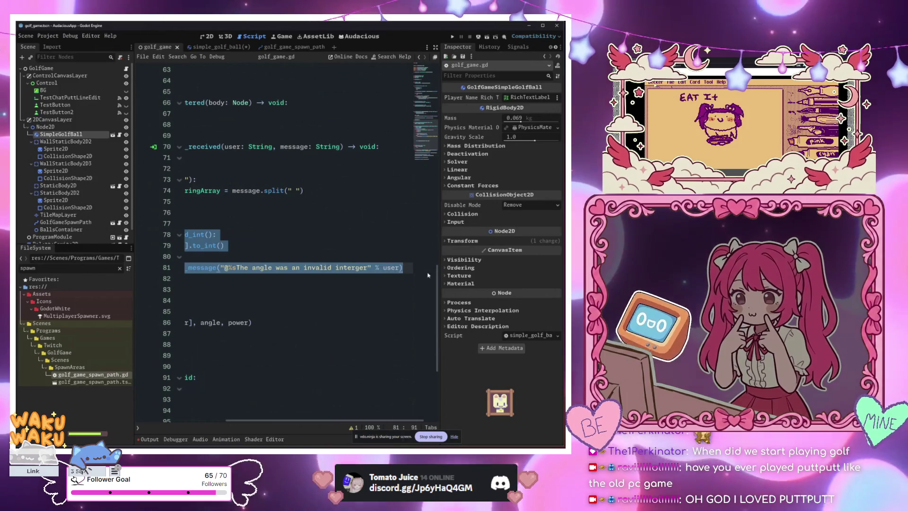
key(ctrl+c)
click(302, 290)
key(ctrl+v)
Make the duplicate parse power from split_message[2] and report an invalid power to chat
click(302, 301)
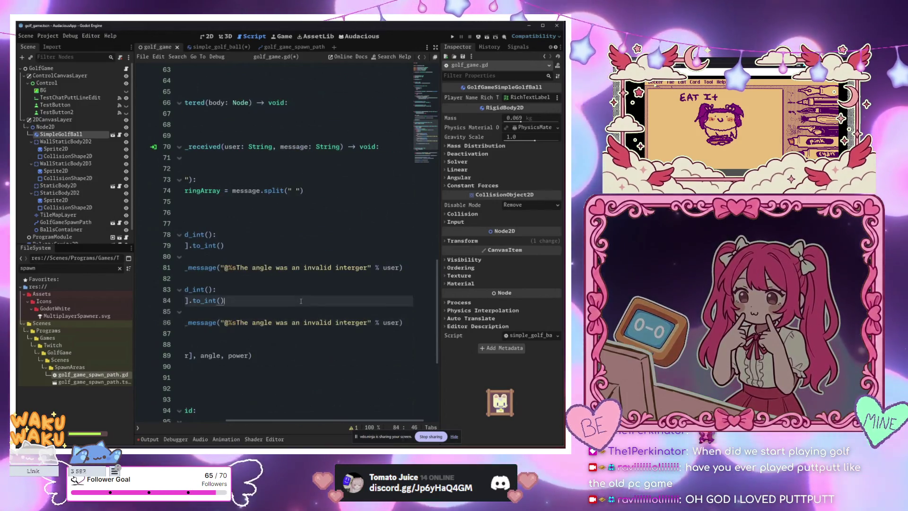
double_click(285, 289)
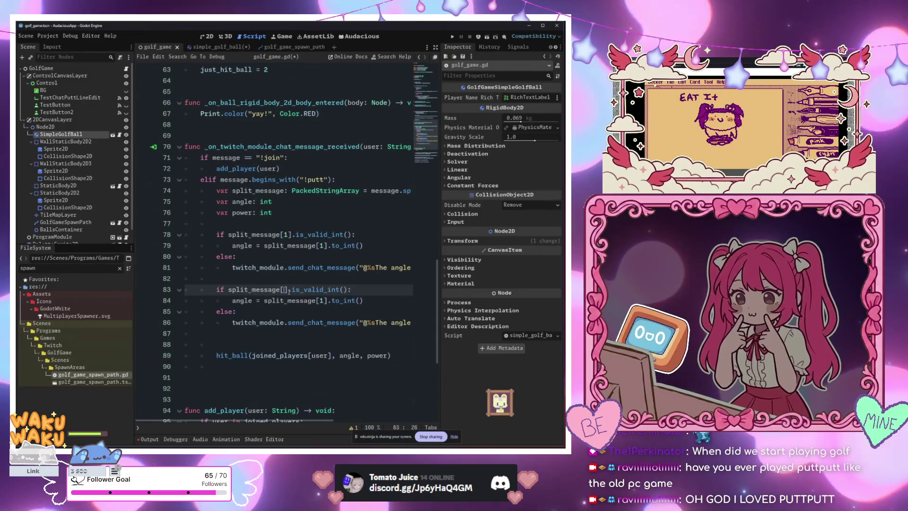
text(2)
click(250, 301)
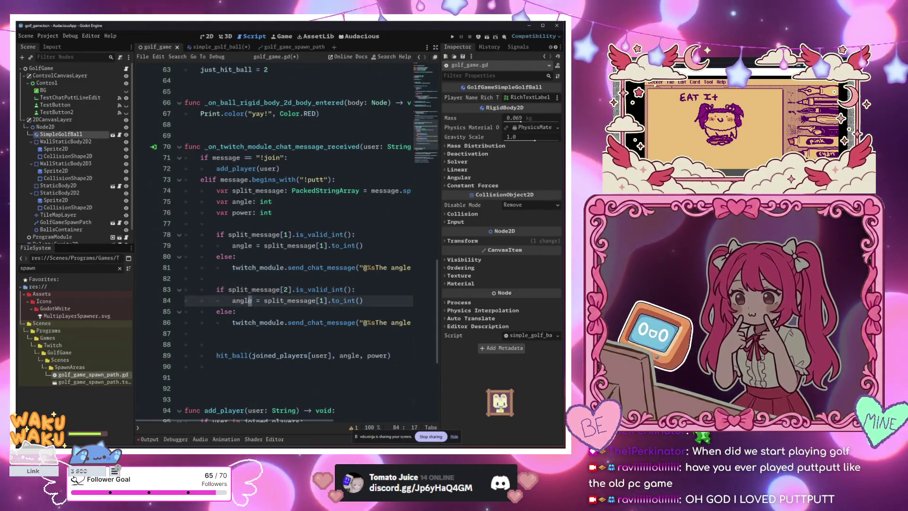
text(power)
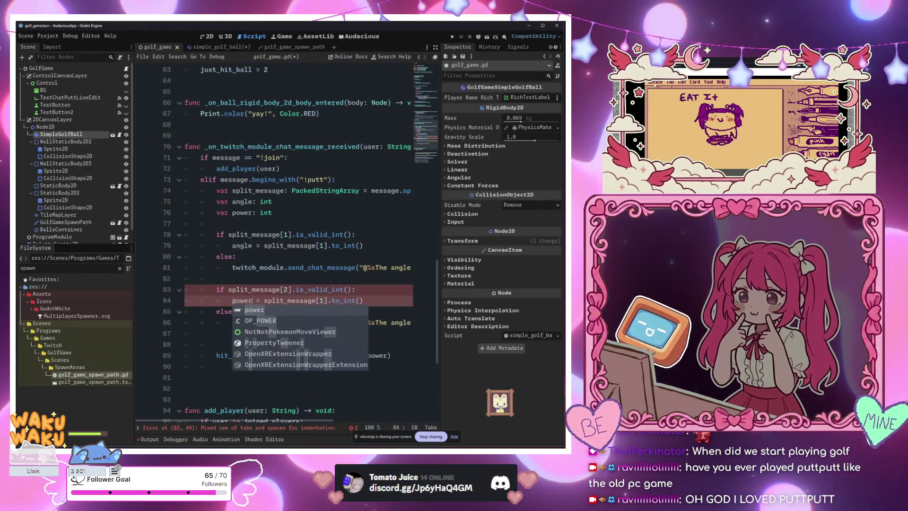
click(328, 323)
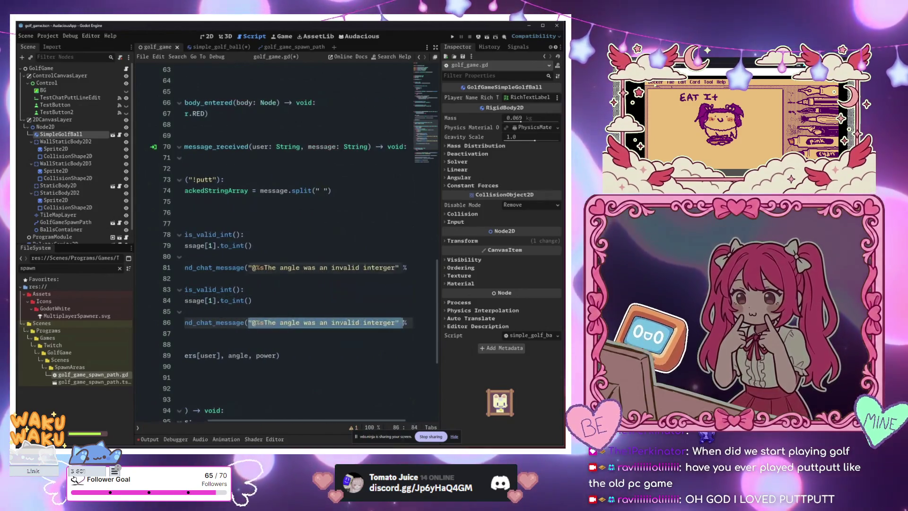
key(BackSpace)
key(BackSpace)
key(BackSpace)
key(BackSpace)
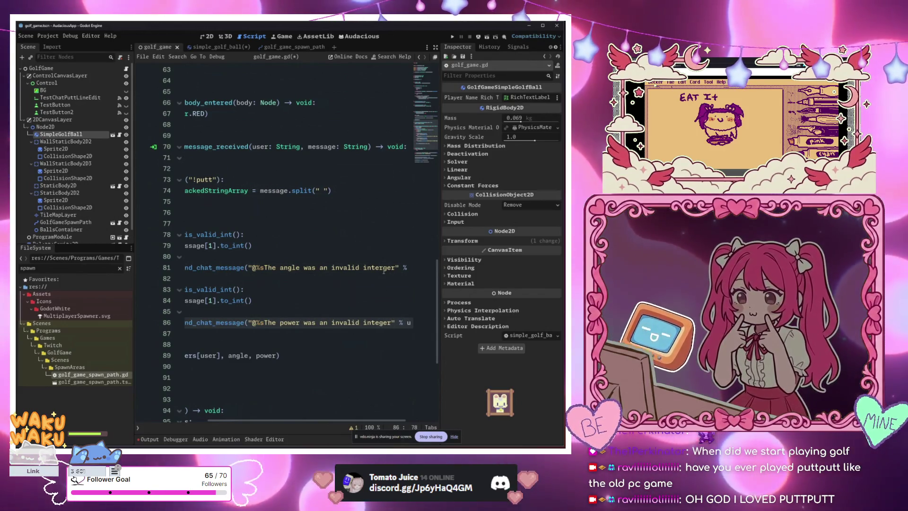
click(366, 333)
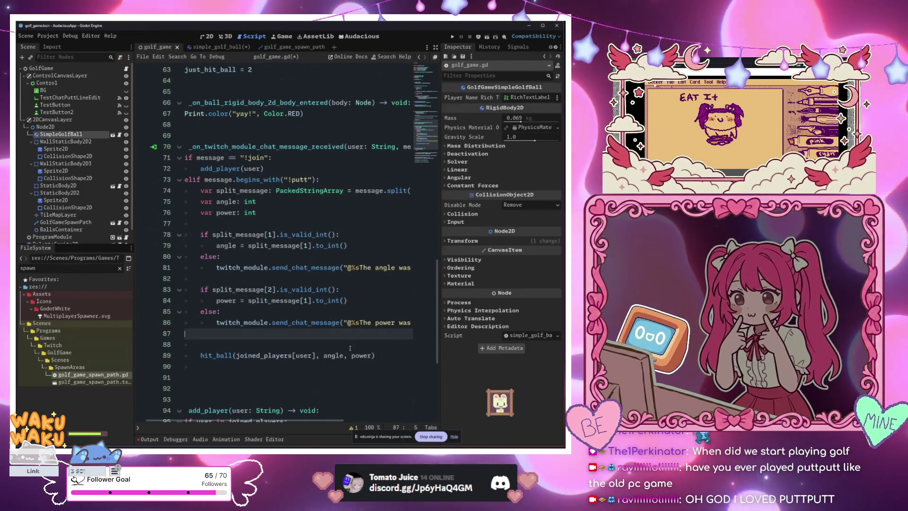
click(279, 344)
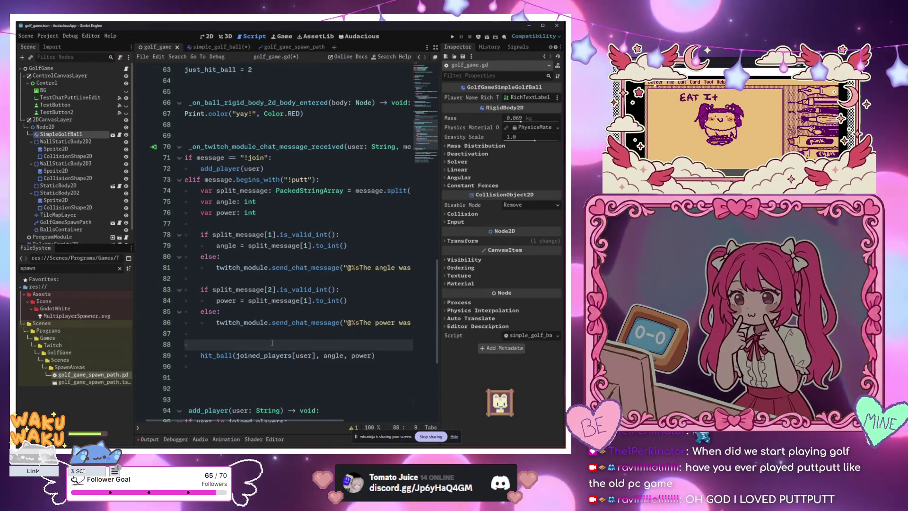
Add a return after the invalid-angle and invalid-power chat messages
click(242, 280)
key(Return)
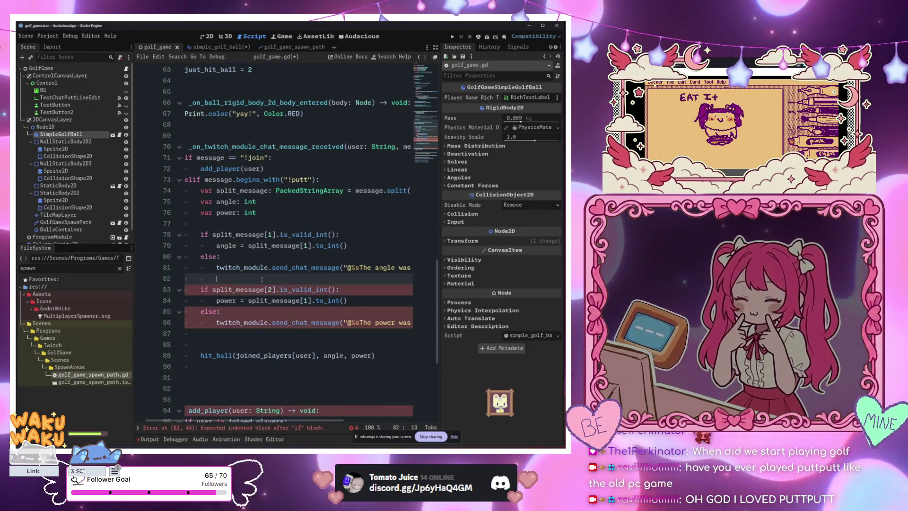
key(Tab)
key(Up)
text(return)
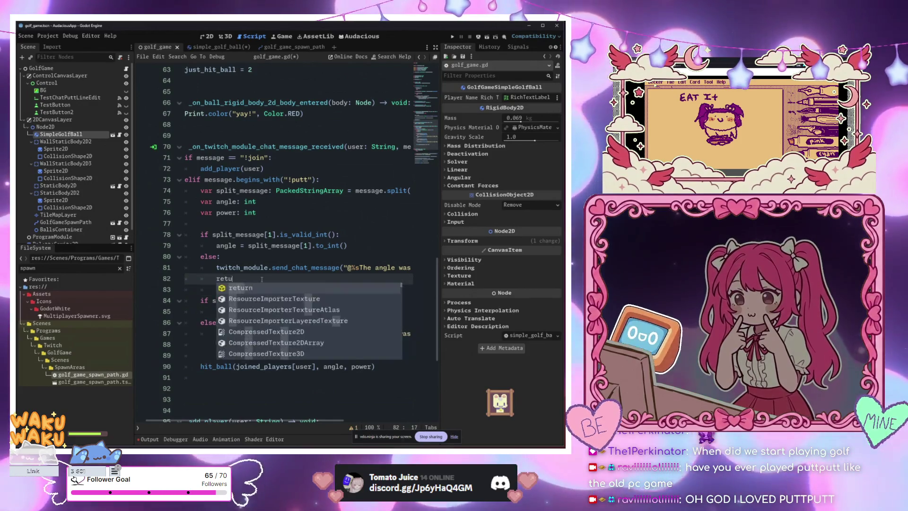
click(241, 345)
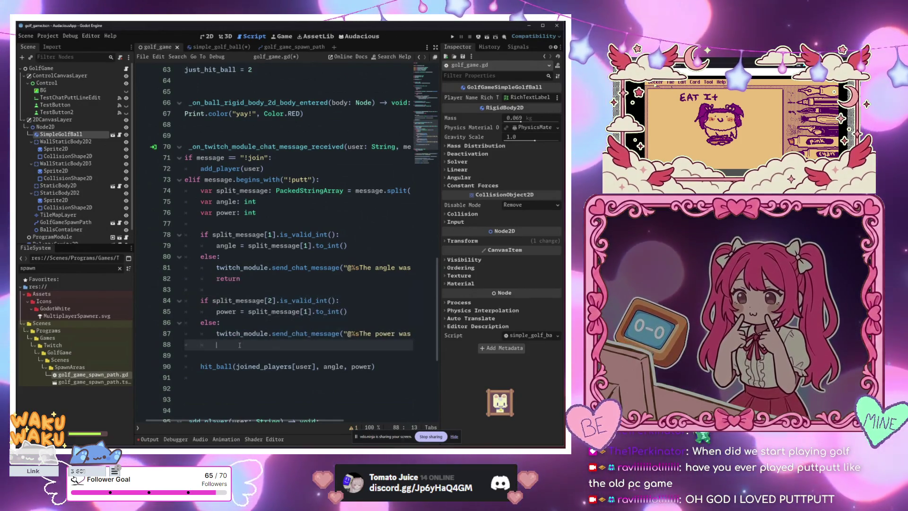
text(return)
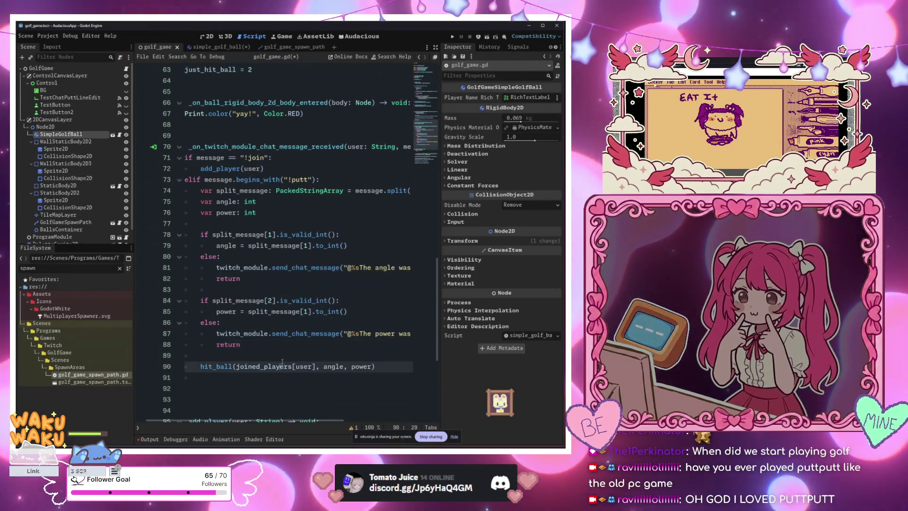
Review the angle assignment, then jump from the hit_ball call to its definition
click(304, 324)
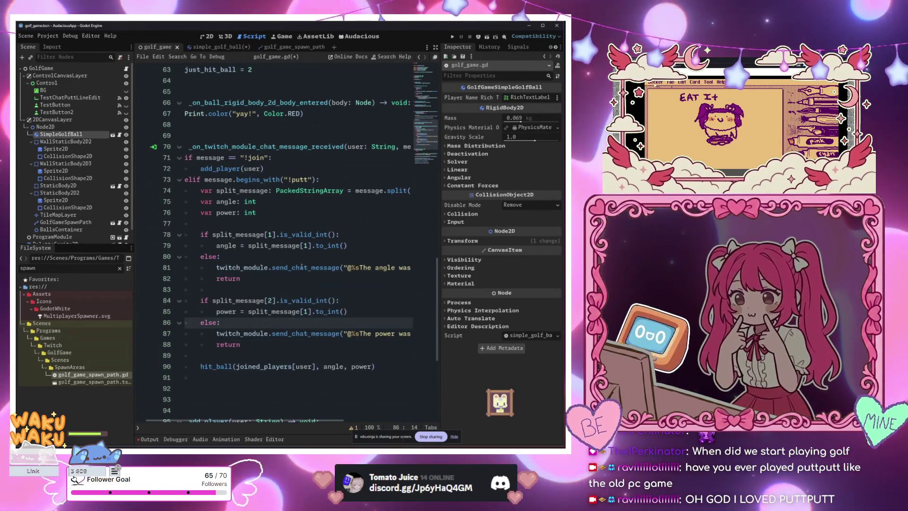
click(267, 245)
click(301, 374)
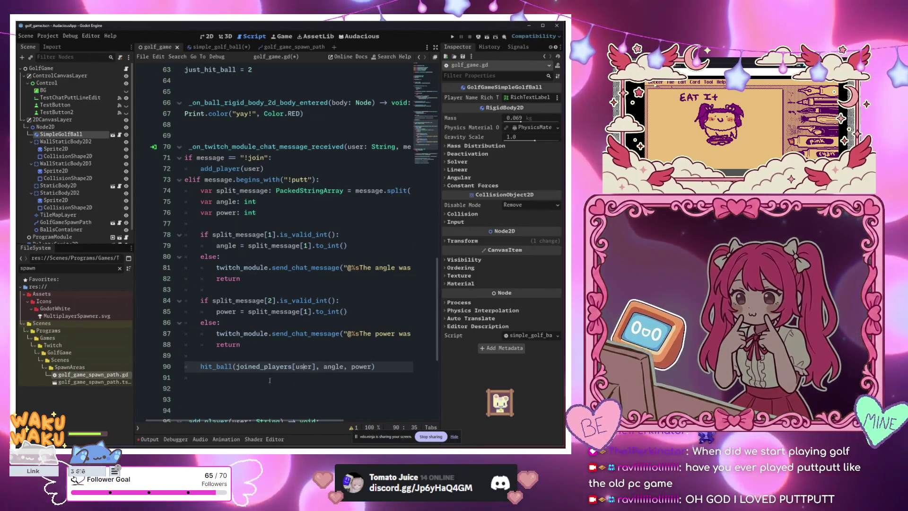
ctrl+click(213, 367)
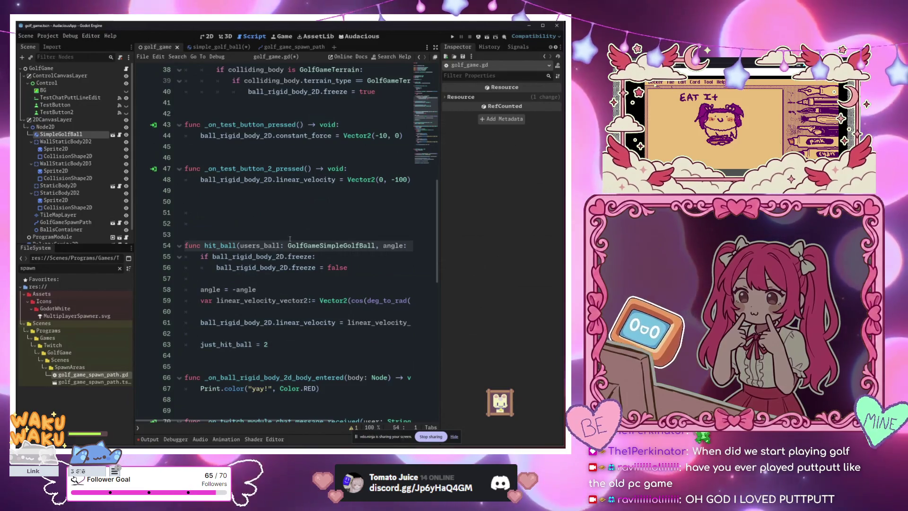
Replace ball_rigid_body_2D with users_ball in hit_ball's unfreeze and velocity lines
click(273, 245)
double_click(272, 246)
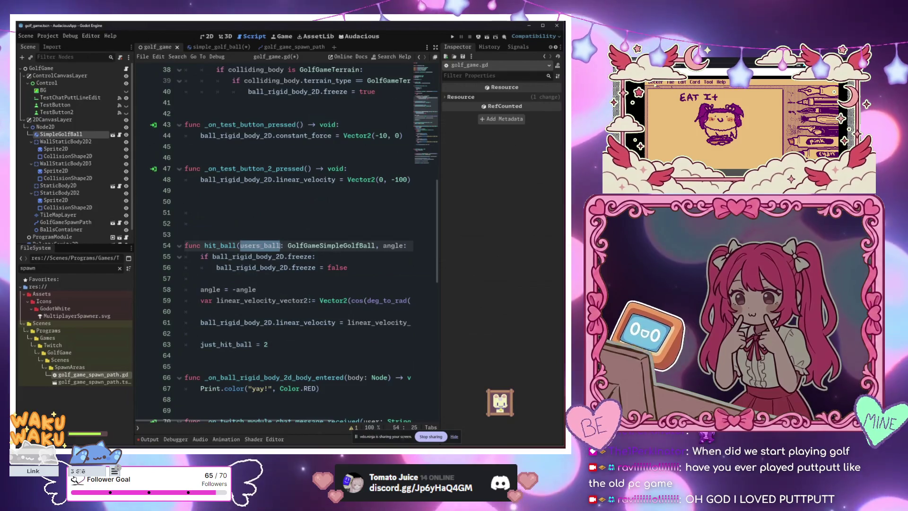
key(ctrl+c)
double_click(264, 257)
key(ctrl+v)
click(259, 268)
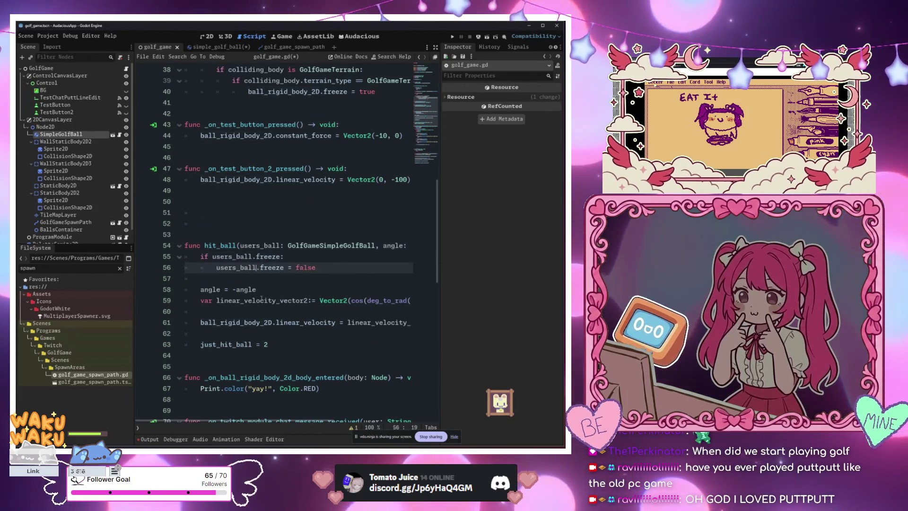
double_click(257, 323)
key(ctrl+v)
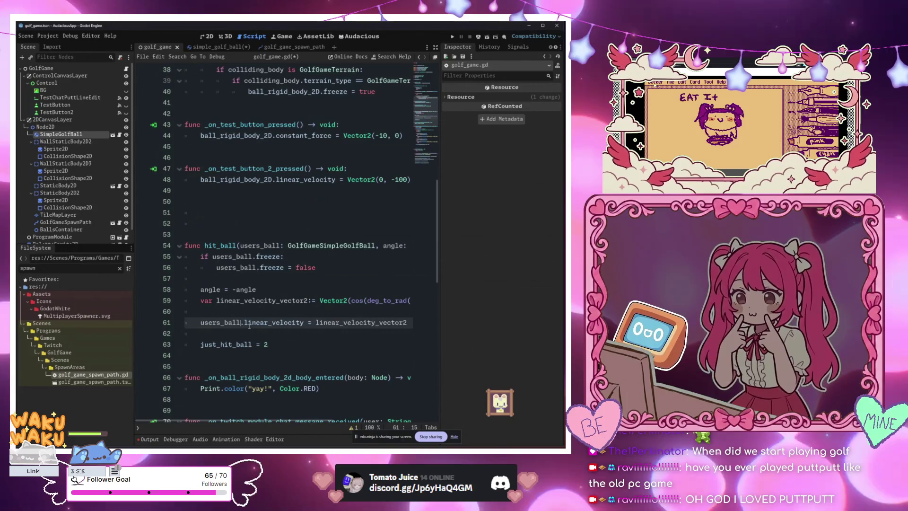
Check the velocity calculation and run the game with F5
mouse_move(324, 322)
mouse_down()
mouse_move(429, 311)
mouse_move(456, 290)
mouse_move(184, 301)
mouse_up()
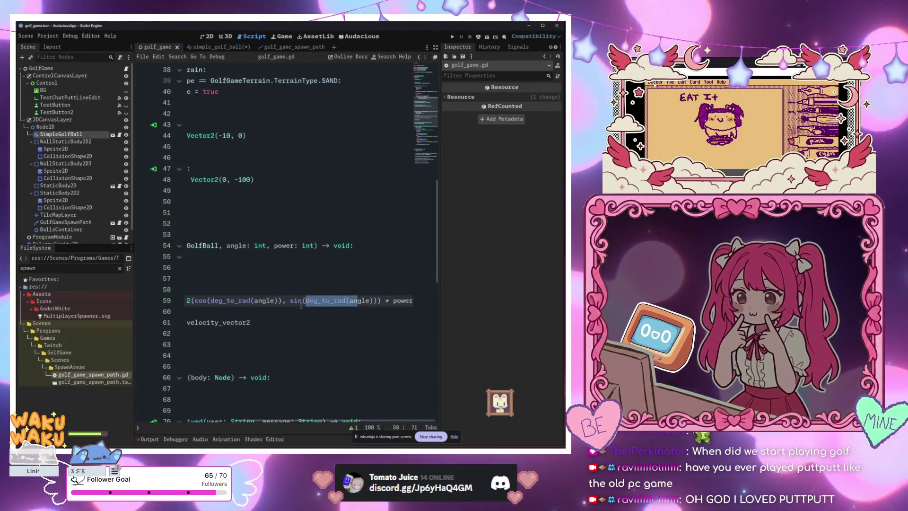
click(250, 345)
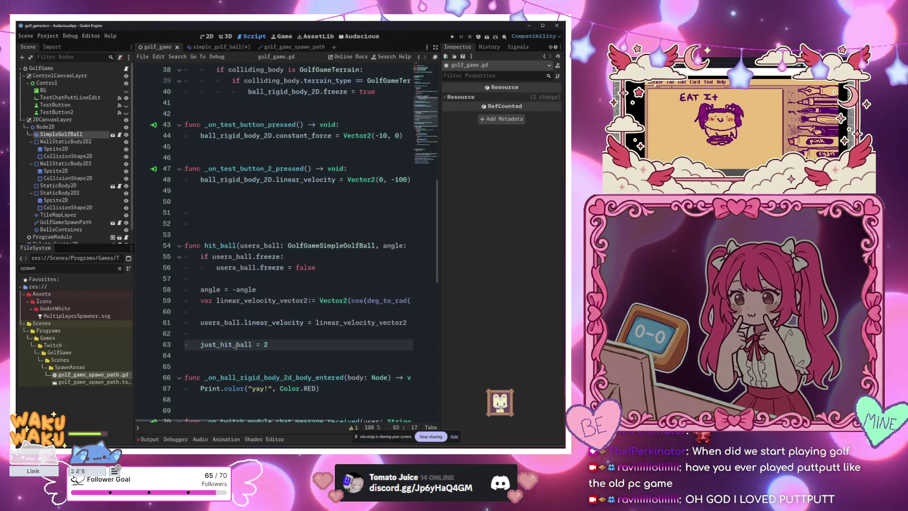
click(300, 323)
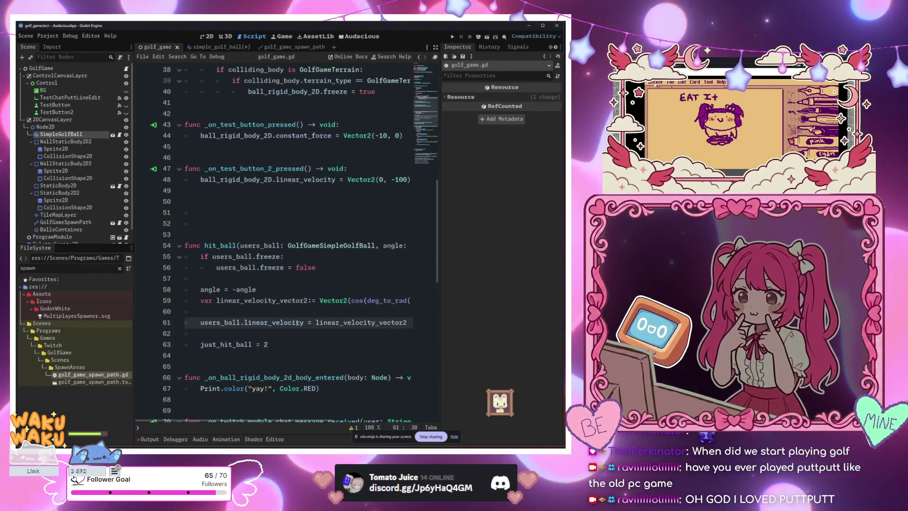
key(F5)
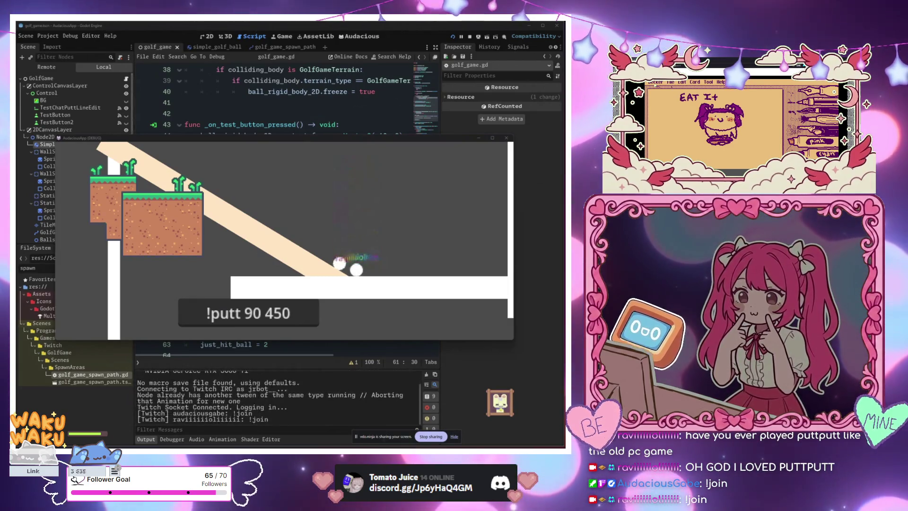
mouse_move(328, 145)
mouse_down()
mouse_move(394, 302)
mouse_move(362, 152)
mouse_up()
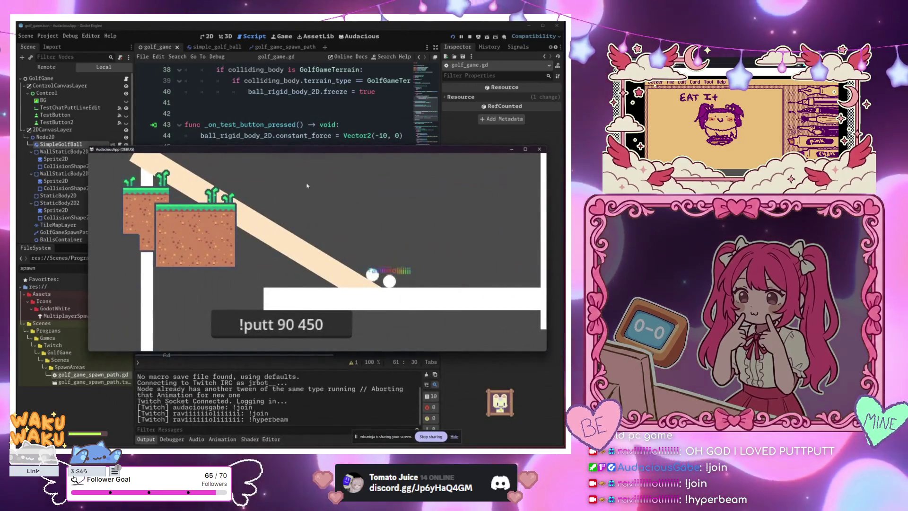
drag(307, 150, 284, 323)
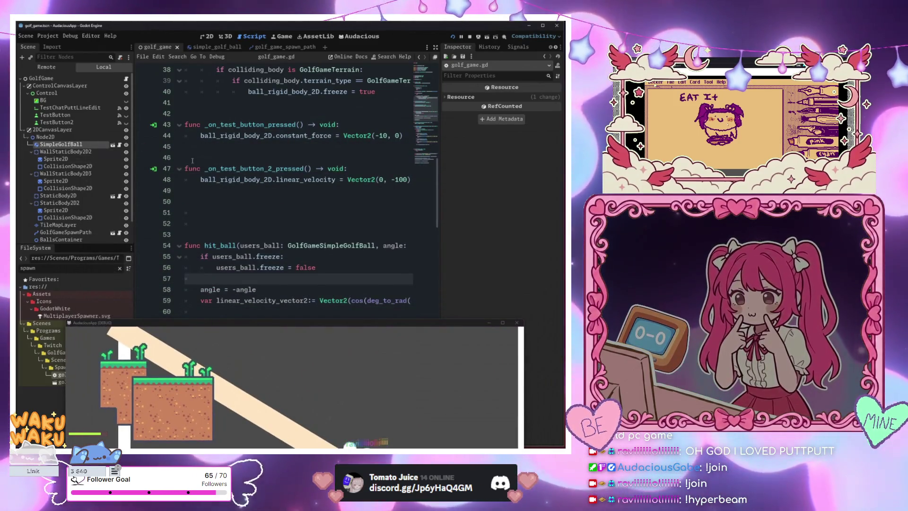
scroll(190, 159, down, 7)
click(300, 202)
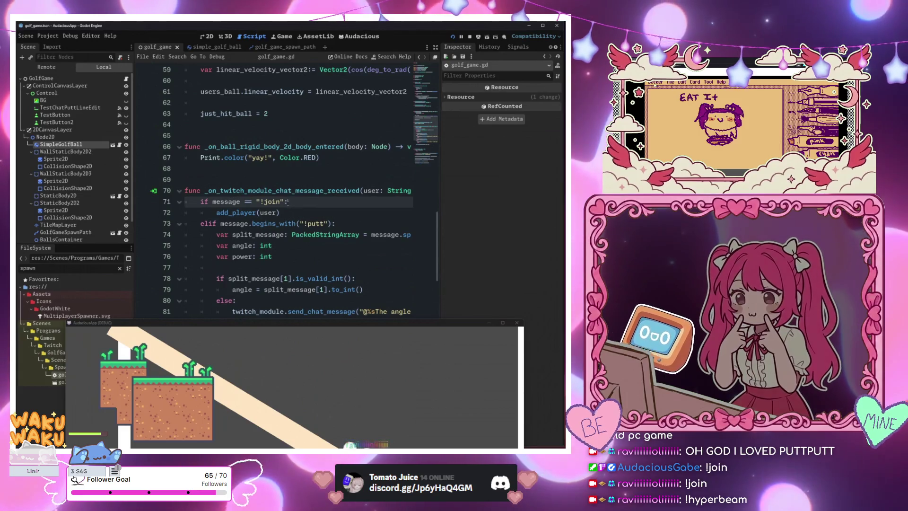
Change the !join check to message.begins_with("!join") and reveal the output log
click(242, 202)
text(.b)
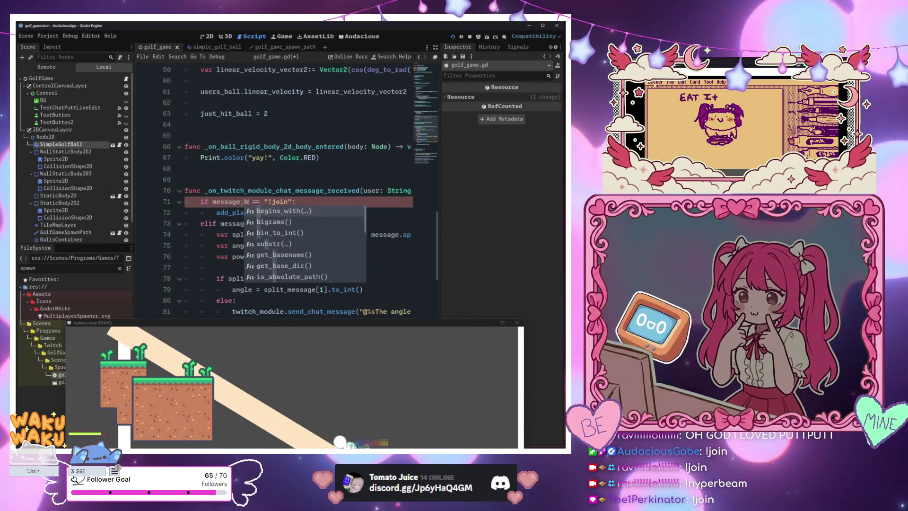
key(Return)
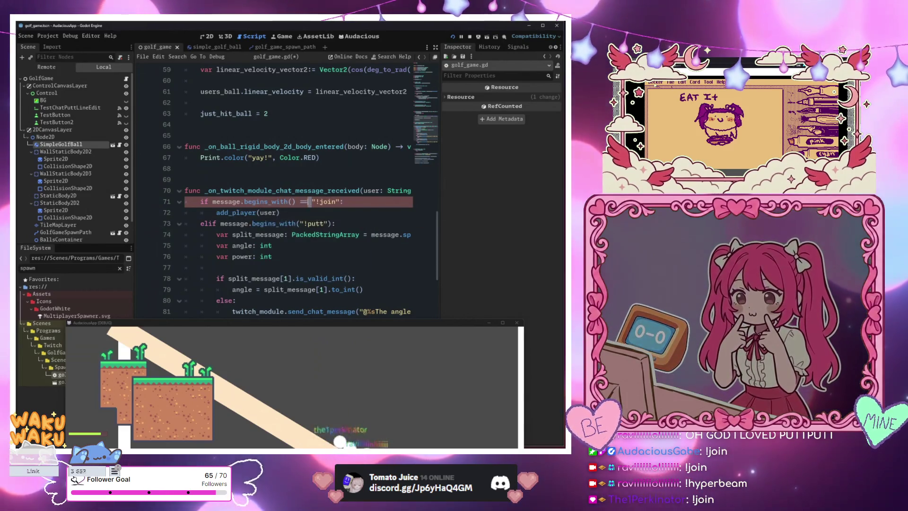
key(Delete)
key(End)
key(Left)
text())
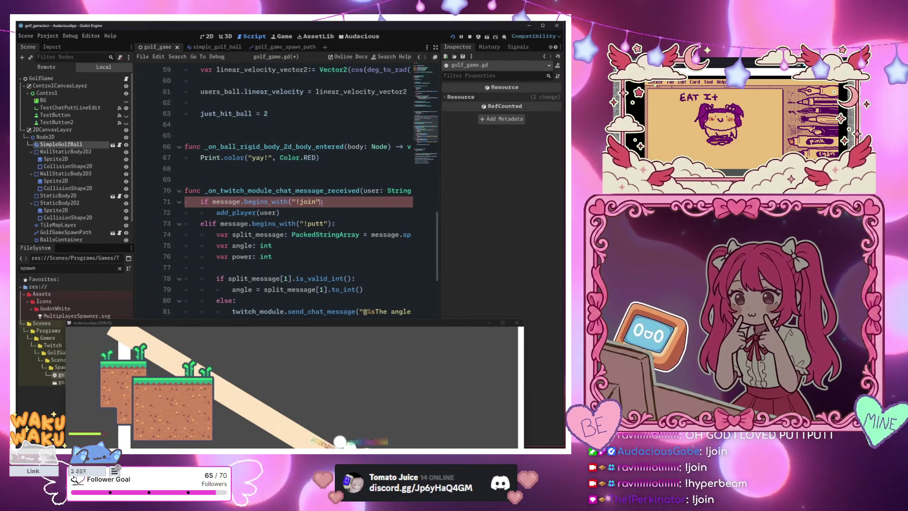
text())
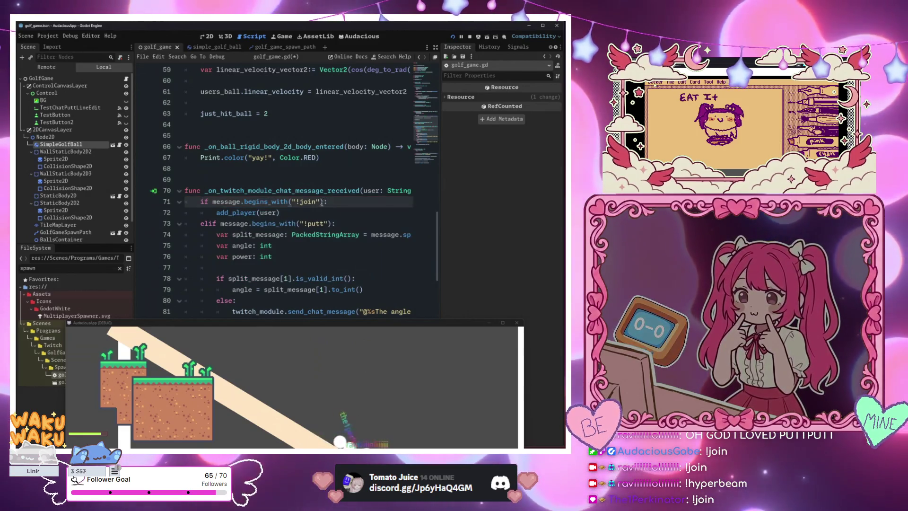
key(Down)
key(Down)
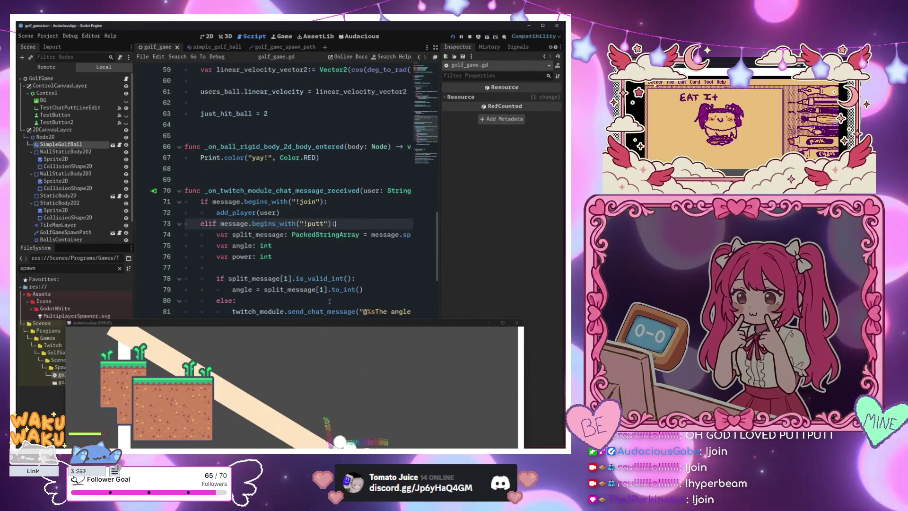
drag(316, 325, 328, 129)
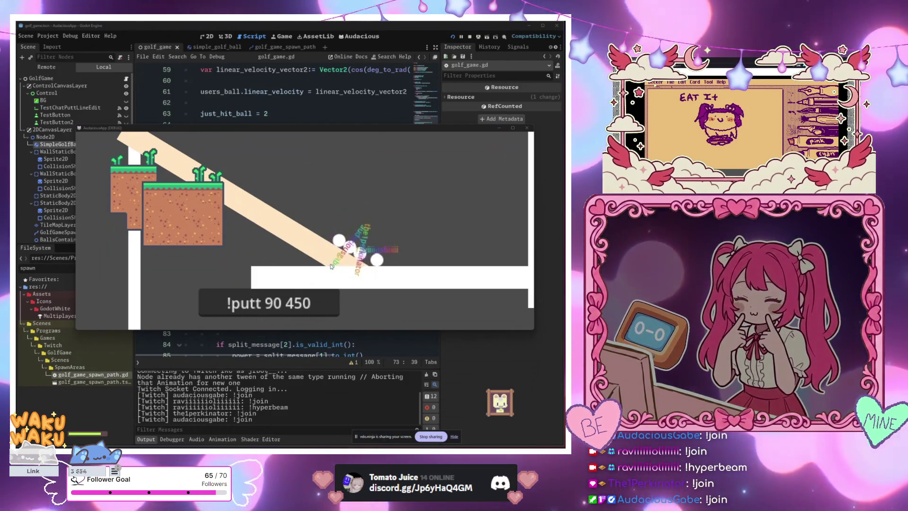
Delete the leftover SimpleGolfBall node from the scene, confirming the Delete node dialog
click(57, 145)
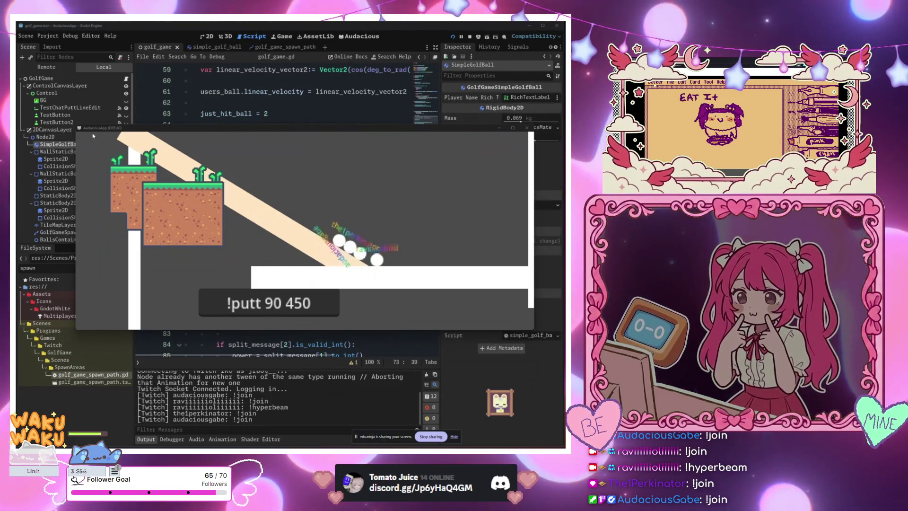
drag(92, 135, 225, 318)
key(Delete)
click(383, 246)
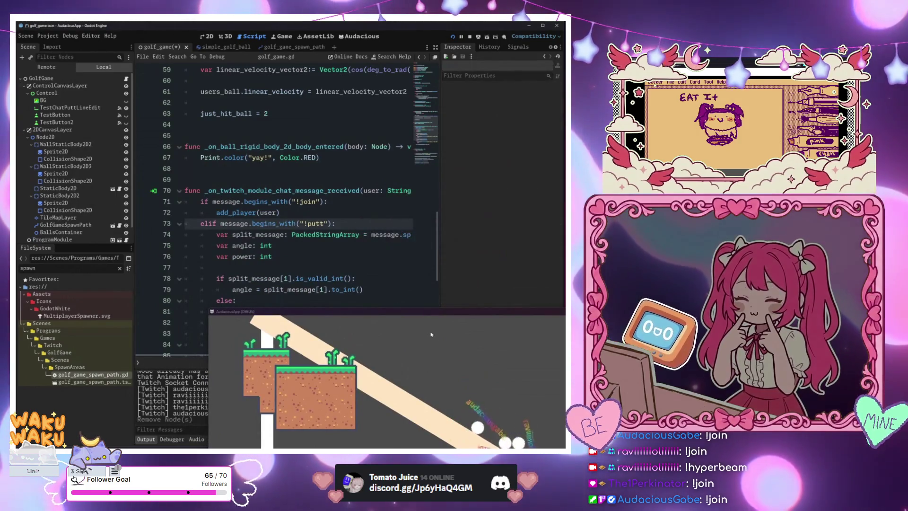
drag(426, 312, 286, 174)
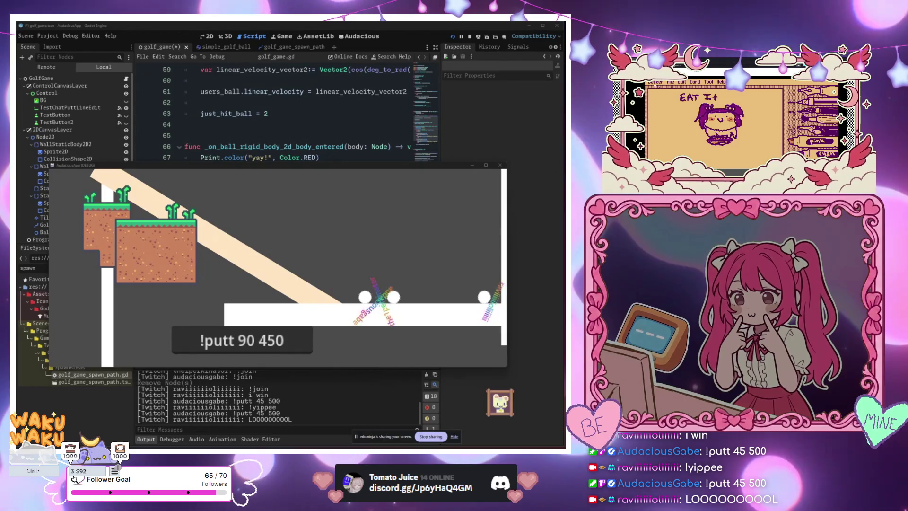
mouse_move(245, 170)
mouse_down()
mouse_move(261, 319)
mouse_move(252, 265)
mouse_up()
scroll(252, 248, up, 1)
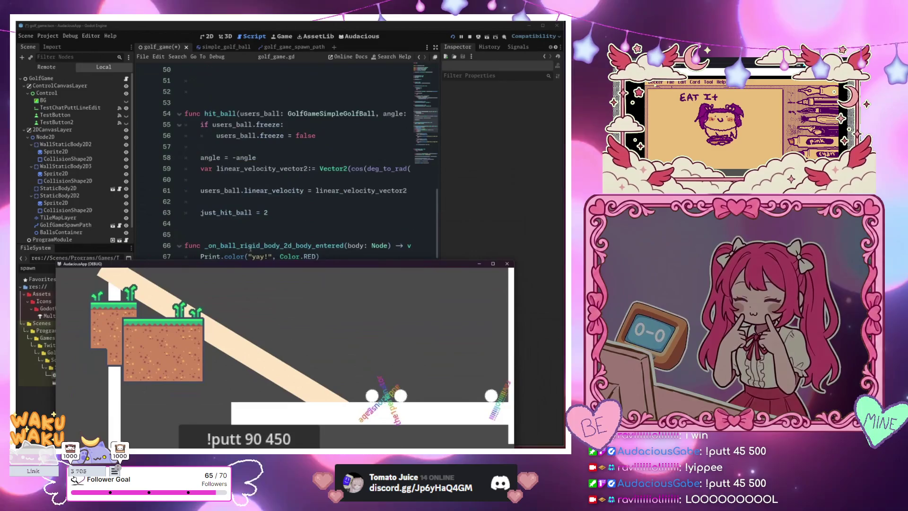
scroll(251, 248, up, 5)
scroll(251, 248, up, 3)
scroll(251, 248, up, 2)
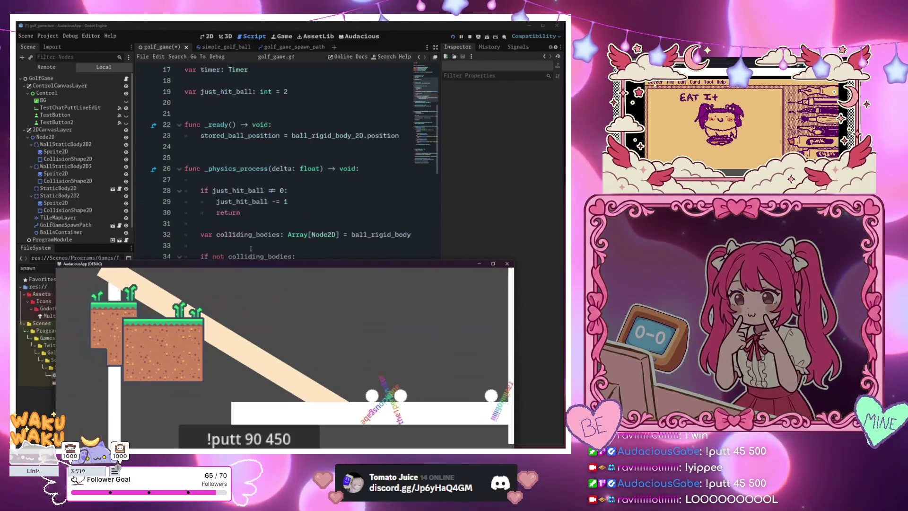
Move the game window up to reveal the output log before setting the hit_ball breakpoint
drag(185, 266, 202, 154)
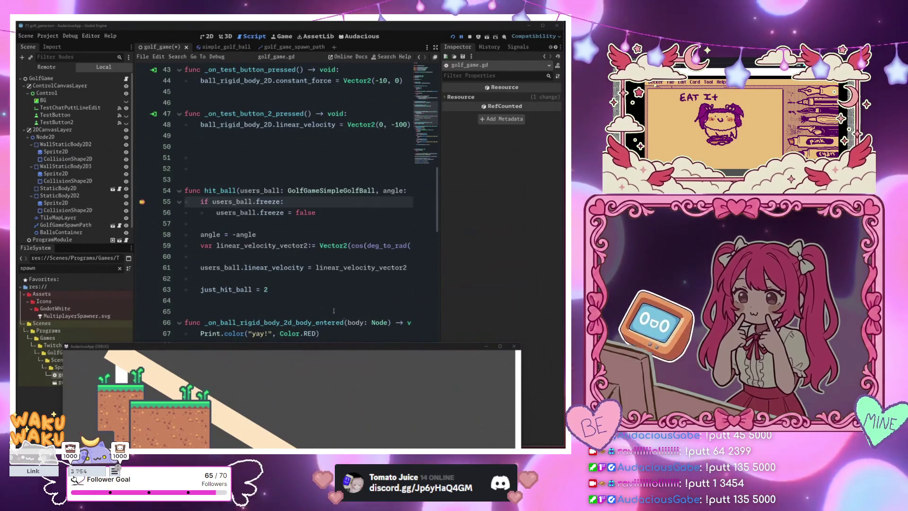
scroll(297, 241, down, 5)
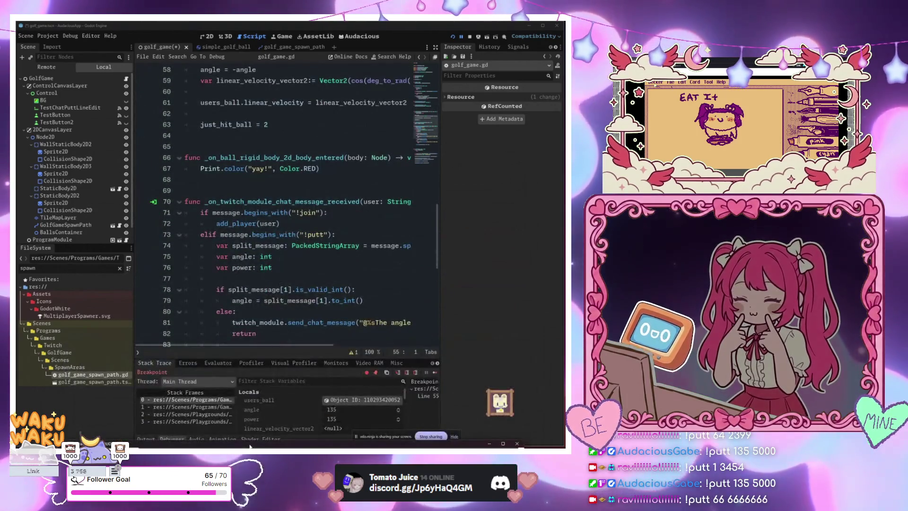
scroll(267, 260, down, 3)
scroll(266, 259, down, 6)
scroll(266, 259, down, 1)
Change the power line to split_message[2].to_int(), save the script and continue to the next breakpoint
click(266, 260)
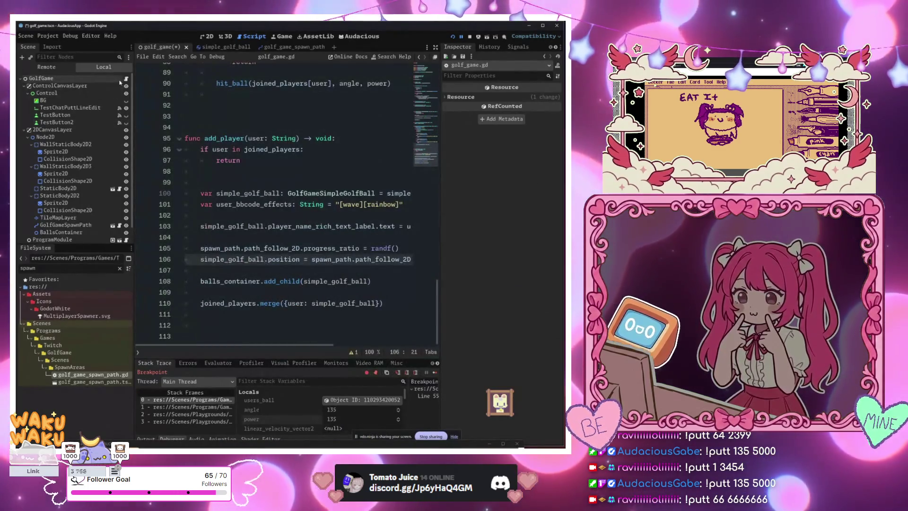
scroll(191, 179, up, 2)
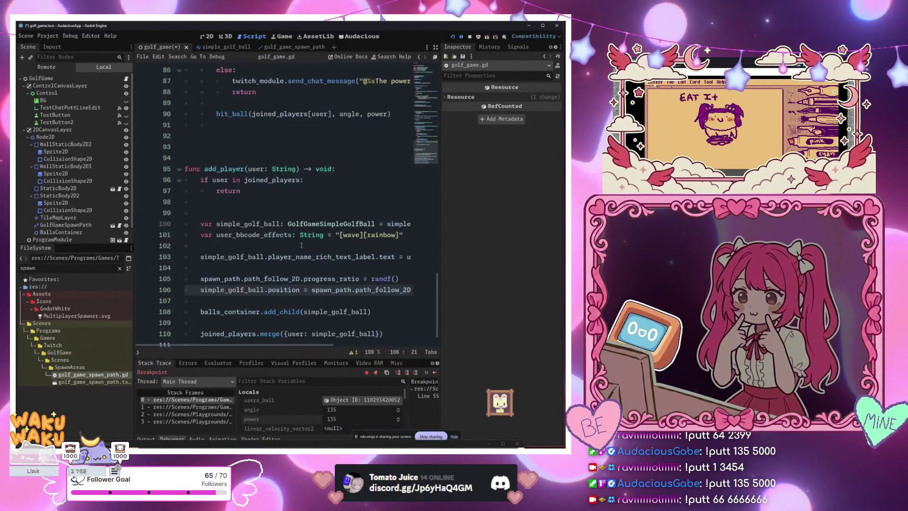
scroll(213, 184, up, 2)
scroll(283, 199, up, 2)
click(317, 215)
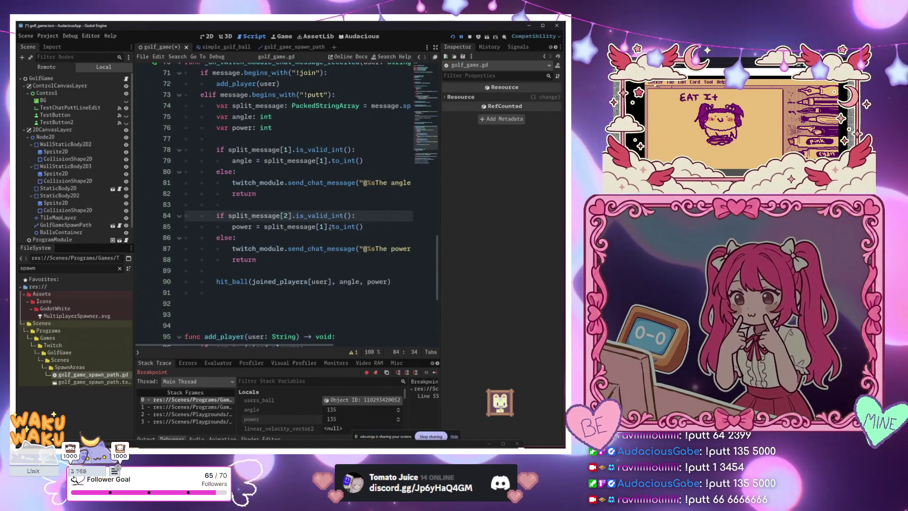
click(322, 227)
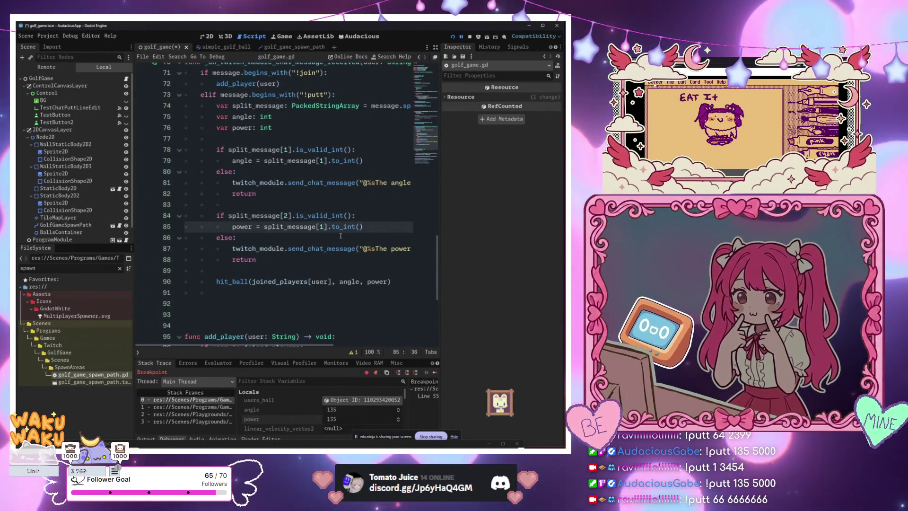
click(334, 206)
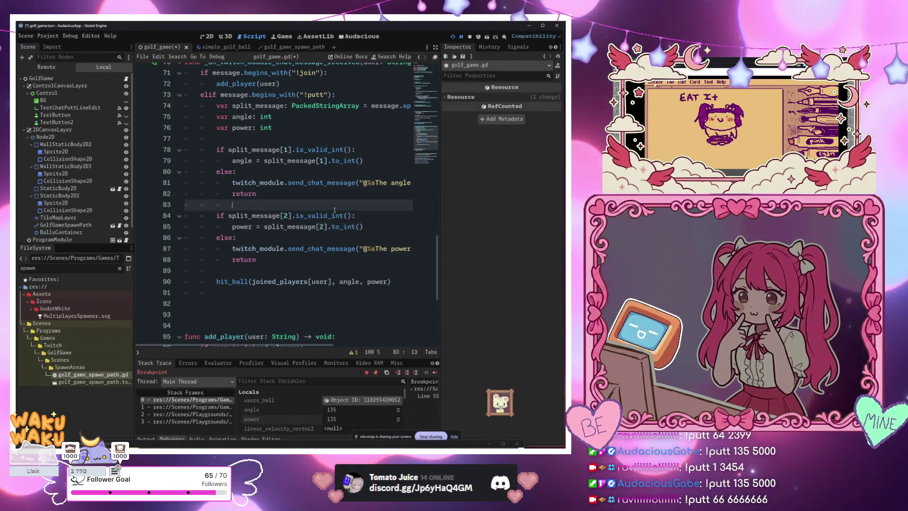
click(337, 227)
key(ctrl+s)
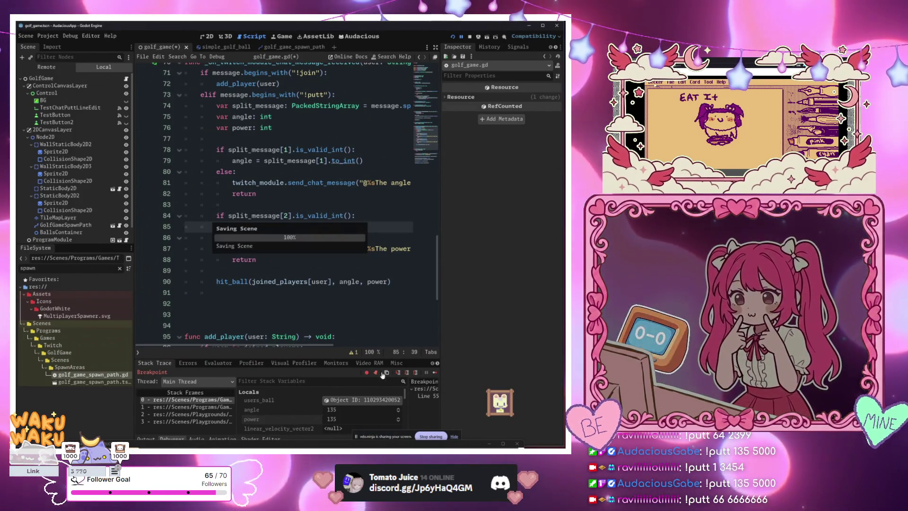
click(379, 370)
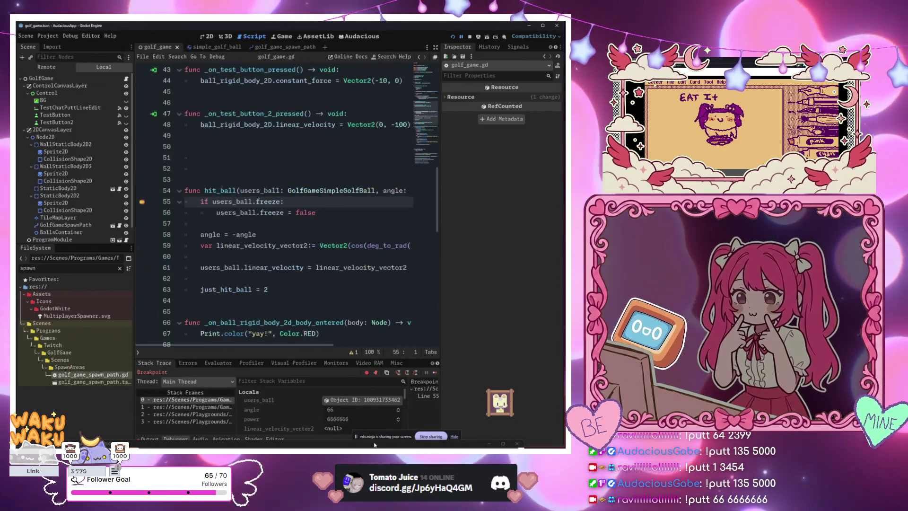
Continue execution past the hit_ball breakpoint with F12 so the putted balls roll again
click(376, 372)
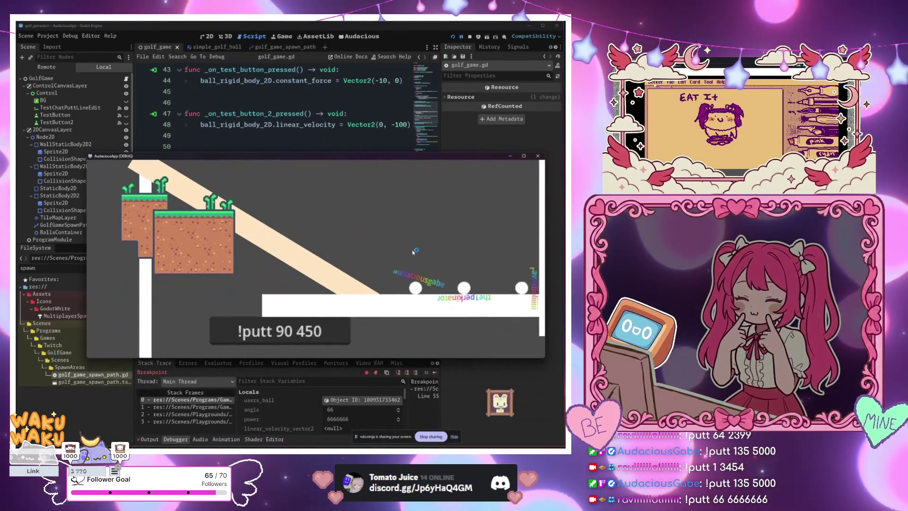
key(F12)
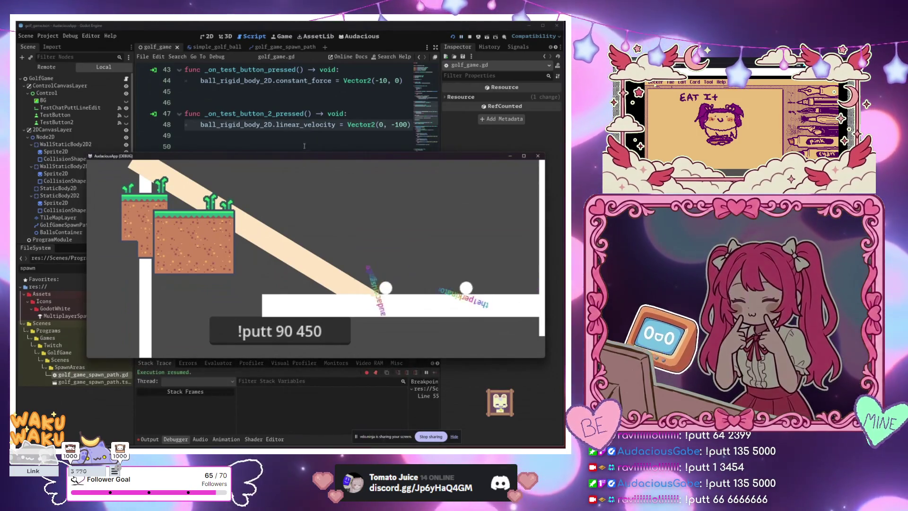
mouse_move(264, 162)
mouse_down()
mouse_move(264, 327)
mouse_move(250, 189)
mouse_up()
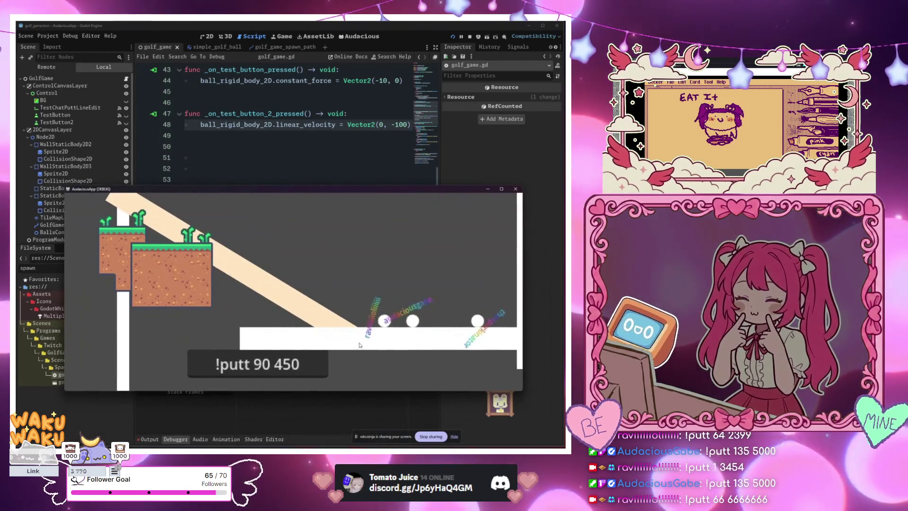
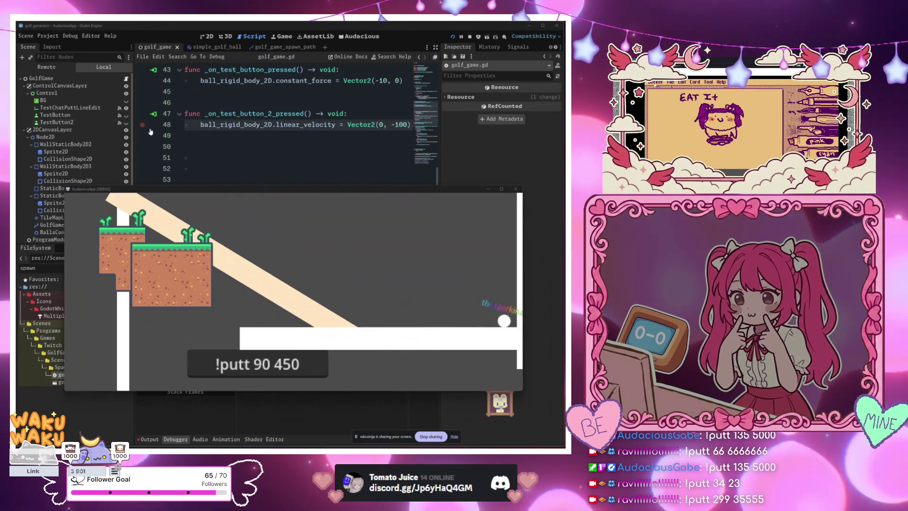
drag(361, 189, 377, 270)
scroll(260, 212, down, 4)
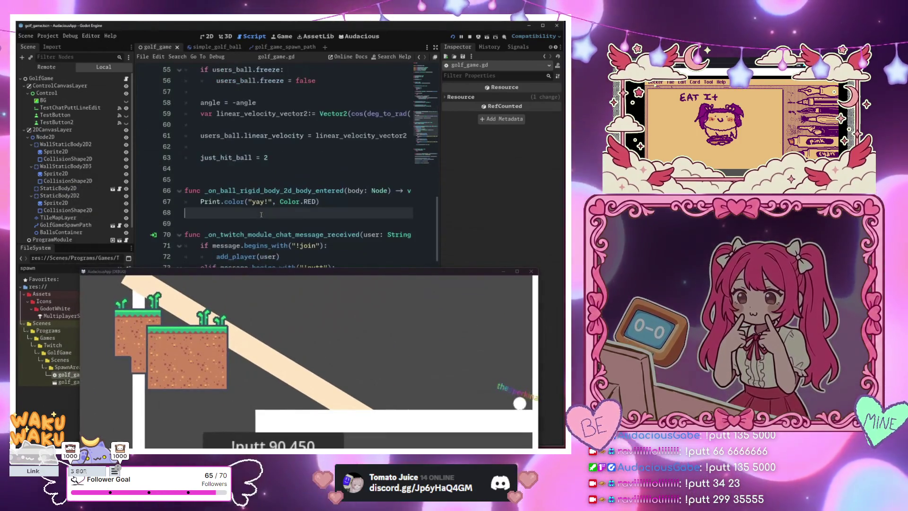
scroll(261, 212, up, 2)
Move the caret through hit_ball and the putt handler to just above the hit_ball call
click(260, 212)
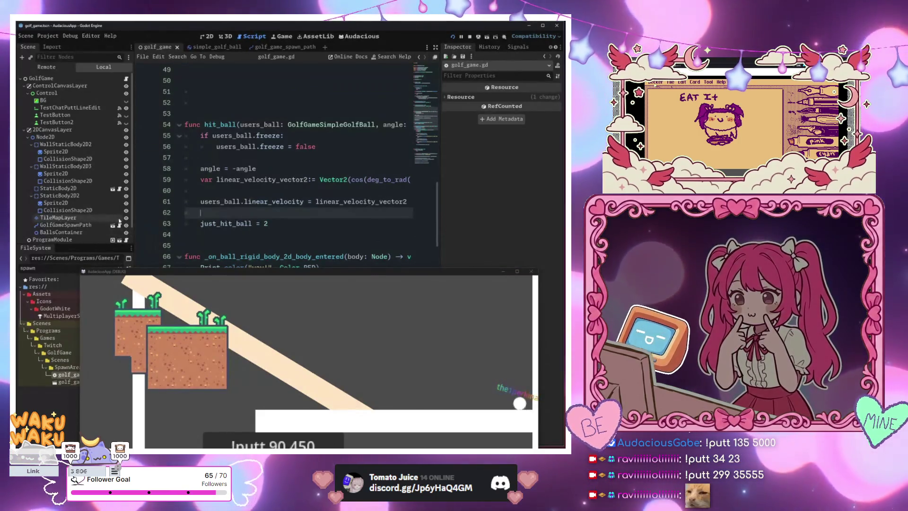
click(294, 225)
scroll(295, 225, down, 2)
scroll(292, 213, down, 2)
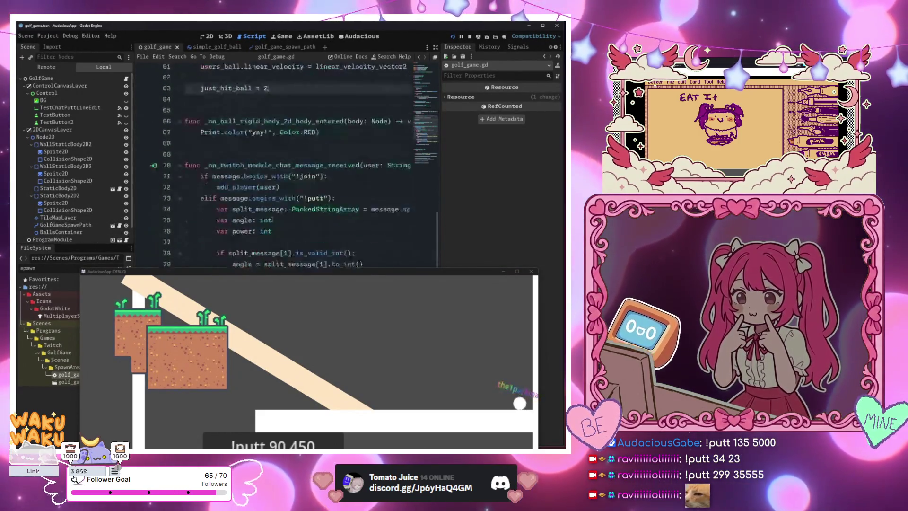
scroll(291, 191, down, 2)
click(290, 178)
click(363, 202)
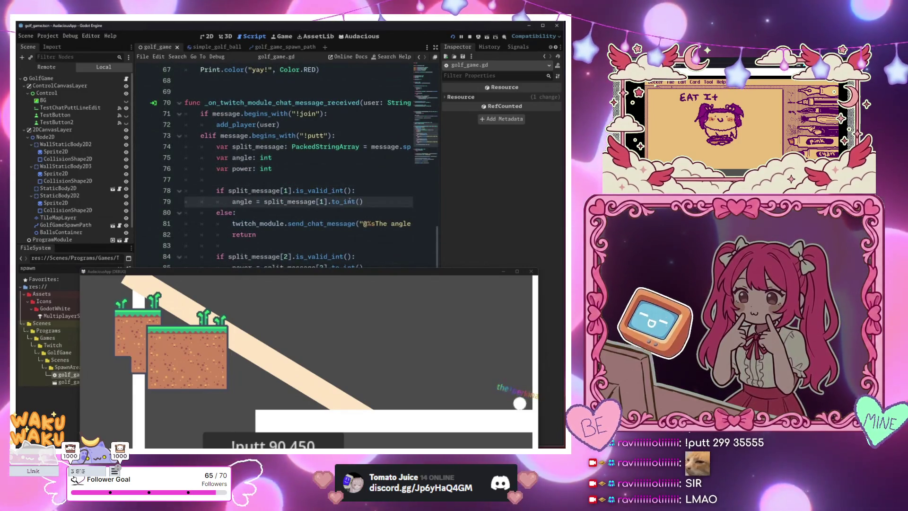
scroll(250, 135, down, 1)
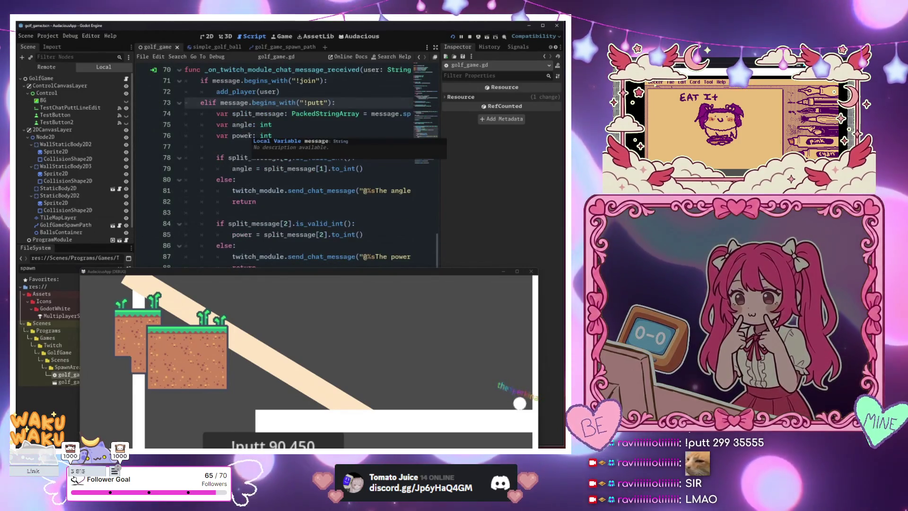
scroll(251, 136, down, 2)
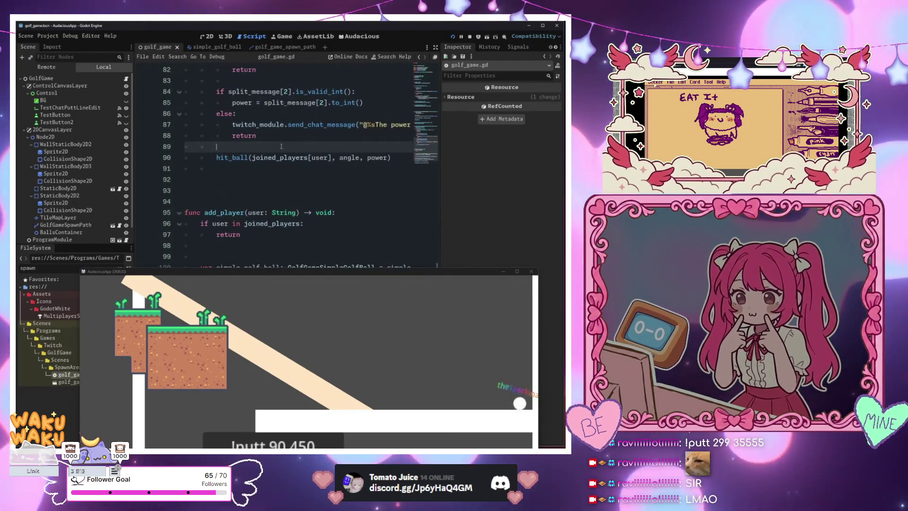
click(284, 213)
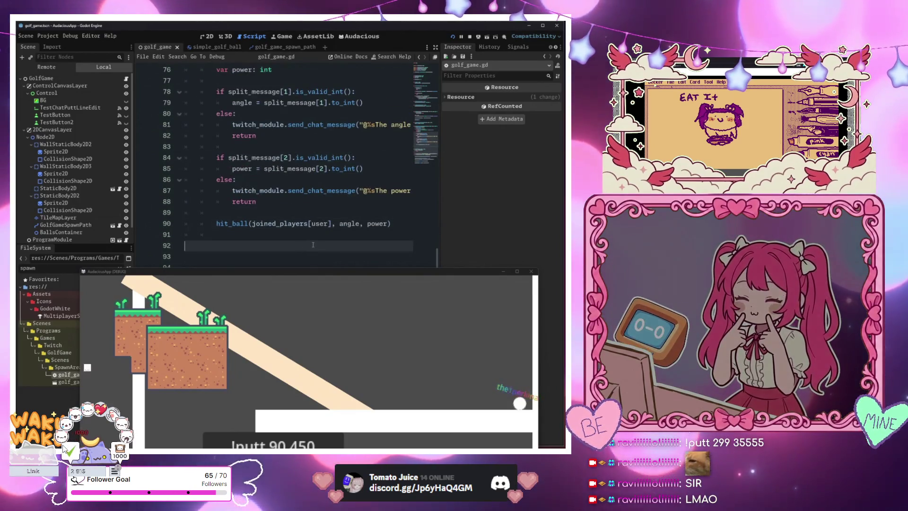
scroll(313, 245, up, 1)
scroll(311, 241, up, 2)
scroll(309, 240, down, 2)
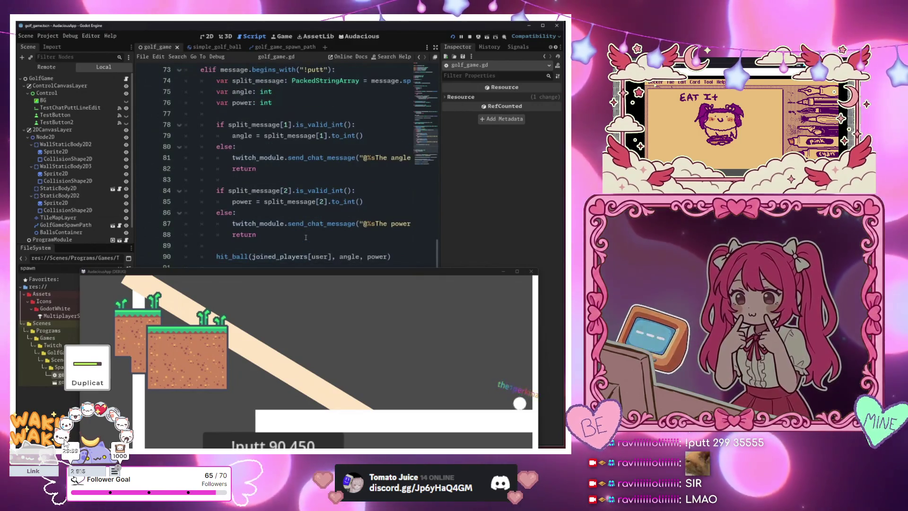
text(el)
Add an elif message.begins_with("!reset") branch with joined_players on its first body line
key(Return)
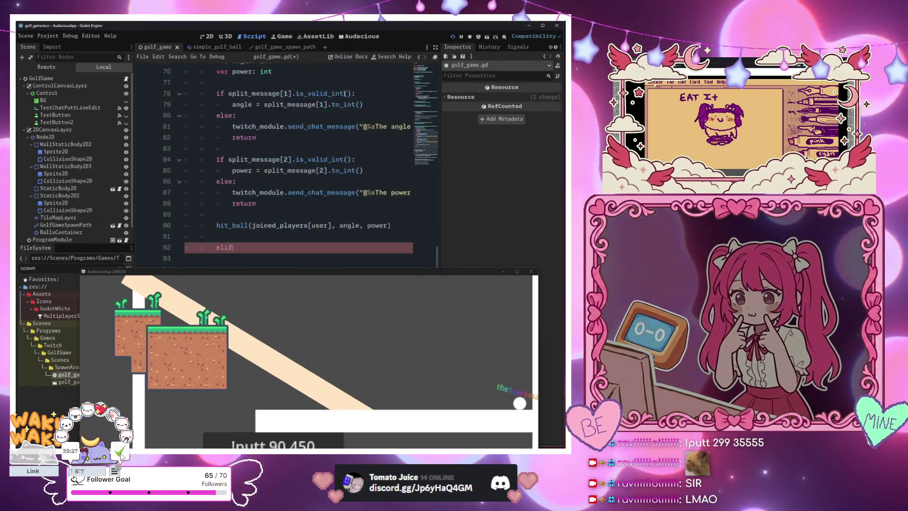
key(shift+Tab)
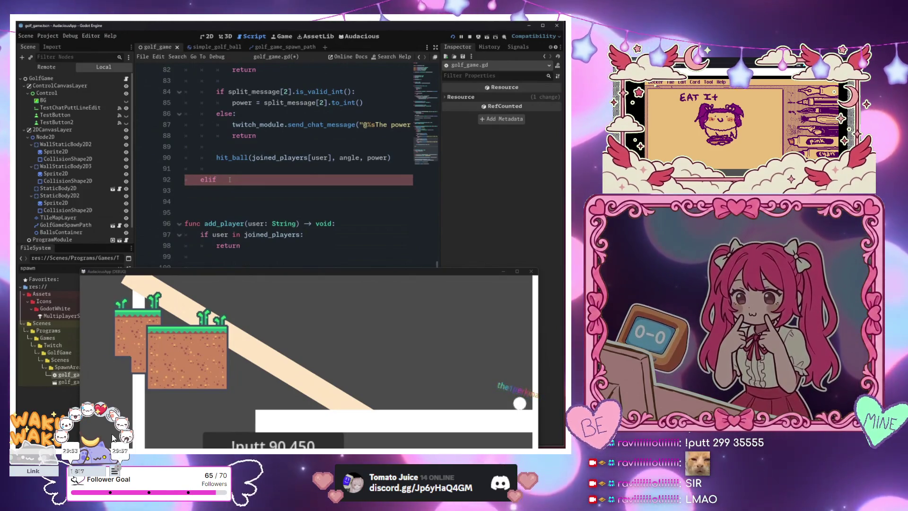
text(message)
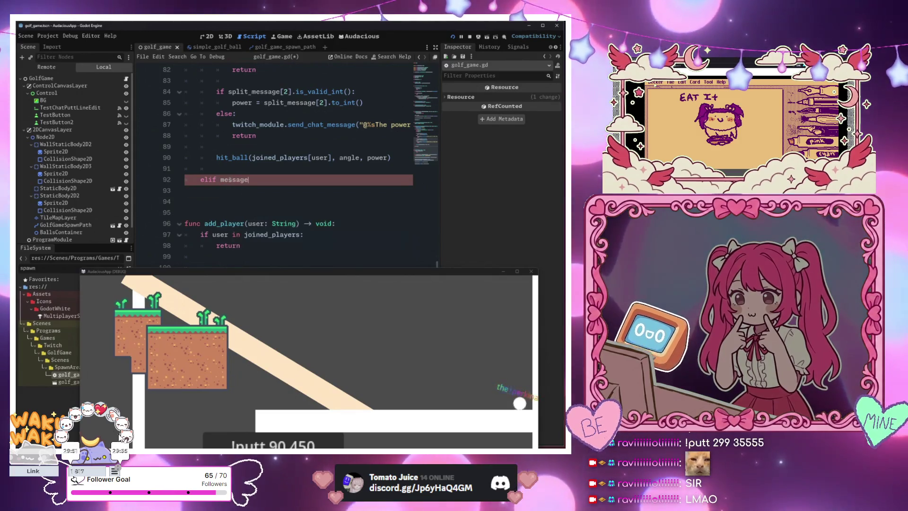
text(.)
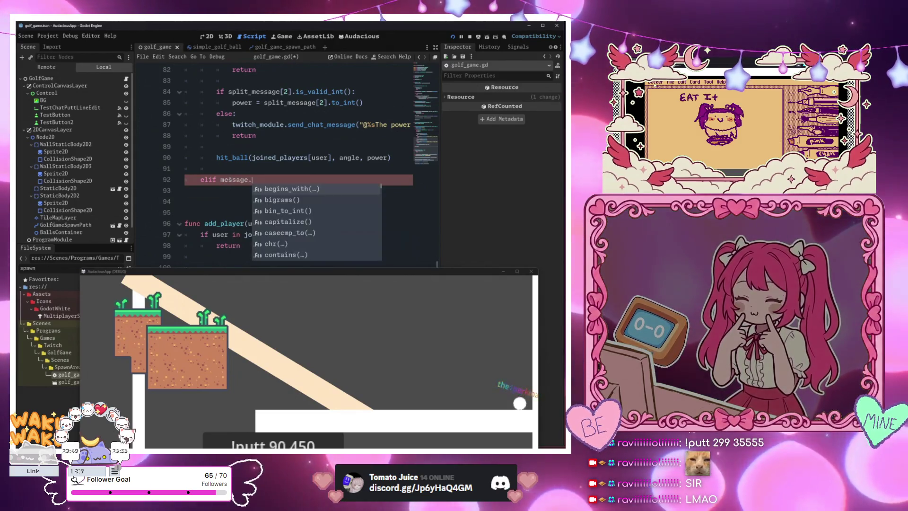
key(Return)
text(!)
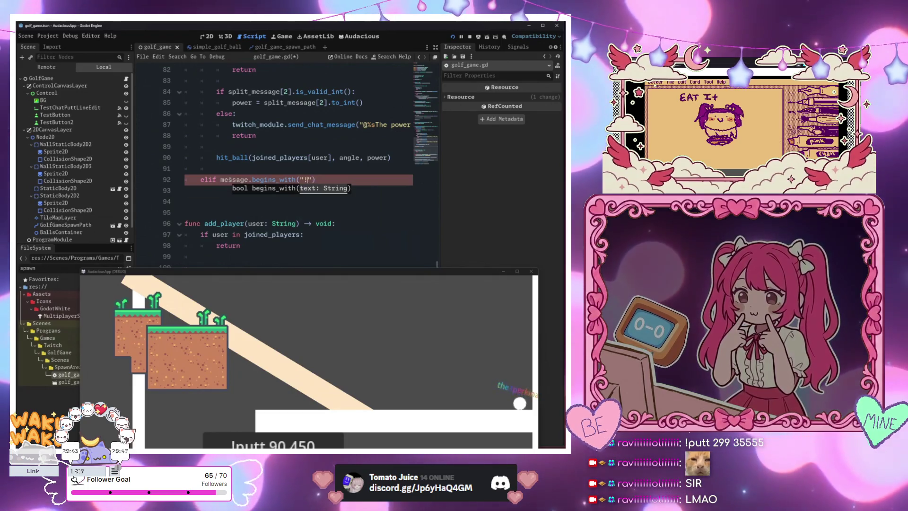
text(!)
text(s)
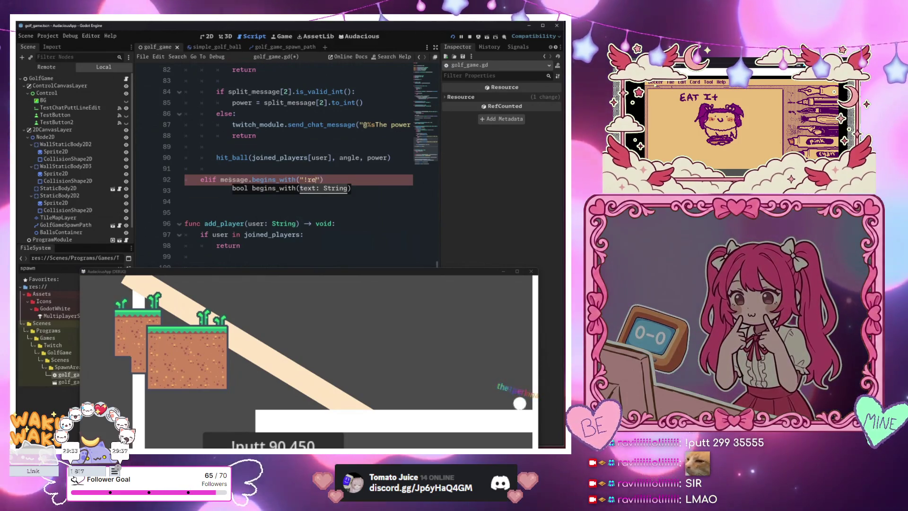
text("):)
key(Return)
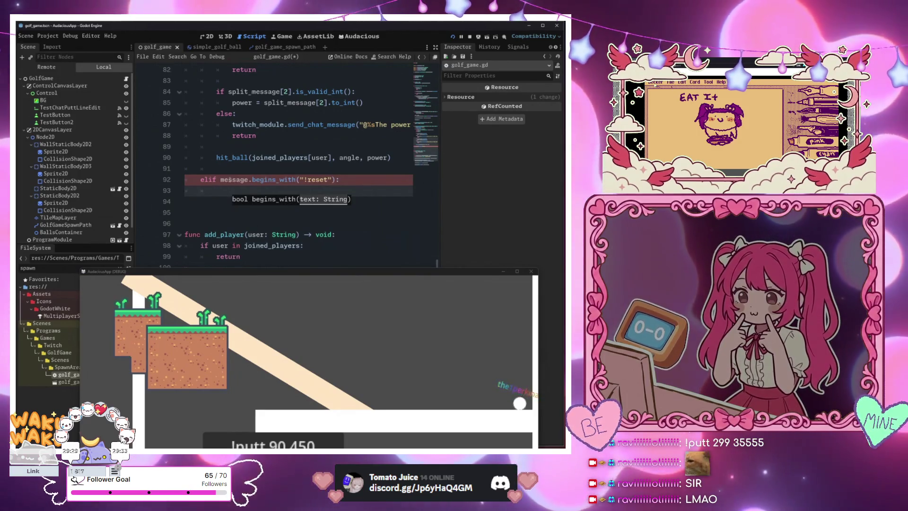
text(join)
key(Return)
key(Return)
key(Return)
key(Return)
text(func remove_ba)
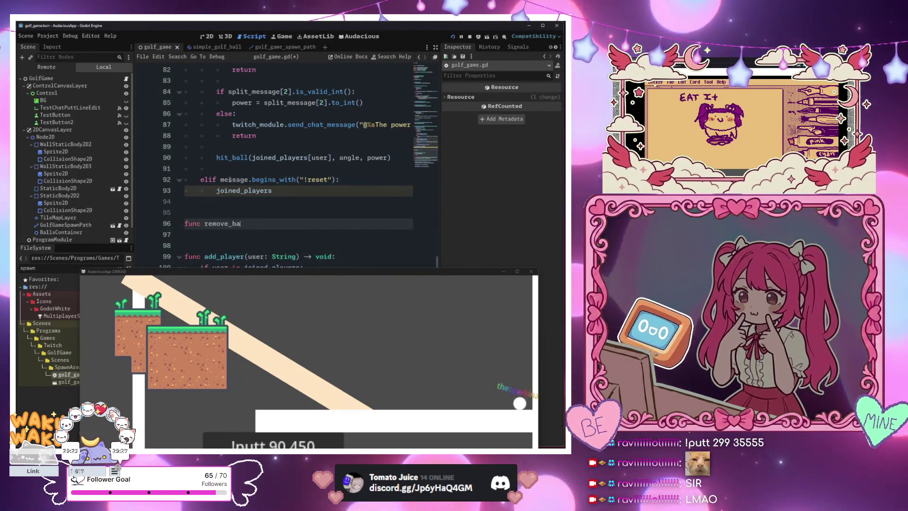
text(user: )
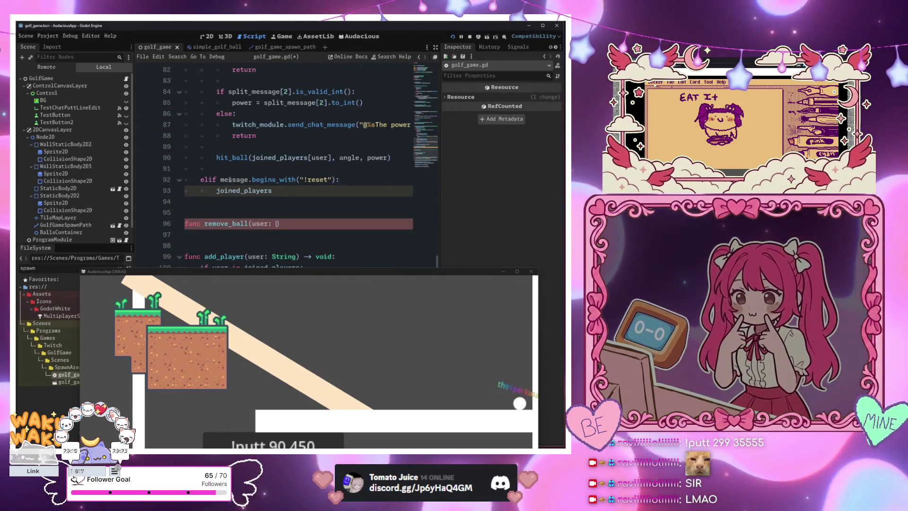
text(String)
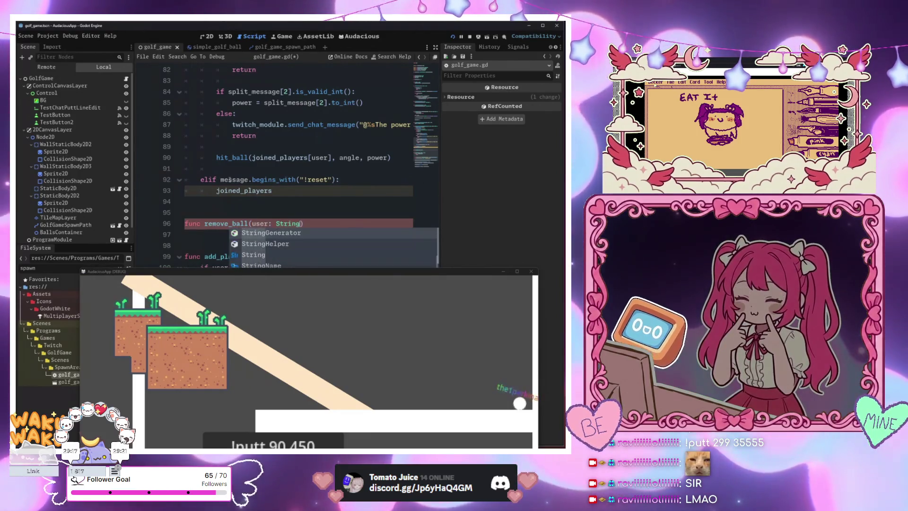
text() -> void:)
Start the remove_player function and rename its parameter to player
key(Return)
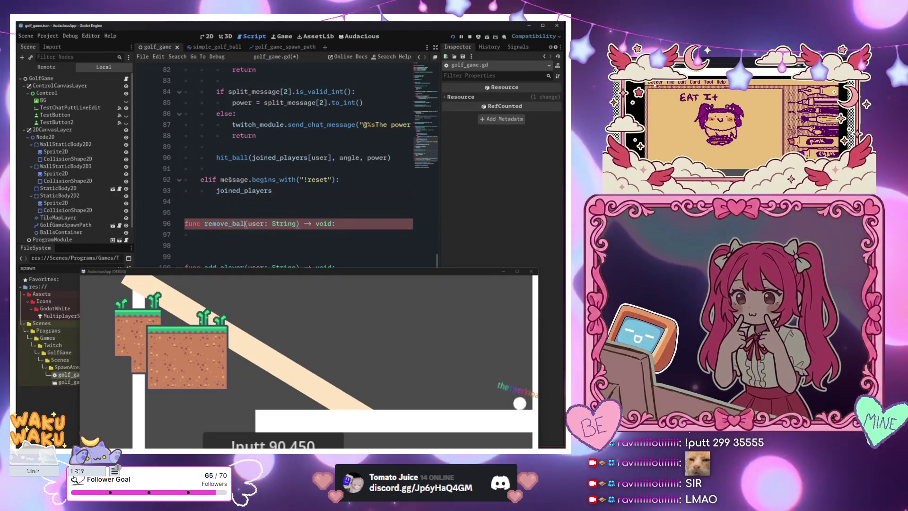
text(e)
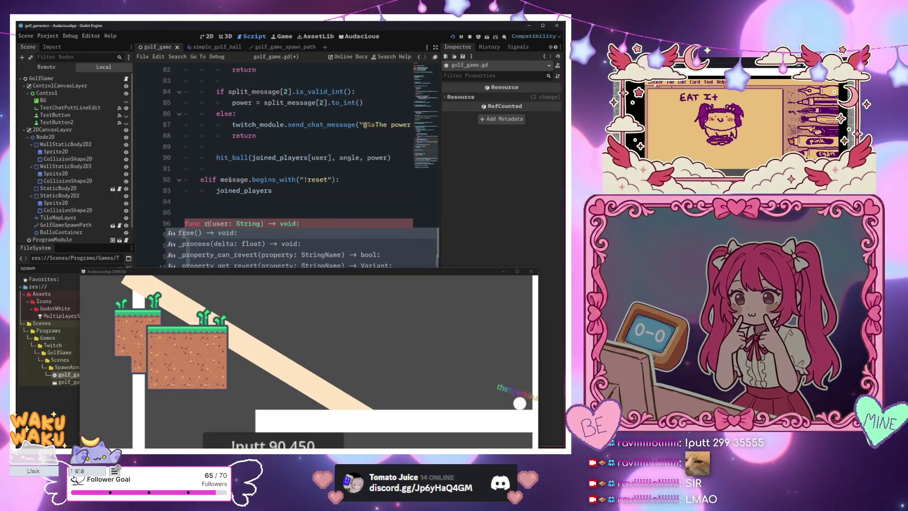
text(move_playe)
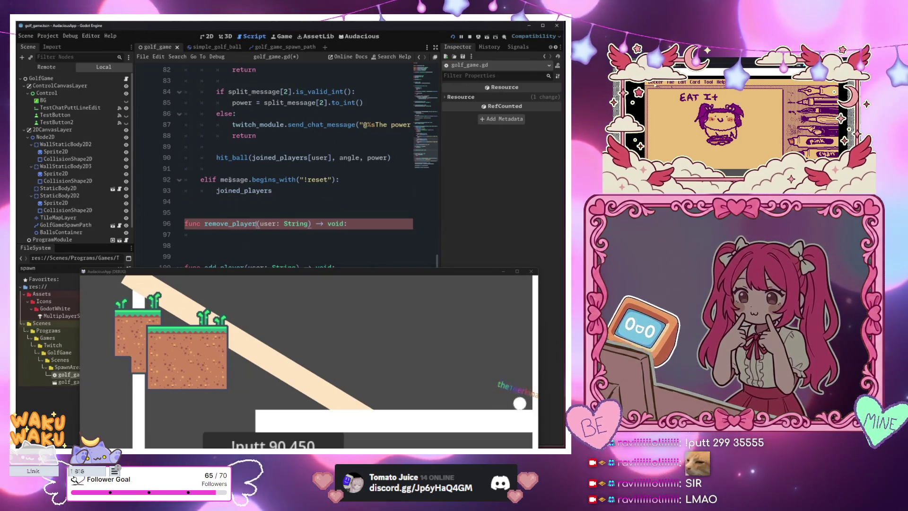
key(Down)
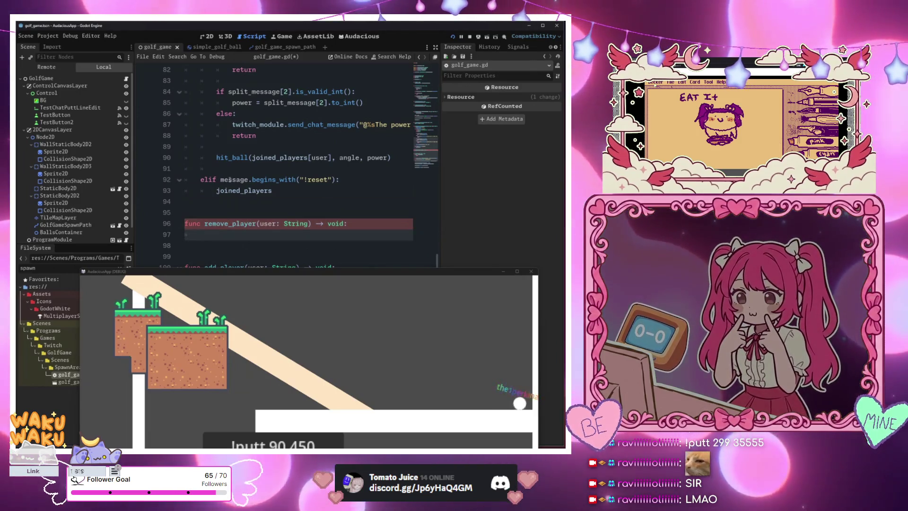
double_click(265, 224)
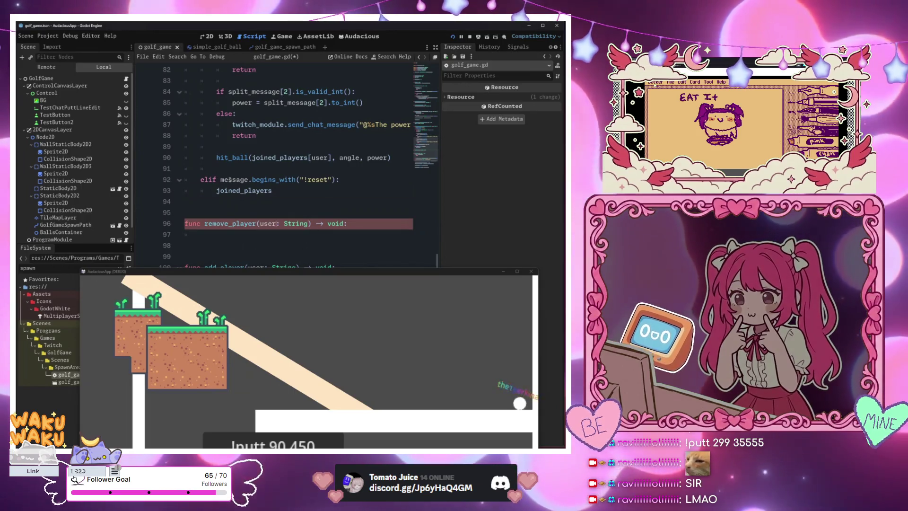
text(player)
key(Down)
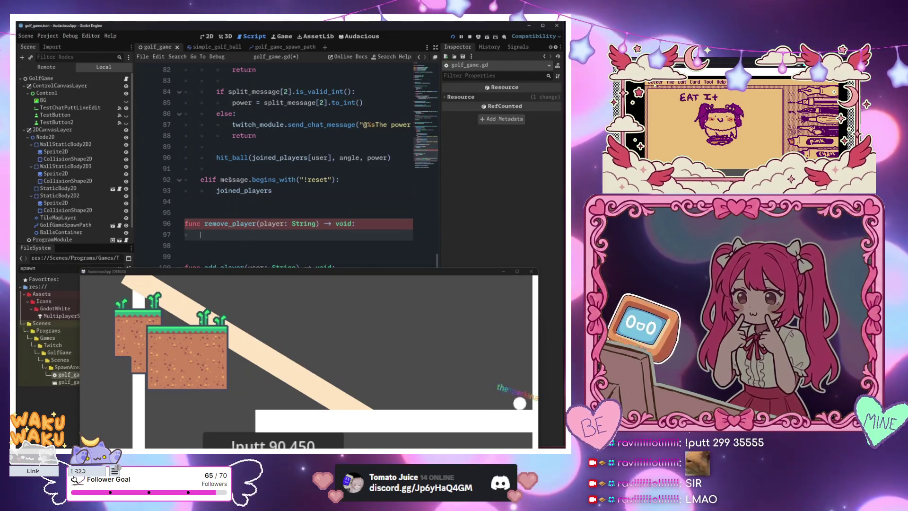
text(join)
Write joined_players[player].queue_free() and begin a second joined_players line
key(Return)
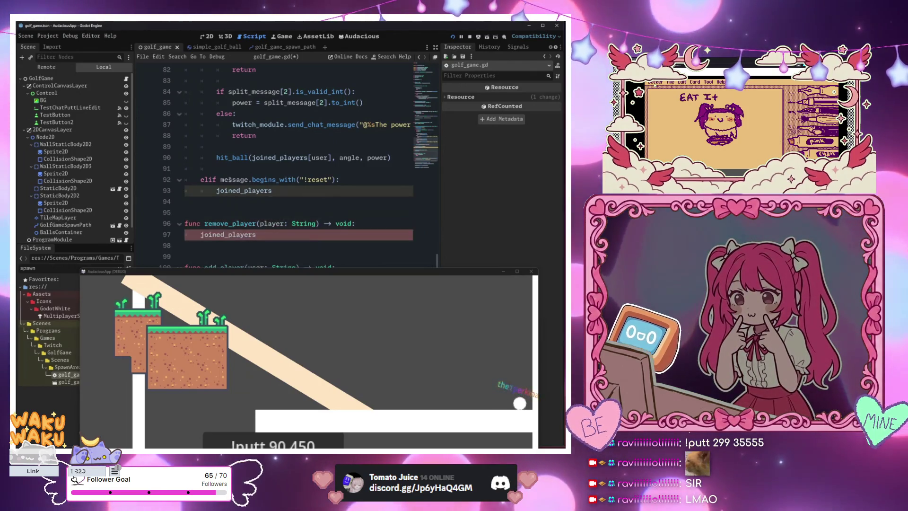
text([)
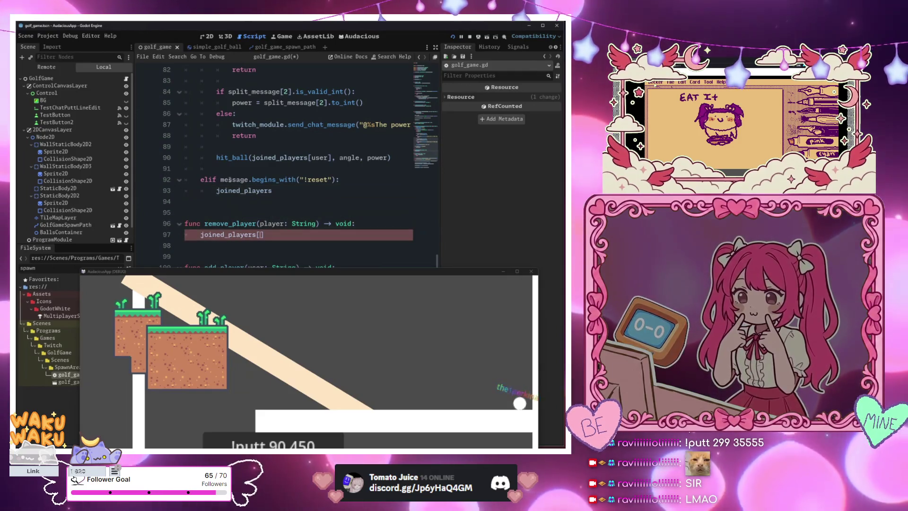
text(player)
key(Return)
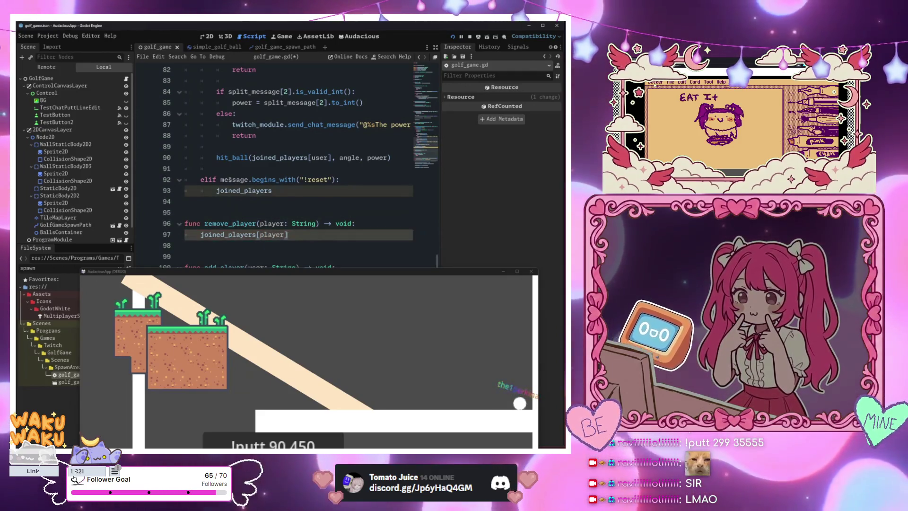
text(.que)
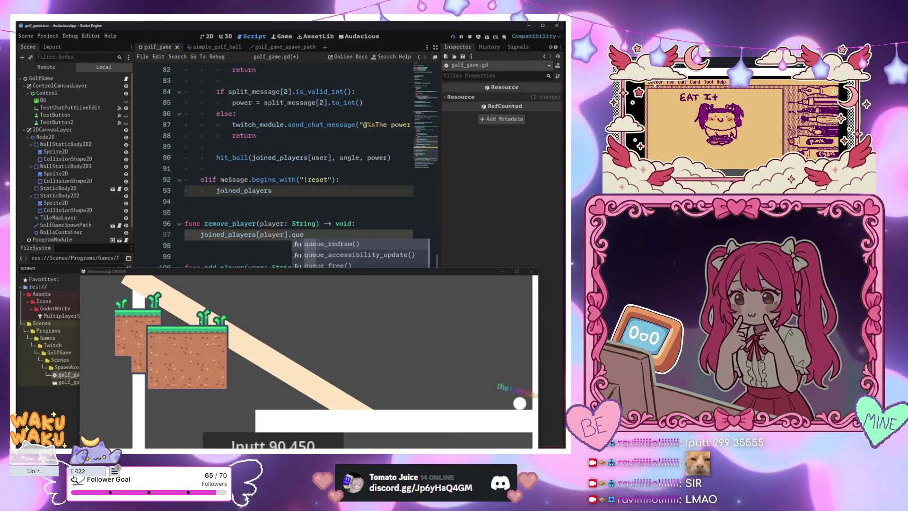
text(ue_f)
key(Return)
key(Return)
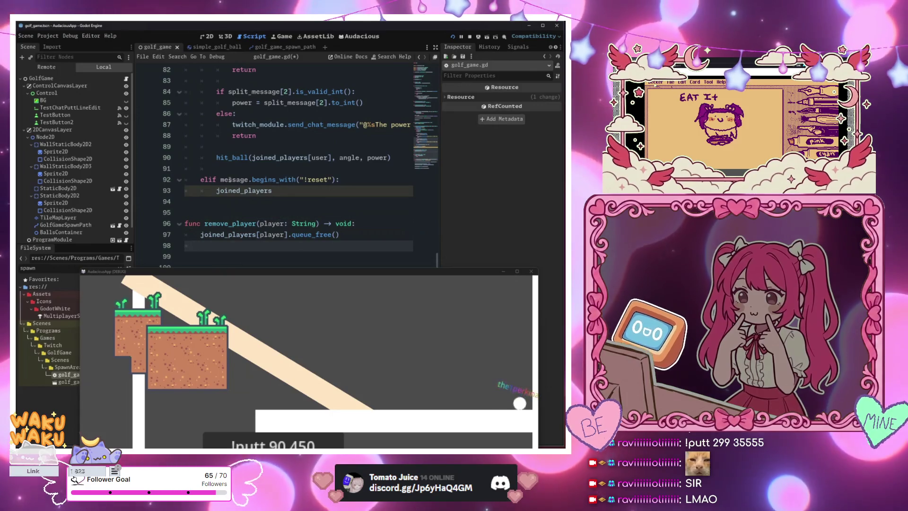
text(join)
key(Return)
text(.rem)
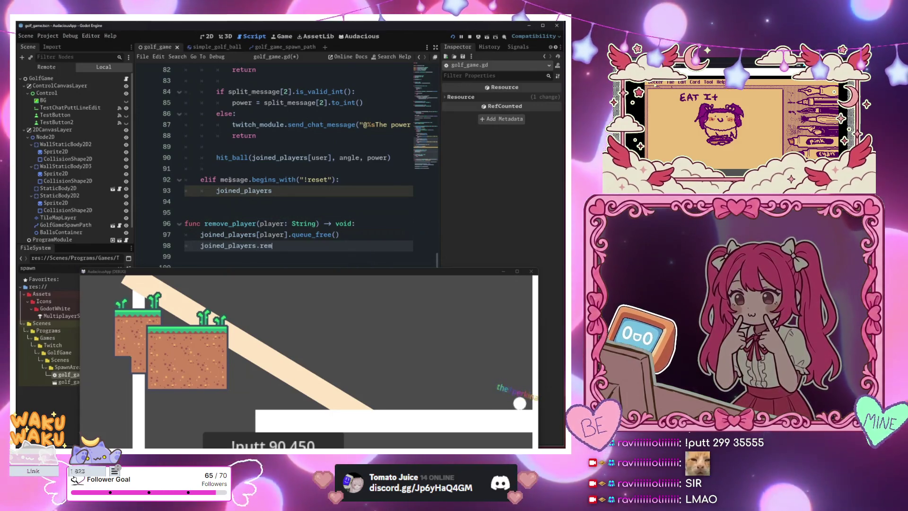
scroll(293, 126, down, 5)
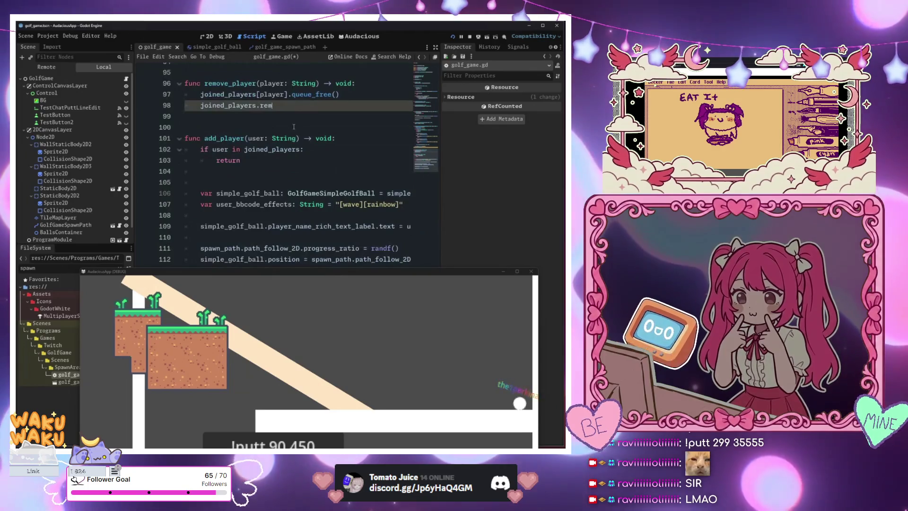
text(erase()
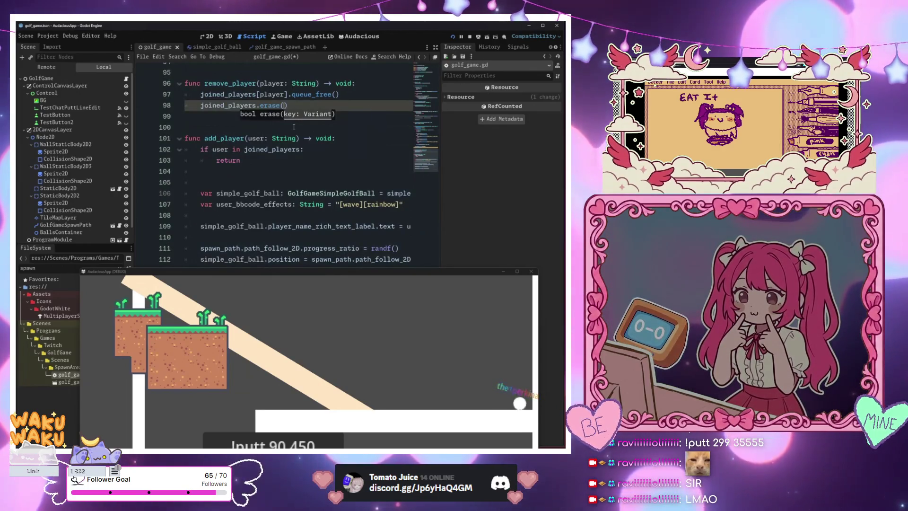
Finish the line as joined_players.erase(player), then select the leftover joined_players on line 93
key(Return)
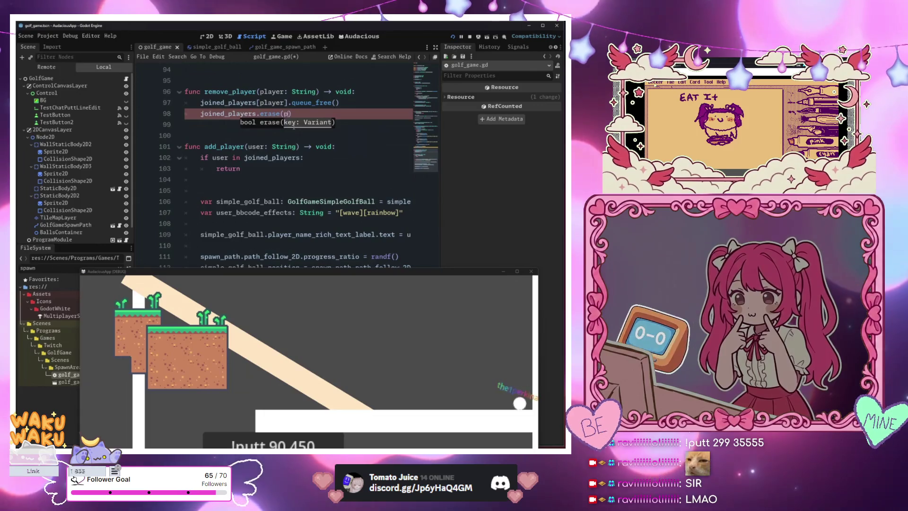
text(p)
key(Return)
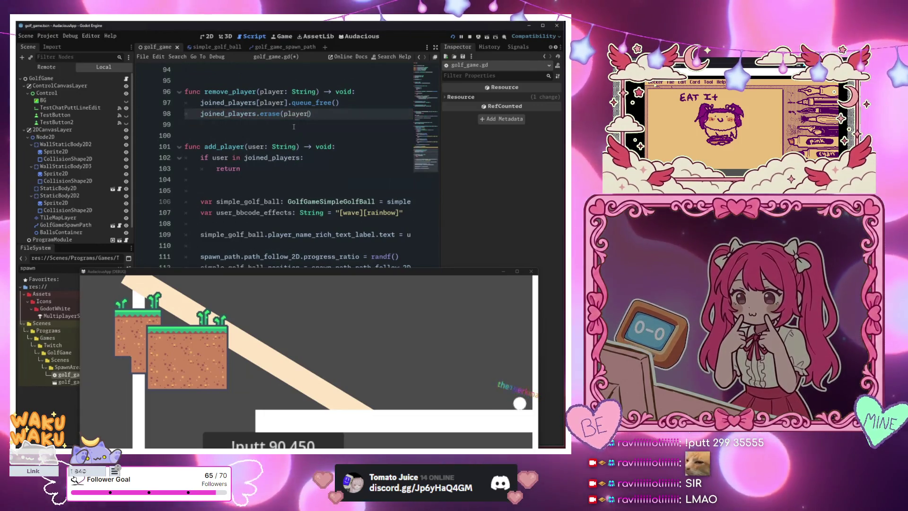
scroll(293, 126, up, 3)
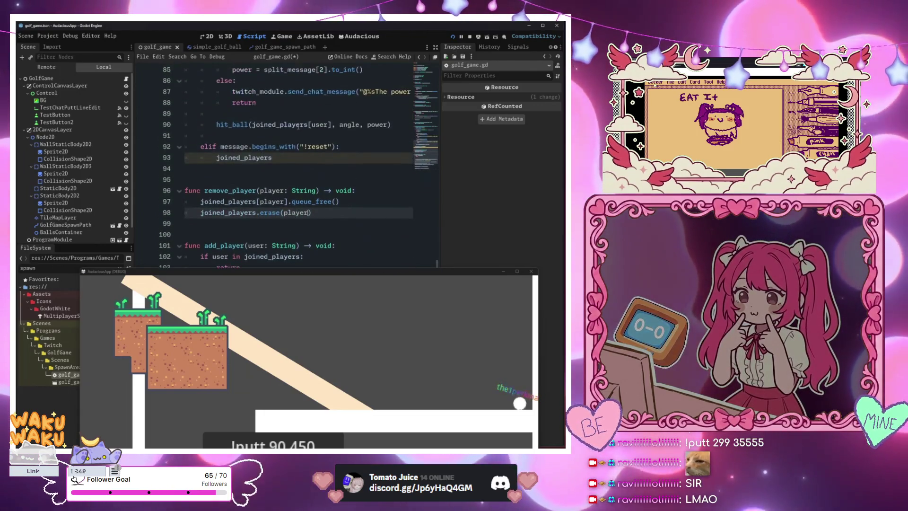
double_click(217, 158)
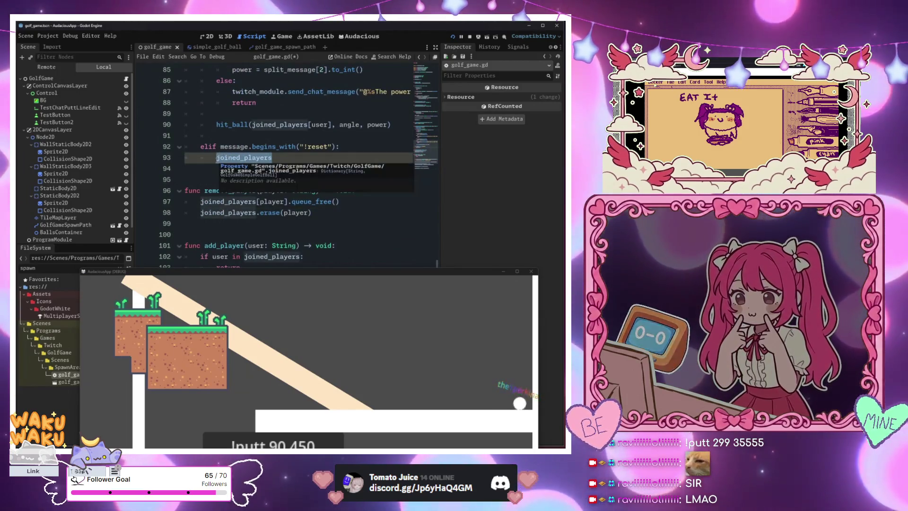
Replace line 93 in the !reset branch with remove_player(user)
key(BackSpace)
text(jo)
key(Return)
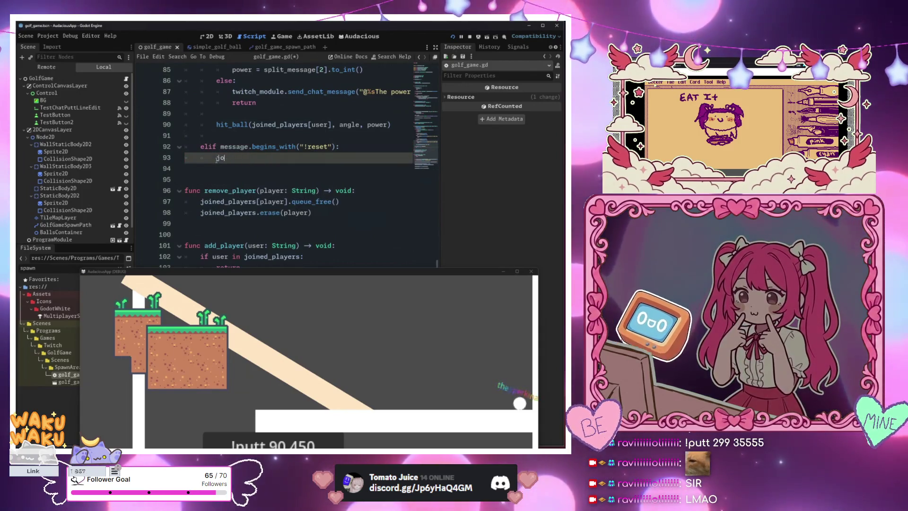
text(rem)
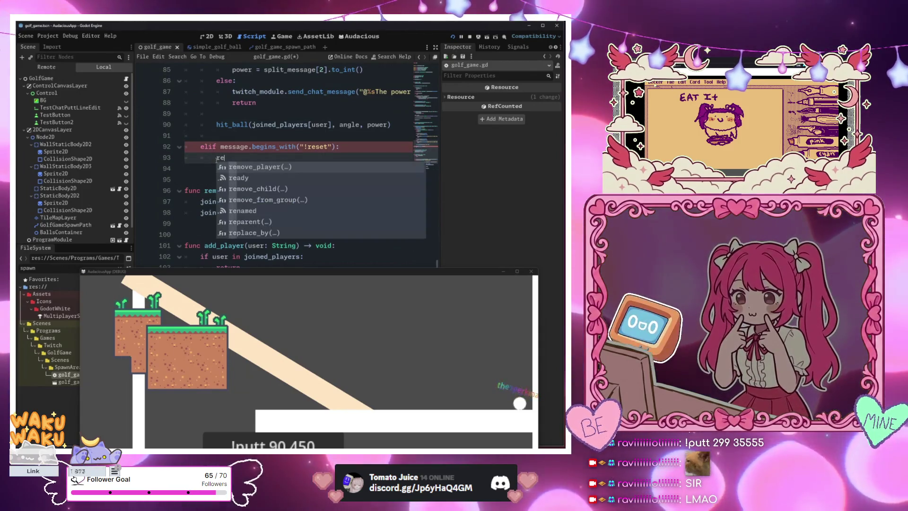
key(Return)
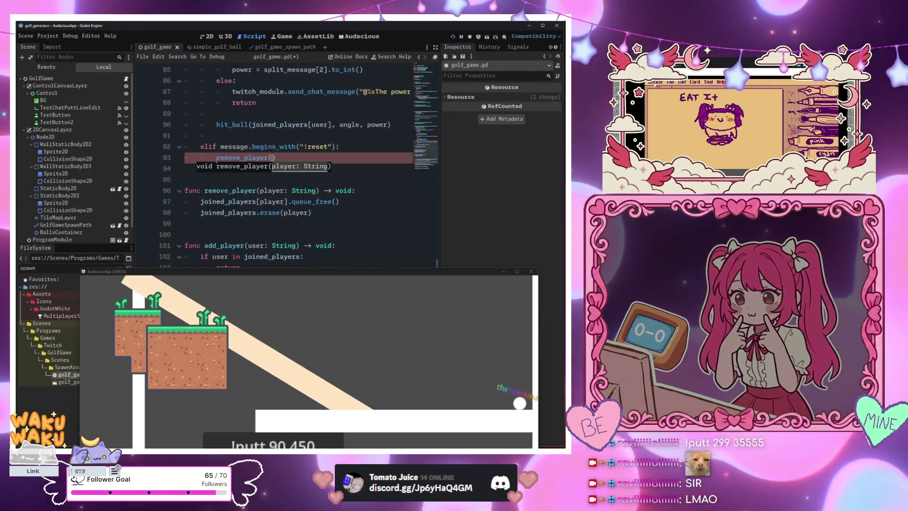
text(user)
key(Escape)
Guard remove_player with 'if not joined_players.keys().has(player): return' and save the script
click(374, 188)
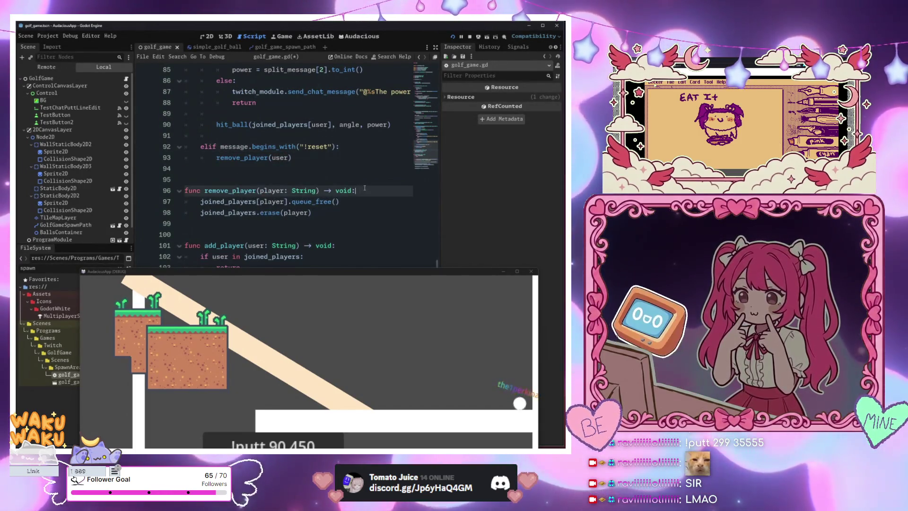
key(Return)
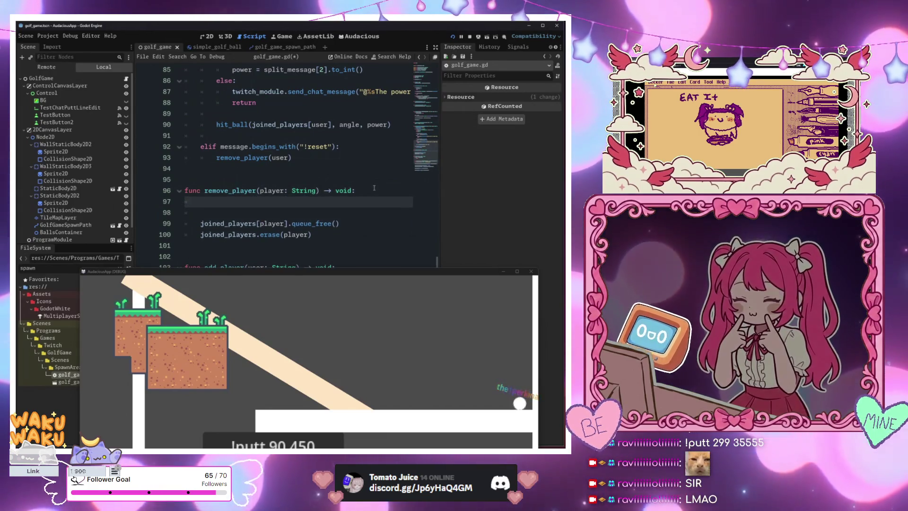
text(if join)
key(Return)
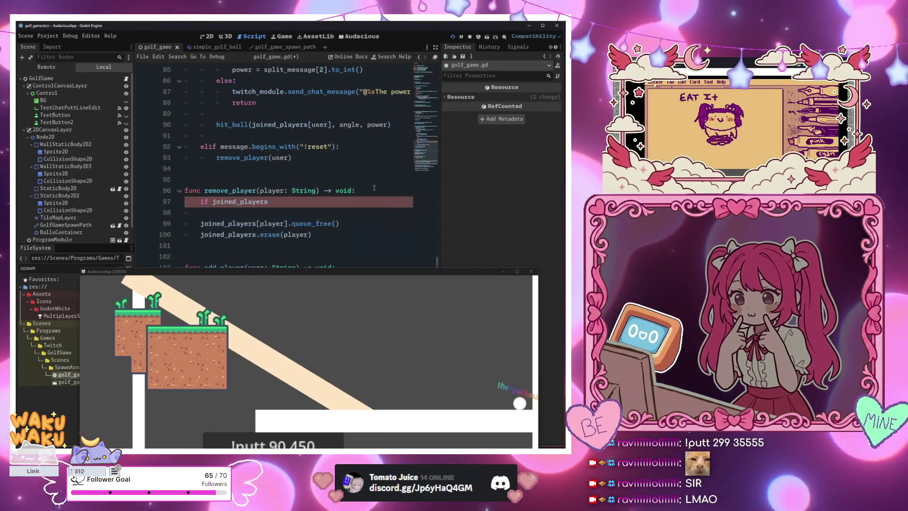
text(.key)
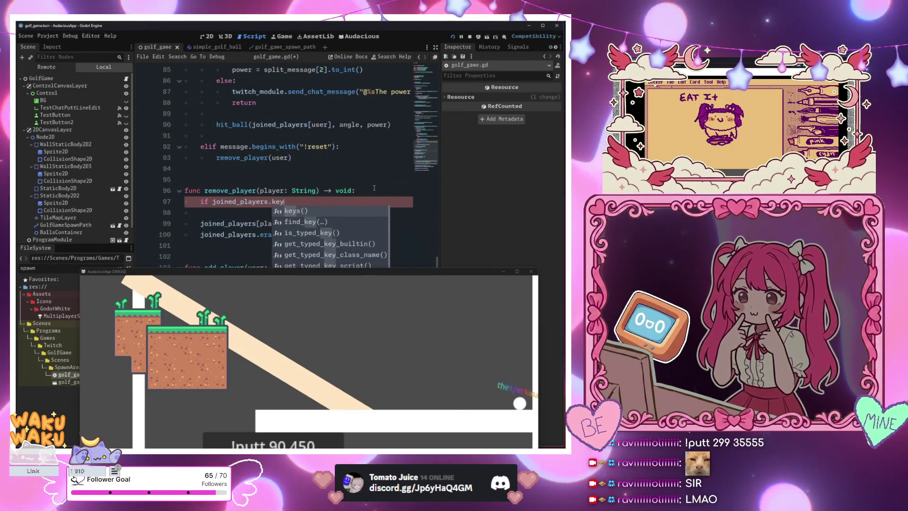
key(Return)
text(.has()
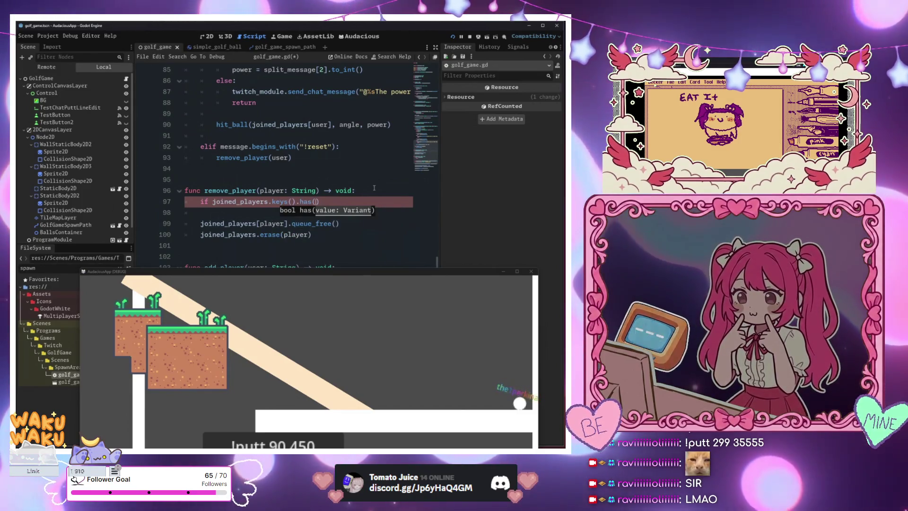
text(player)
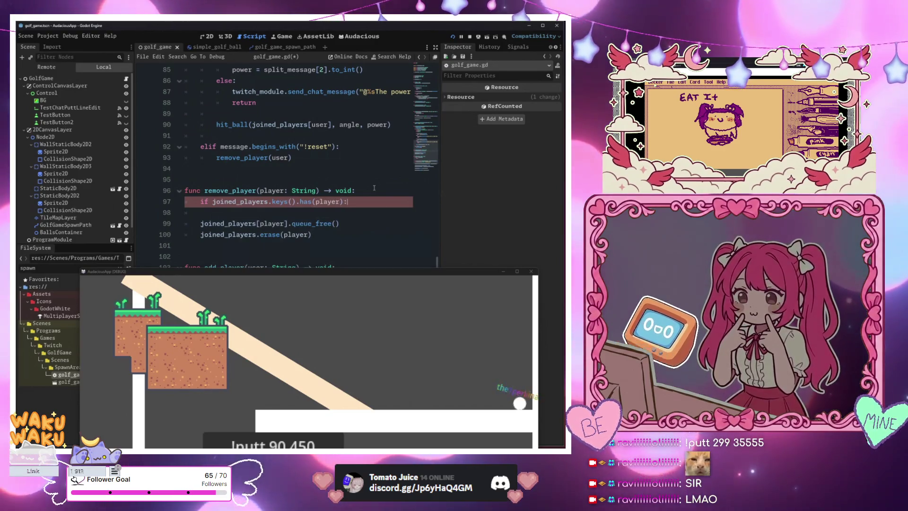
key(Return)
text(return)
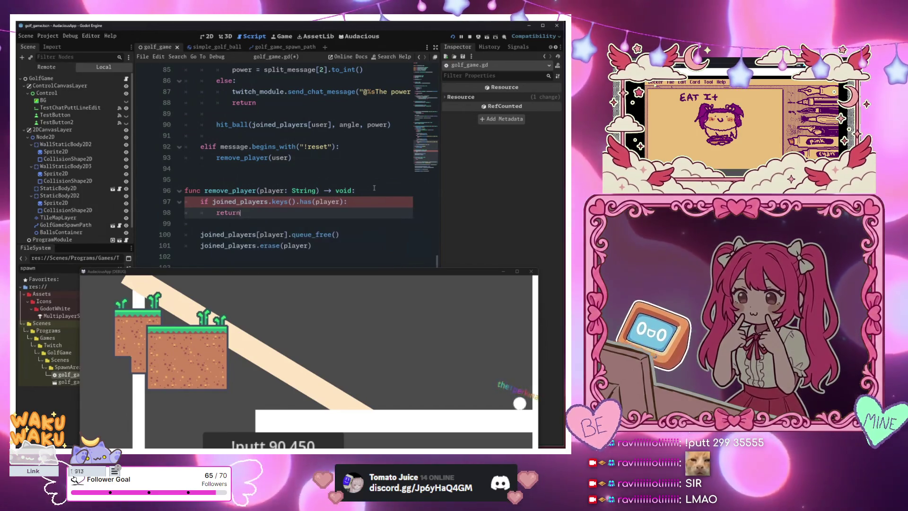
key(Up)
key(Left)
key(Left)
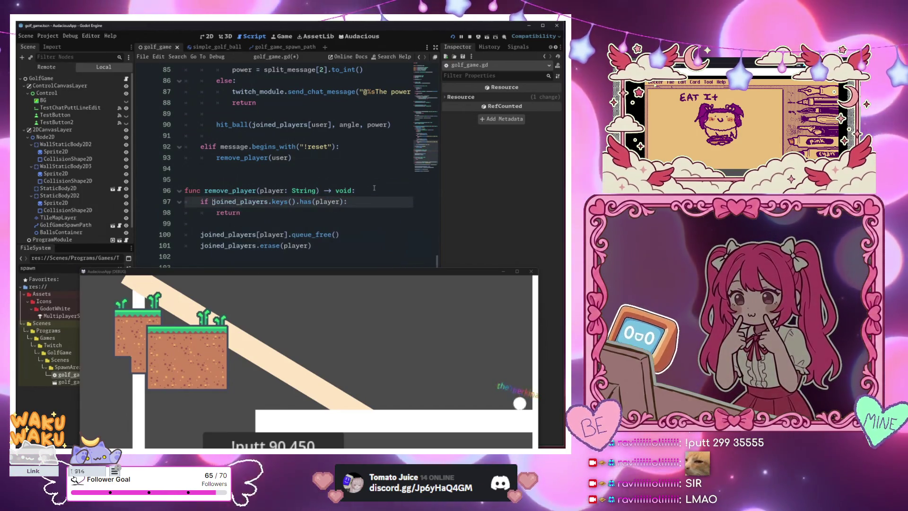
text(not)
key(Escape)
key(Down)
key(Down)
key(Down)
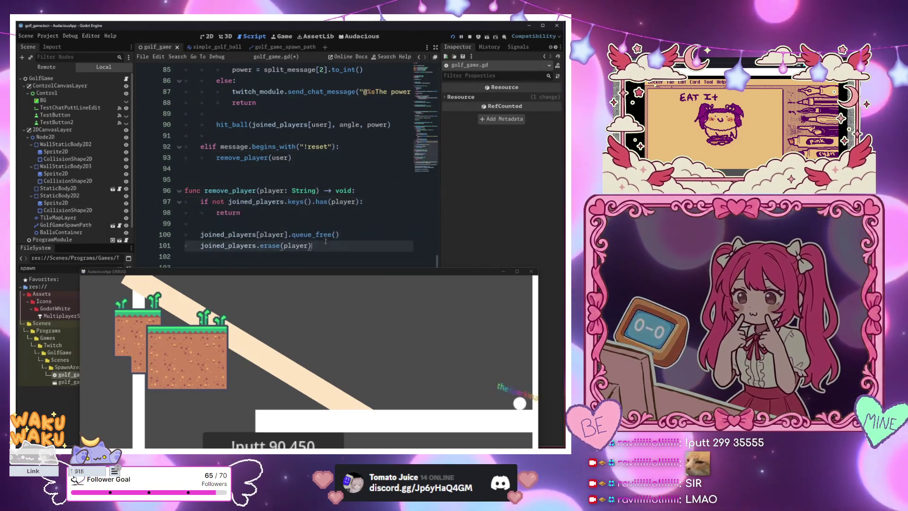
key(ctrl+s)
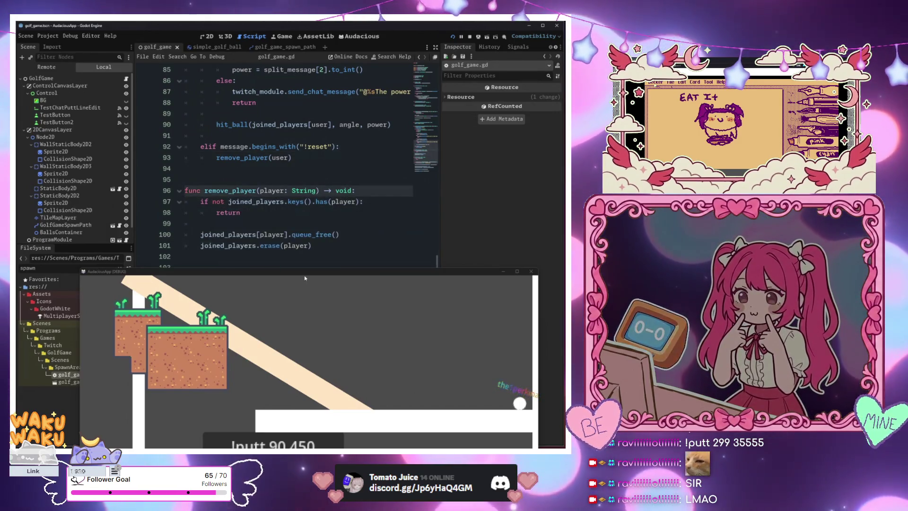
drag(305, 273, 329, 100)
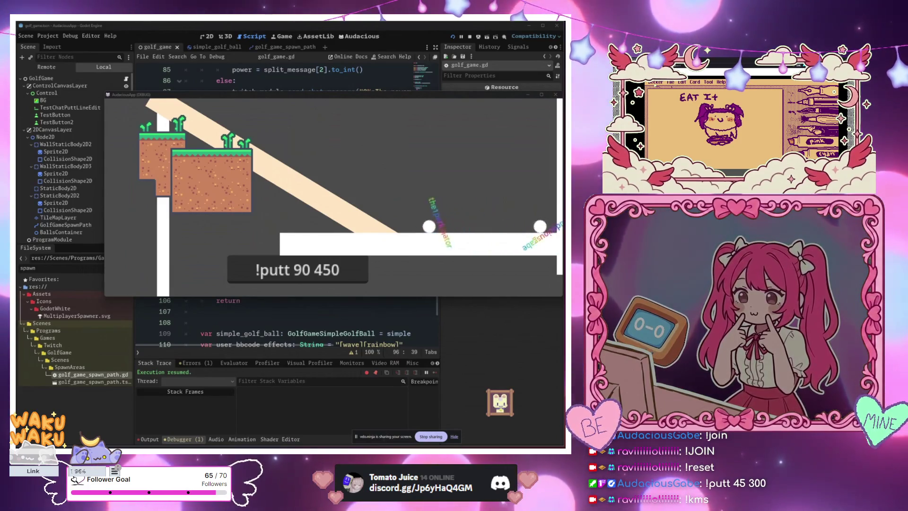
Duplicate the begins_with check on line 92 as an extra "!kms" condition and save
drag(310, 98, 317, 268)
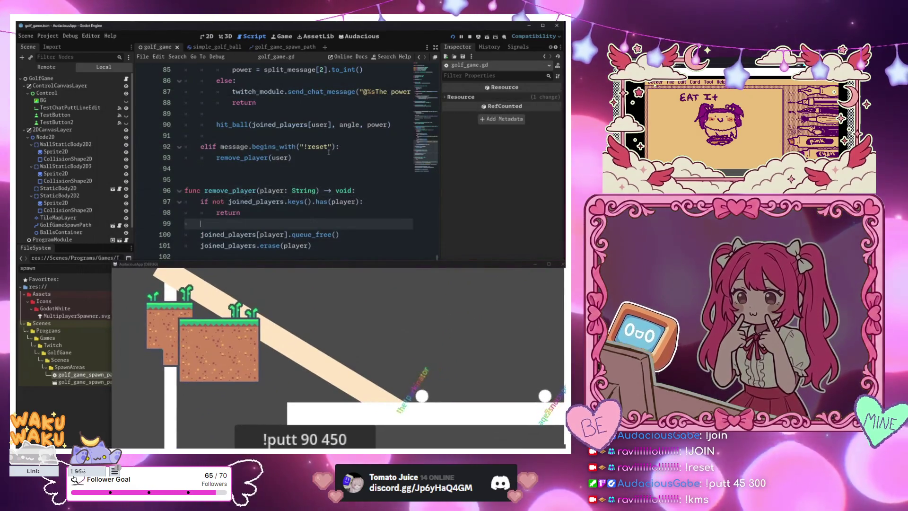
click(349, 149)
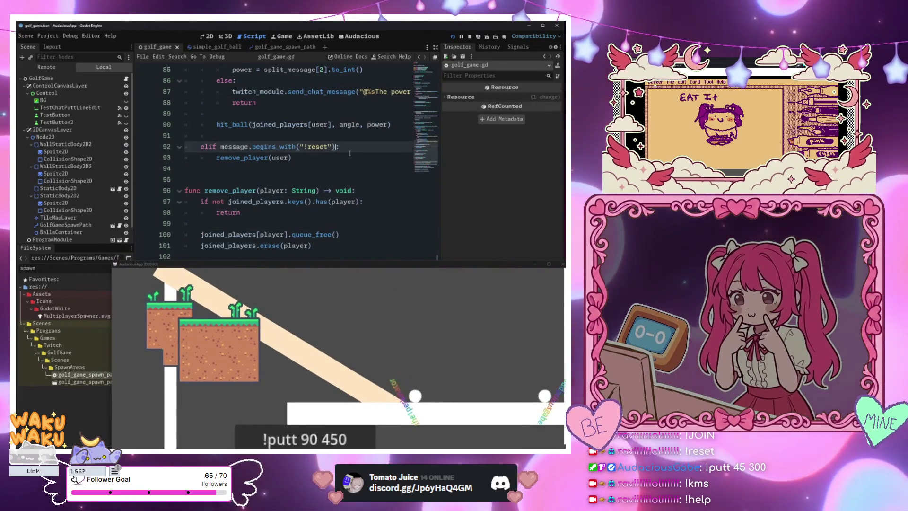
text(or)
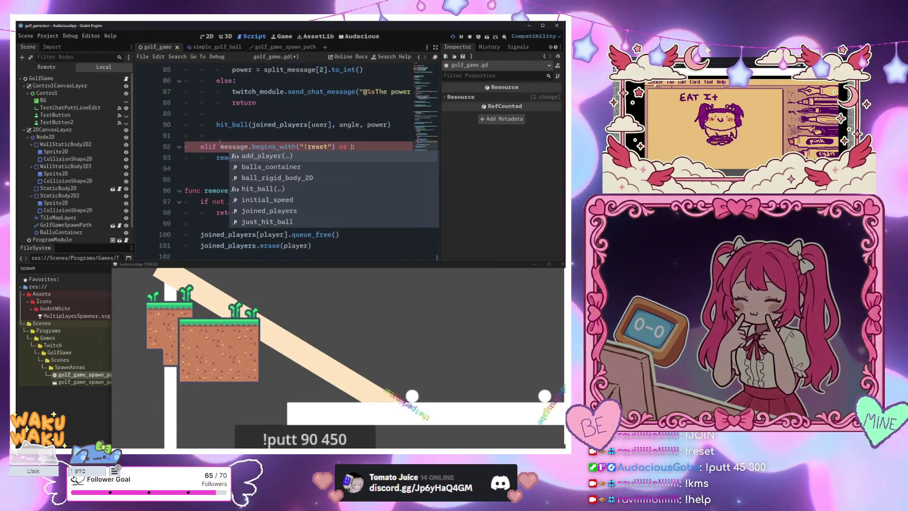
drag(220, 147, 336, 148)
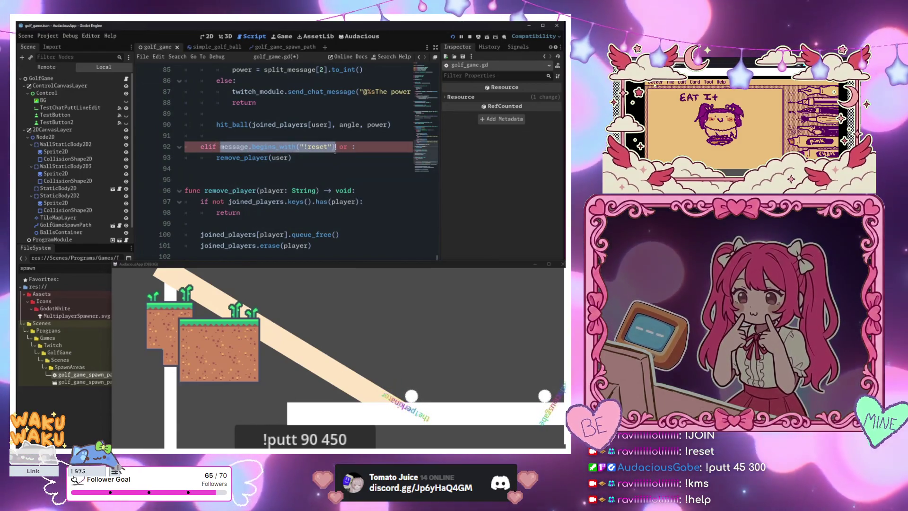
key(ctrl+c)
click(351, 147)
key(ctrl+v)
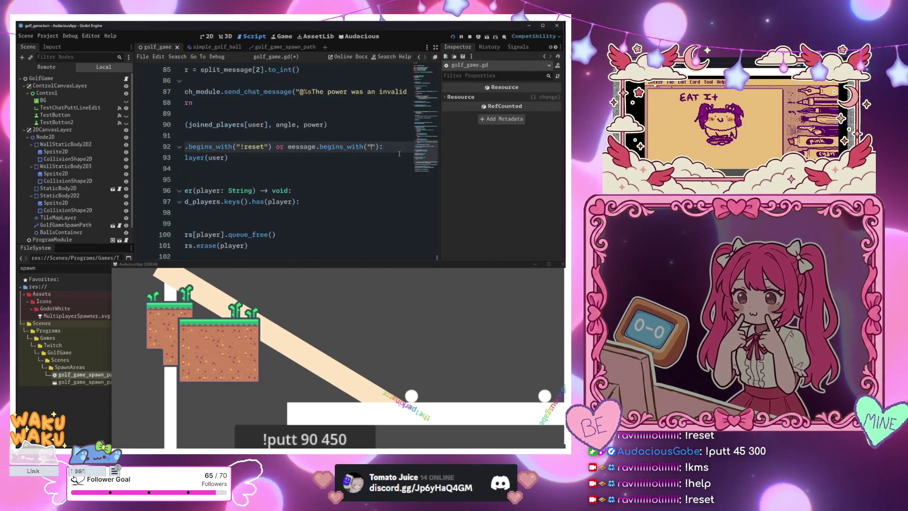
key(ctrl+s)
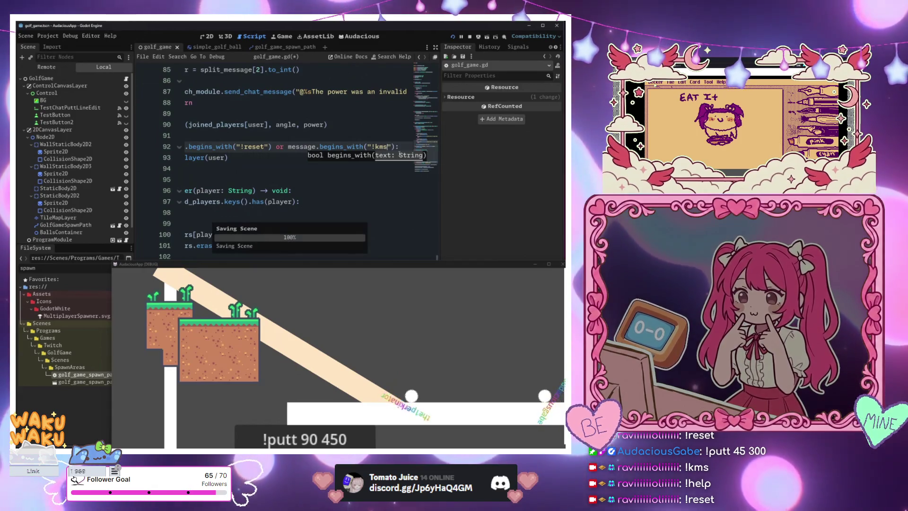
Move the game window aside and start a new line after remove_player(user)
key(Up)
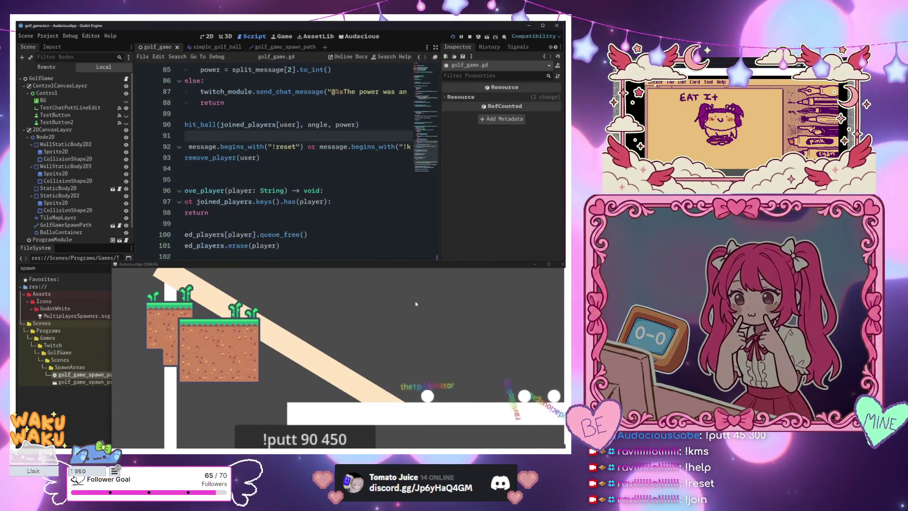
drag(415, 270, 357, 257)
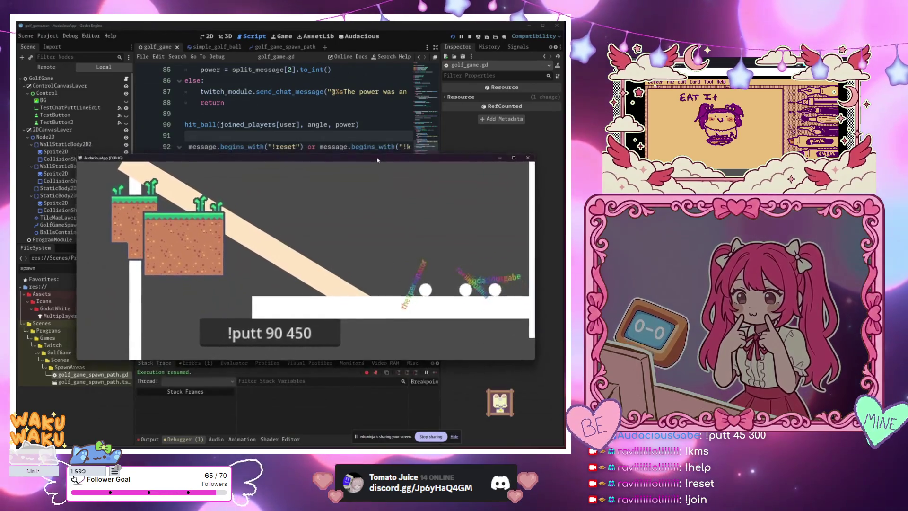
click(341, 158)
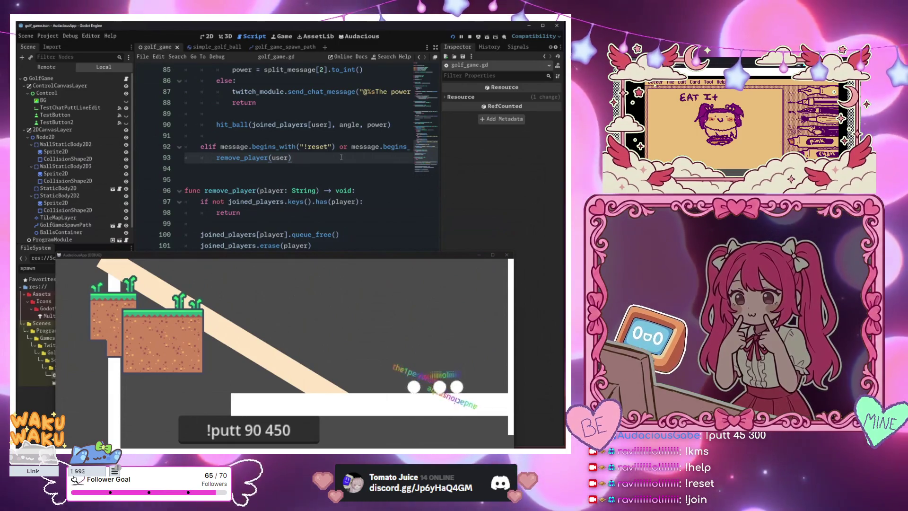
key(Return)
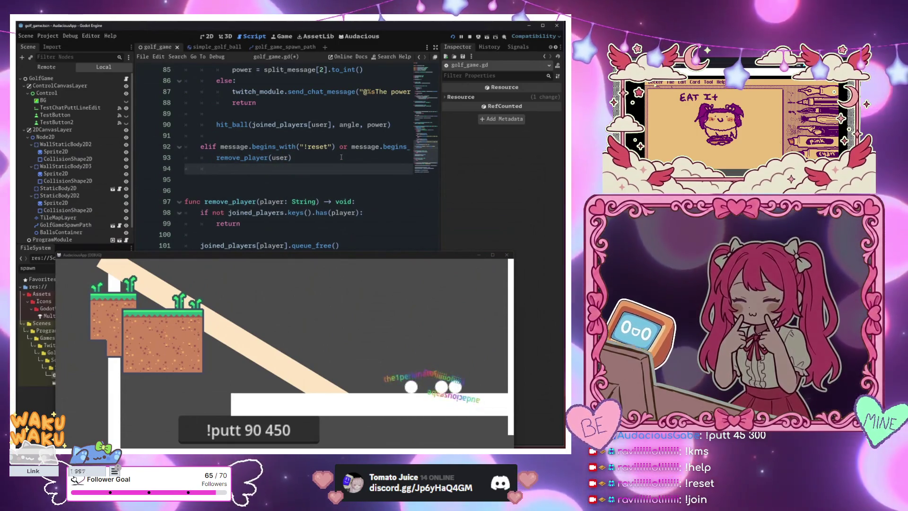
scroll(342, 158, up, 7)
scroll(341, 158, down, 4)
text(add_player(user)
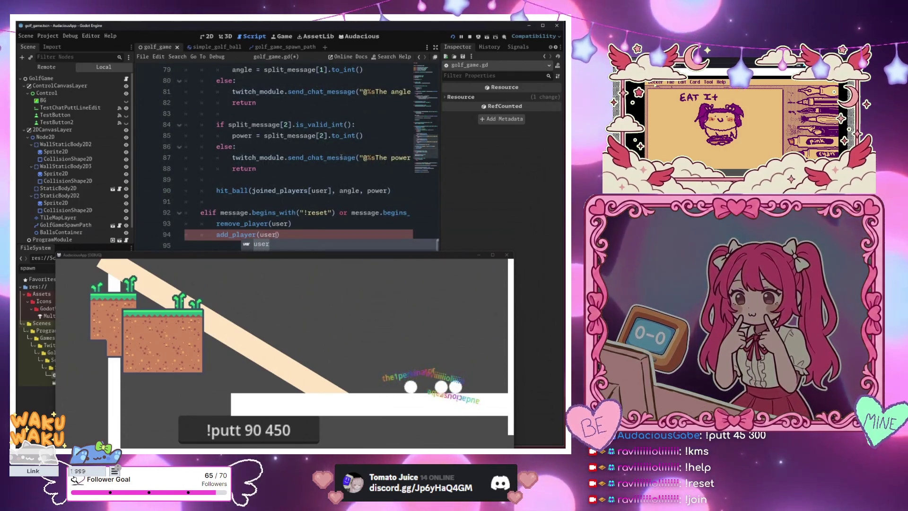
Complete add_player(user) under the reset branch and save the script
key(ctrl+s)
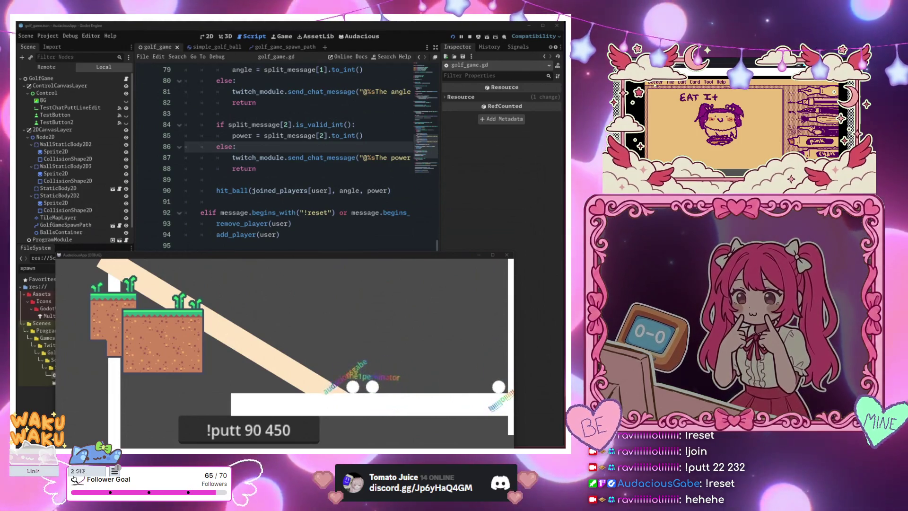
Move the game window up beside the debugger, focus its putt field, then return to line 84
drag(302, 257, 292, 156)
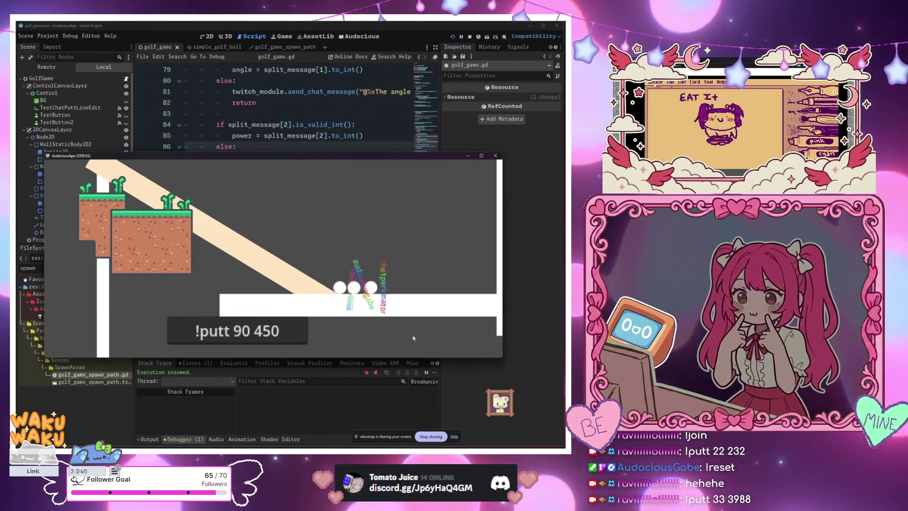
click(280, 331)
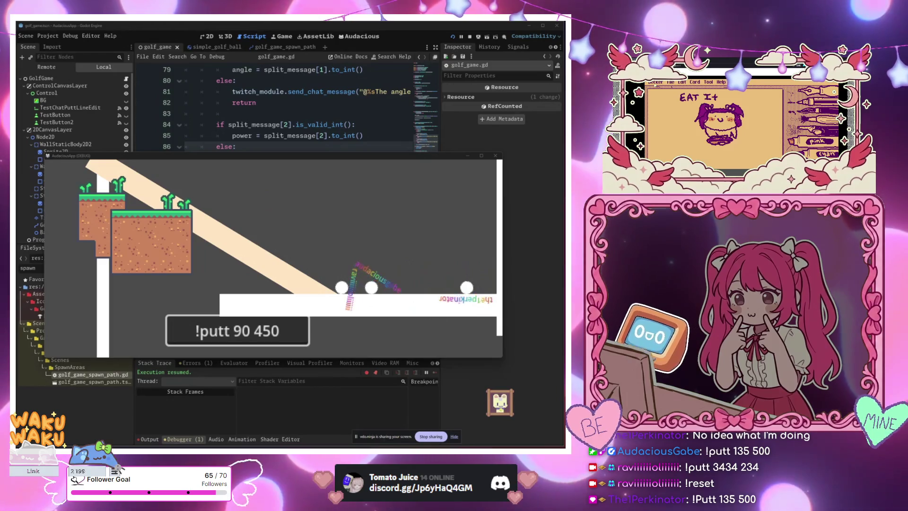
click(353, 124)
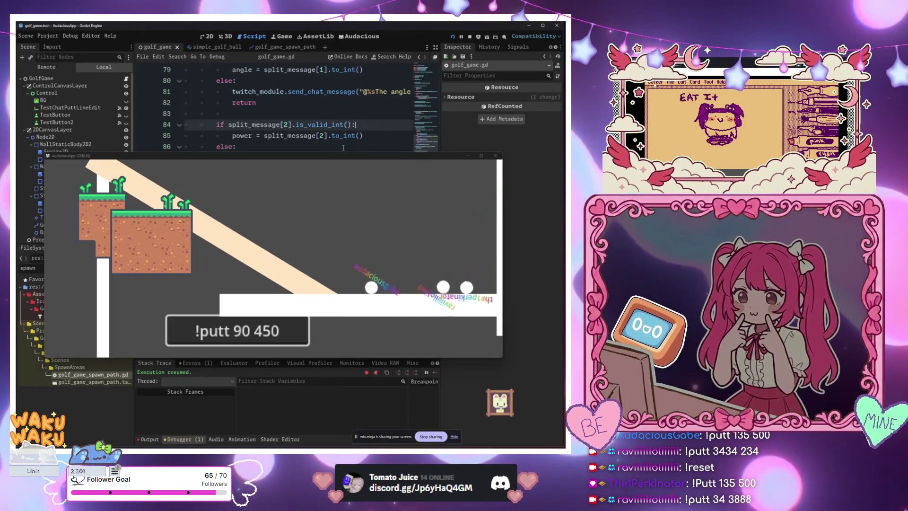
drag(305, 155, 287, 276)
scroll(287, 202, up, 4)
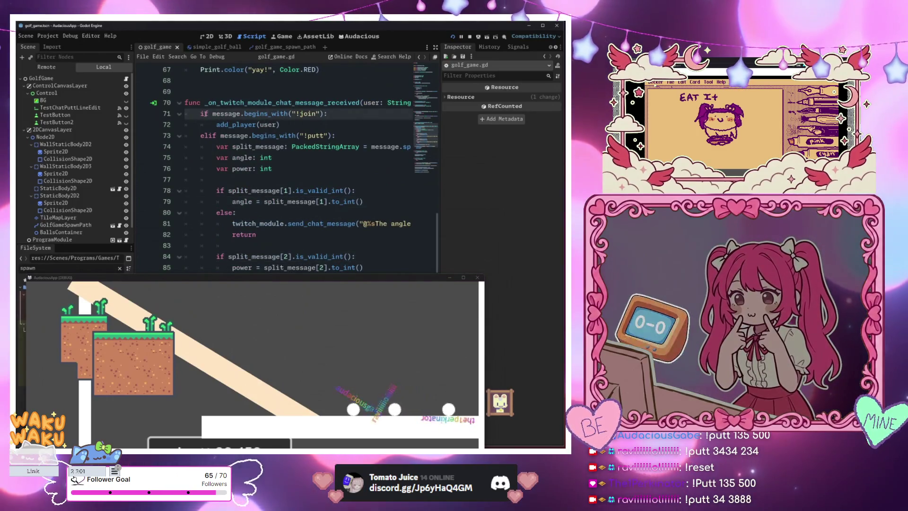
Insert 'message = message.to_lower()' at the top of the chat handler and save
key(Return)
key(Return)
key(Up)
key(Up)
text(mes)
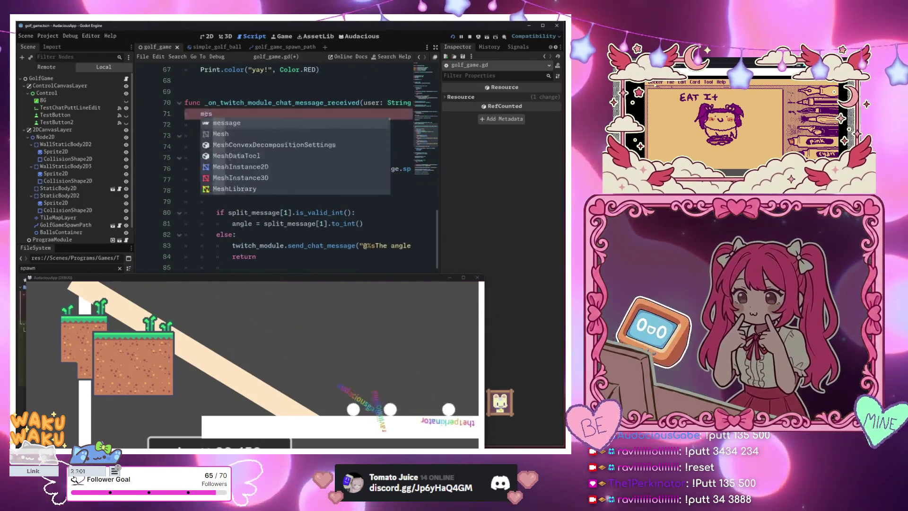
key(BackSpace)
key(BackSpace)
text(essage = mes)
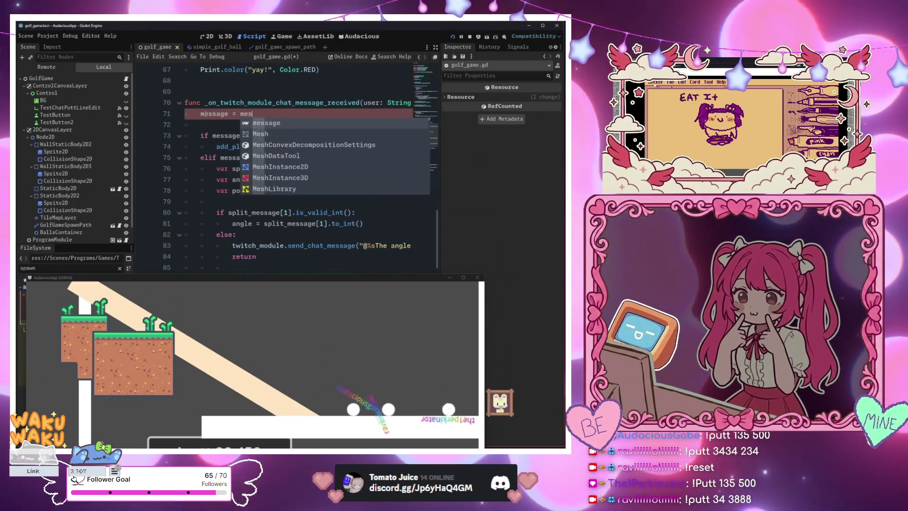
text(sage.to)
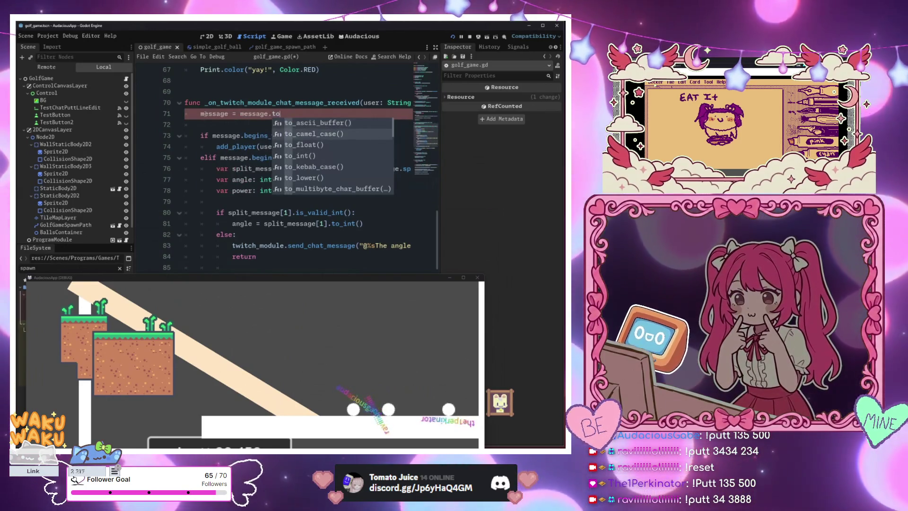
text(_lo)
key(Return)
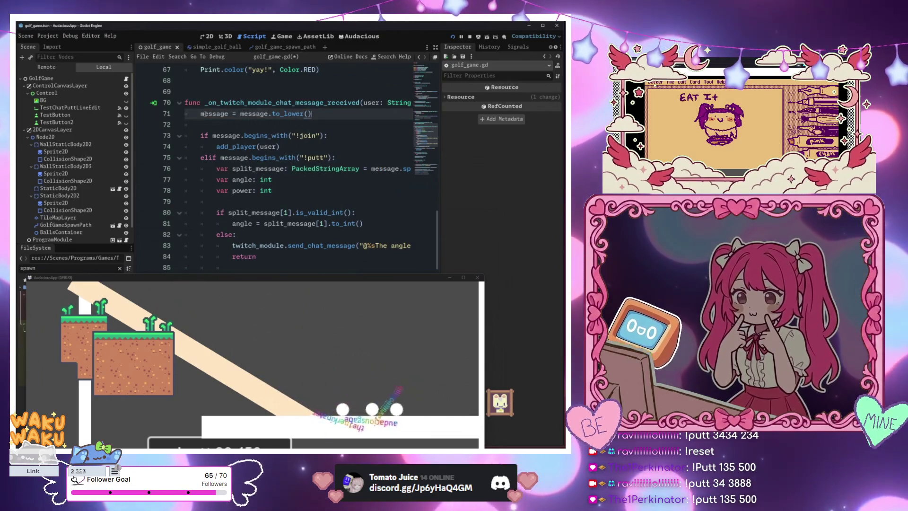
click(291, 136)
key(ctrl+s)
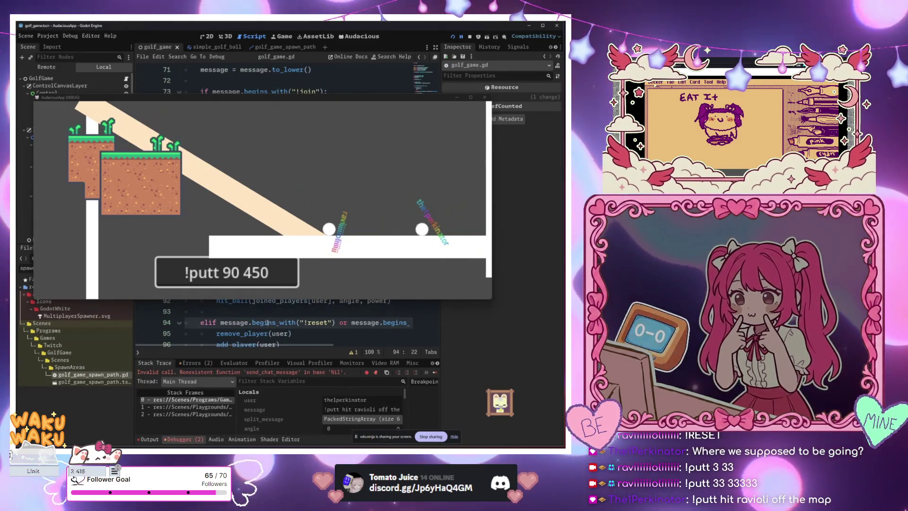
Drag the game window to the right to uncover the paused putt handler code
key(Down)
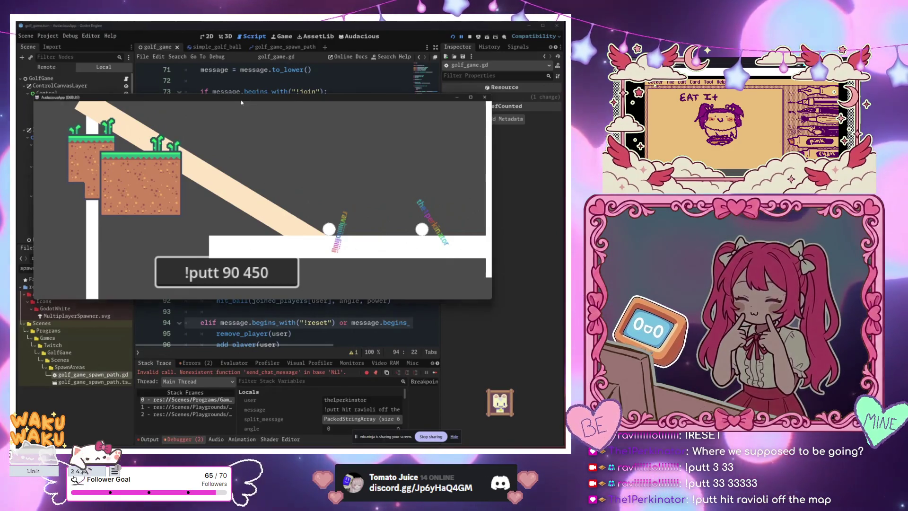
drag(241, 103, 592, 103)
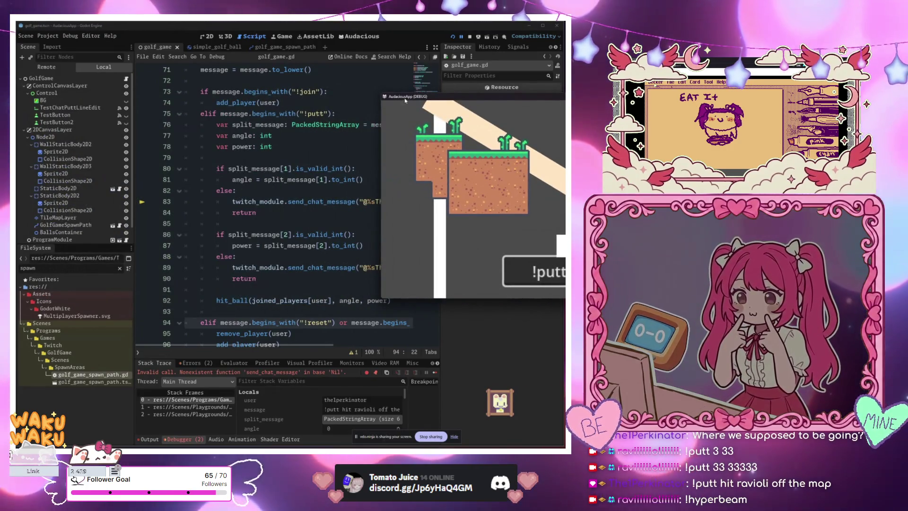
drag(405, 100, 457, 117)
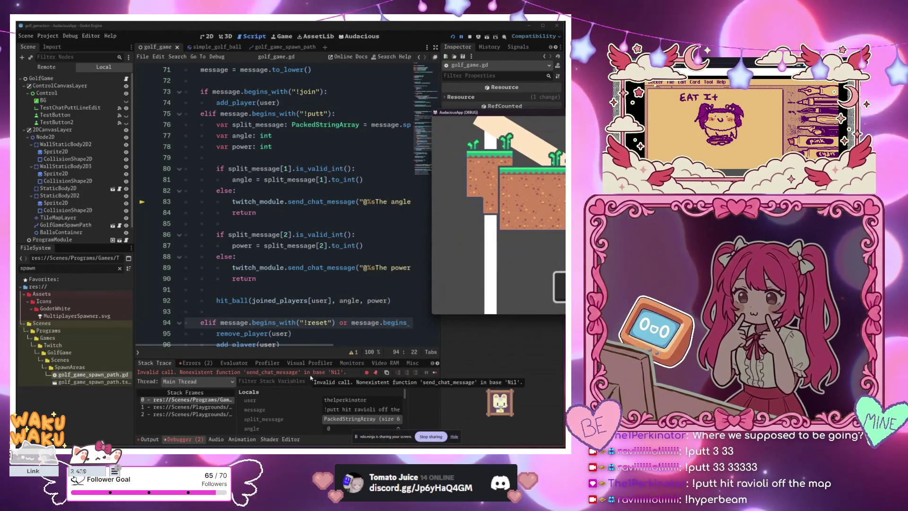
scroll(317, 410, down, 2)
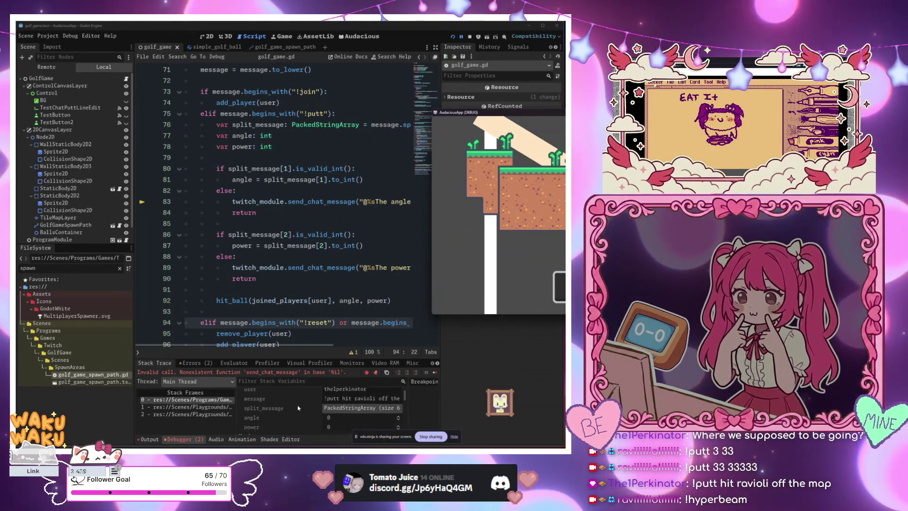
scroll(312, 408, down, 2)
scroll(306, 408, down, 2)
scroll(298, 407, down, 2)
scroll(298, 408, down, 2)
scroll(299, 408, down, 3)
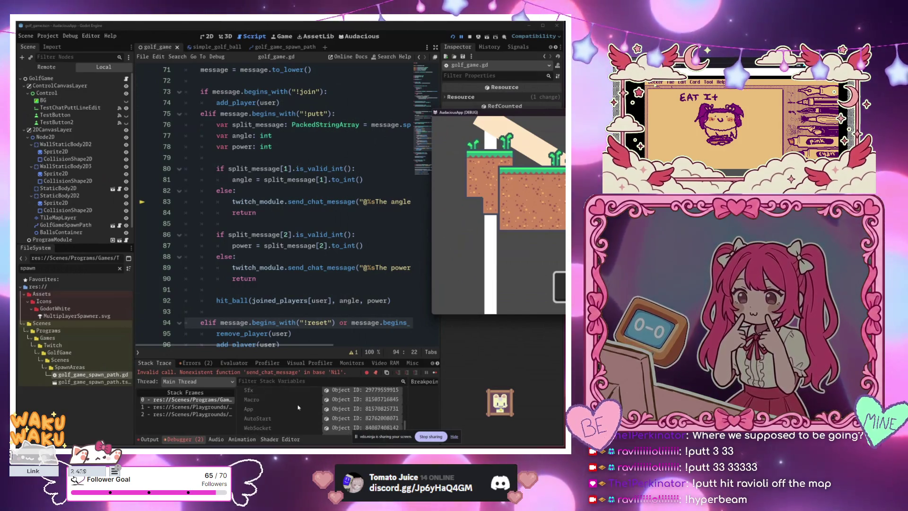
scroll(298, 408, up, 2)
scroll(298, 408, up, 2)
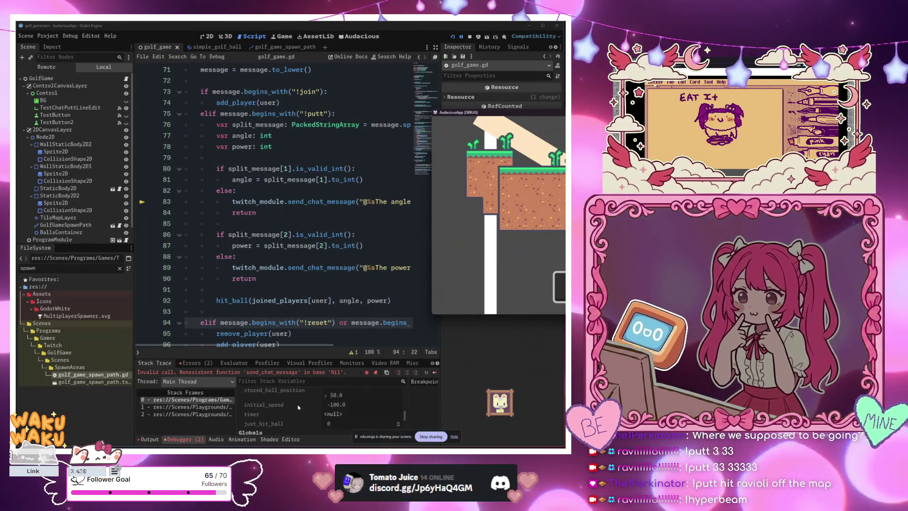
scroll(298, 407, up, 2)
scroll(298, 408, up, 1)
scroll(298, 407, up, 2)
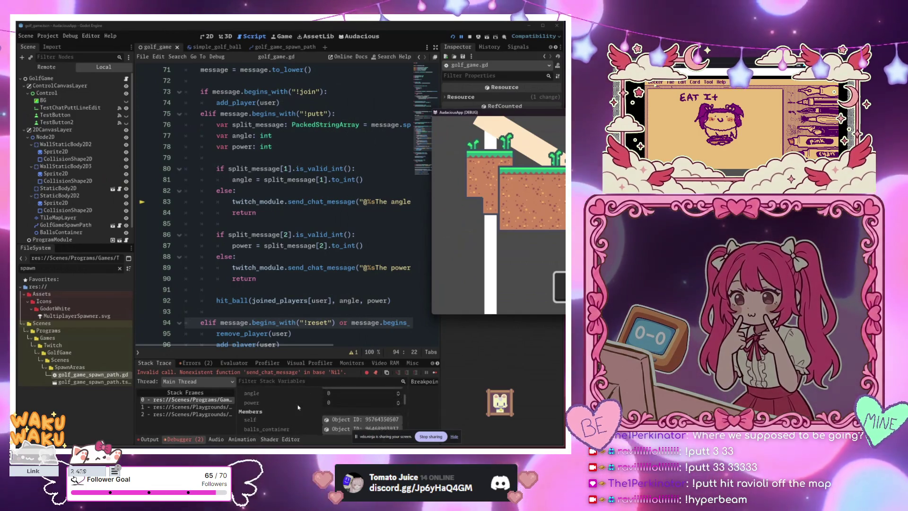
scroll(298, 407, up, 2)
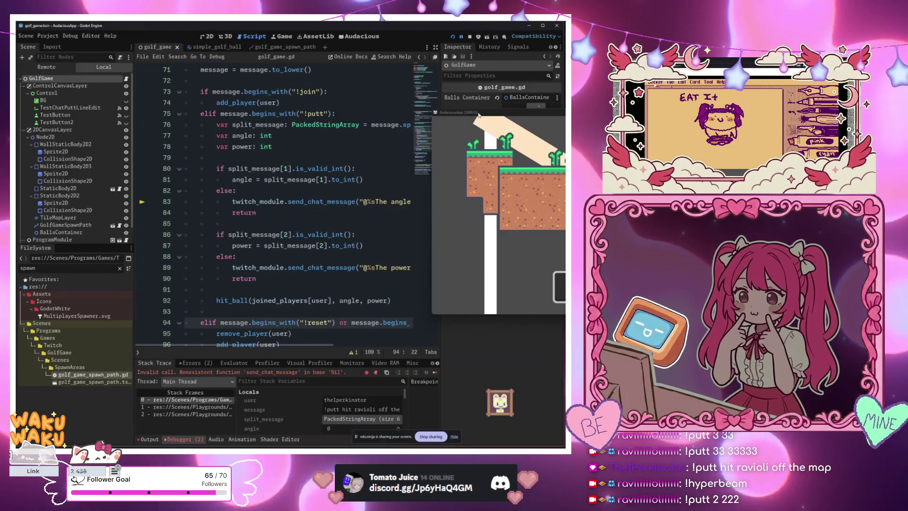
Assign the TwitchModule node to GolfGame's Twitch Module property and save the scene
click(523, 146)
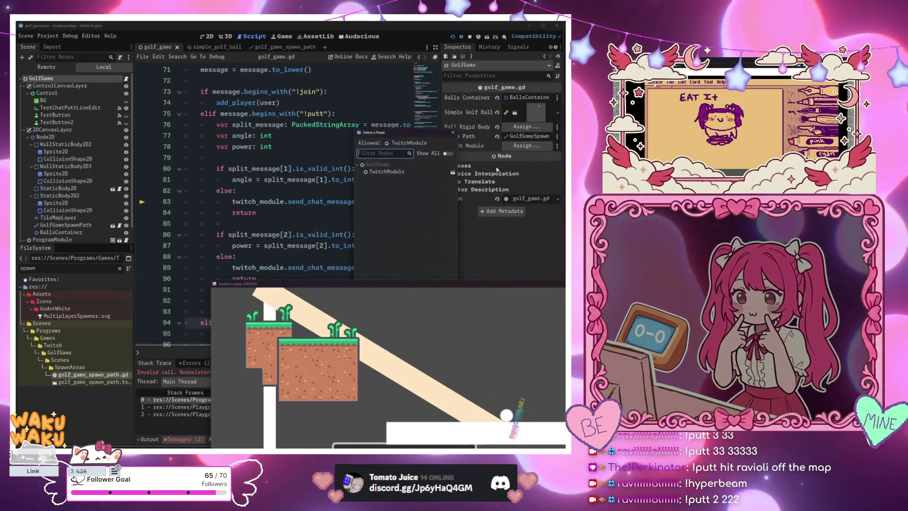
double_click(392, 171)
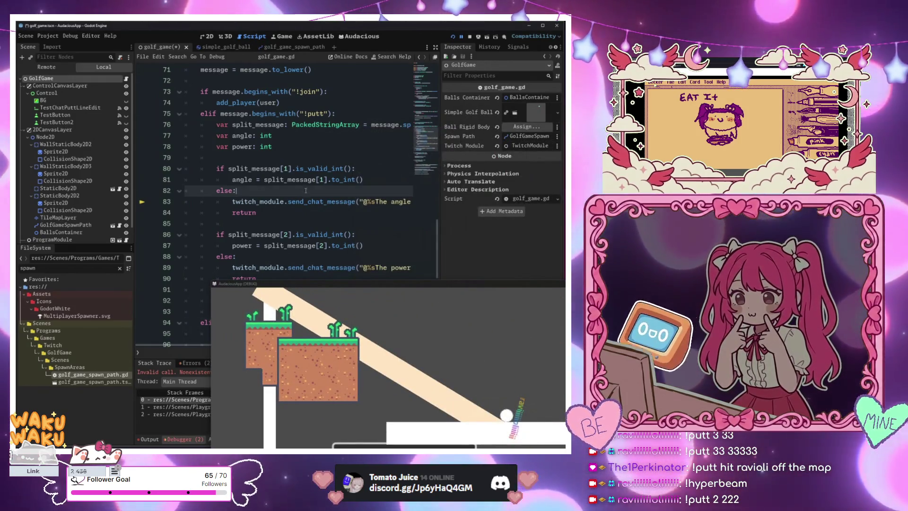
key(ctrl+s)
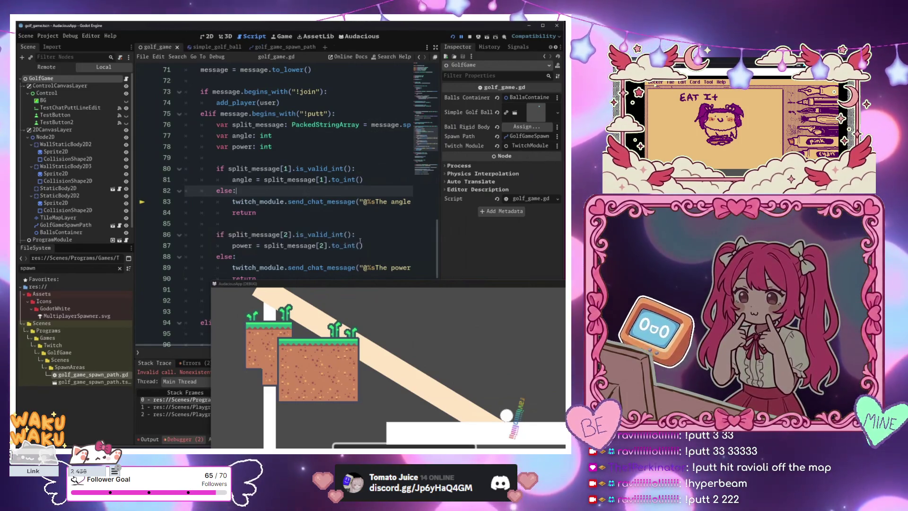
Resume and reposition the game window, then stop the game with F8 and relaunch it with F5
click(347, 235)
drag(357, 286, 550, 111)
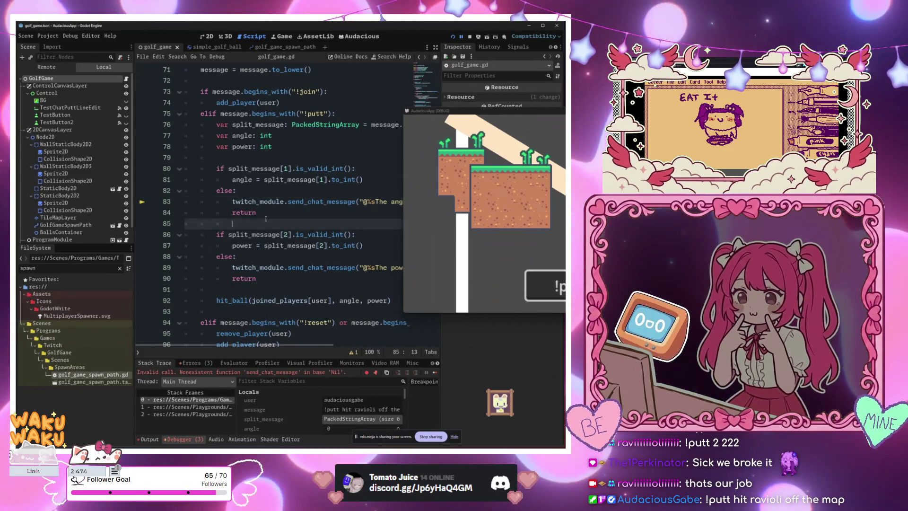
mouse_move(481, 112)
mouse_down()
mouse_move(411, 269)
mouse_move(319, 301)
mouse_up()
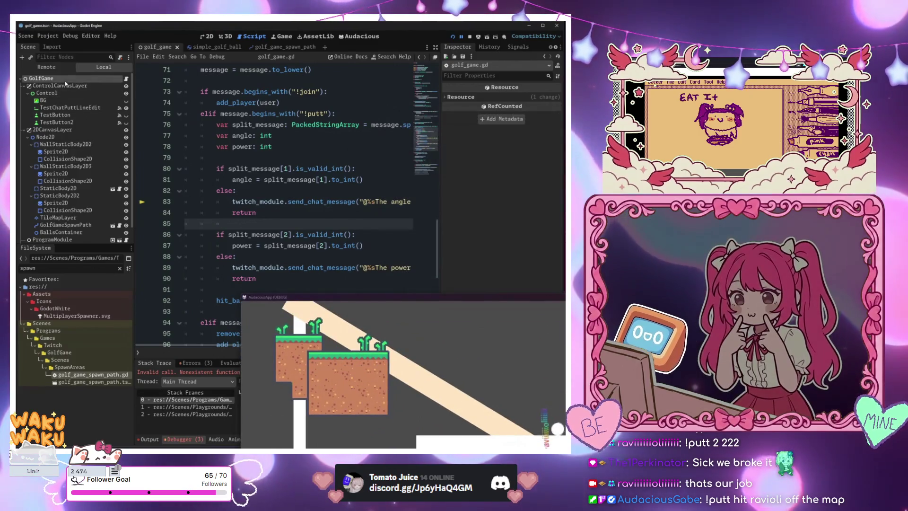
click(310, 139)
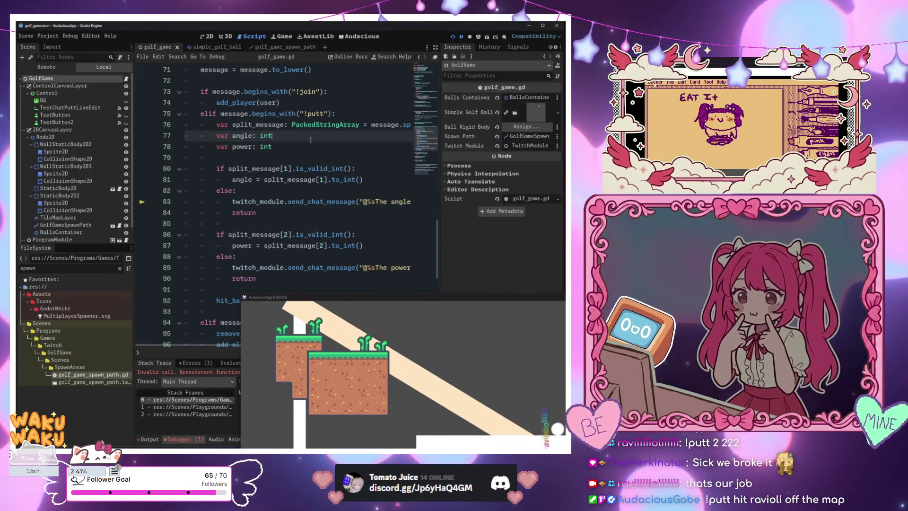
key(F8)
key(F5)
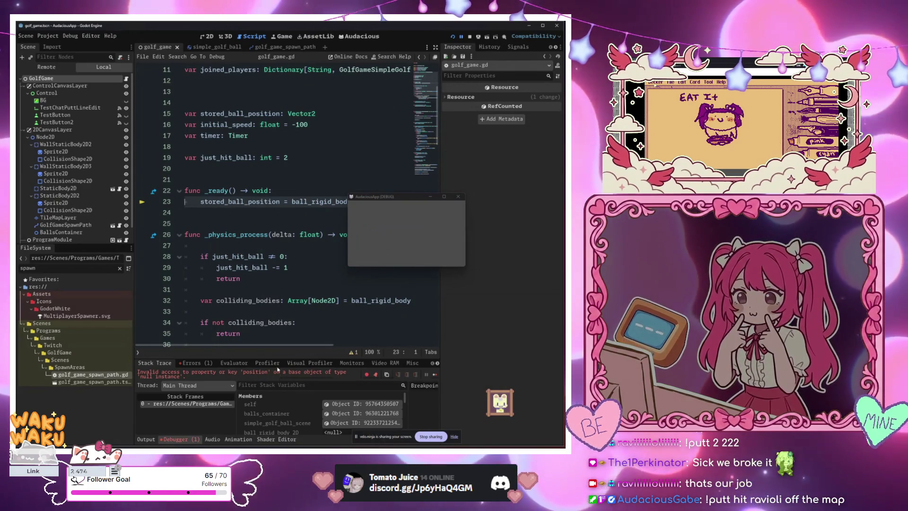
Delete line 23 and the now-empty _ready function from golf_game.gd
click(203, 201)
triple_click(203, 202)
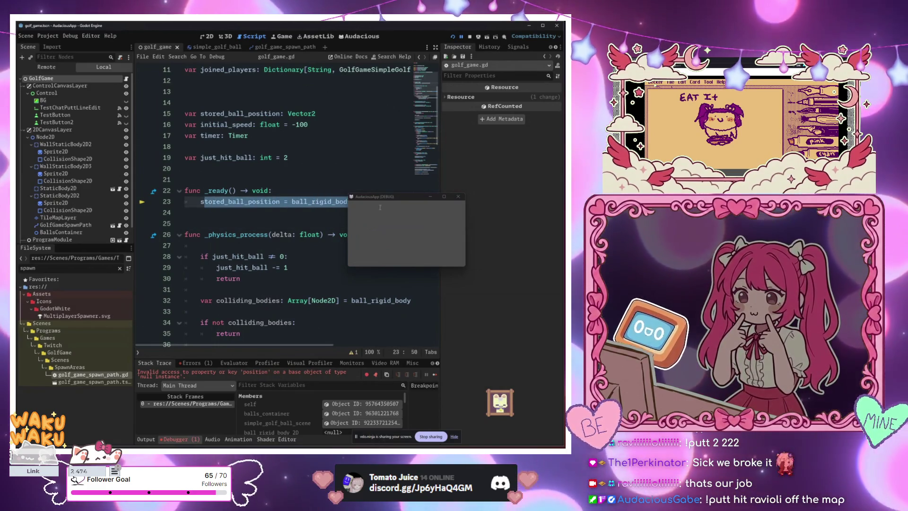
key(BackSpace)
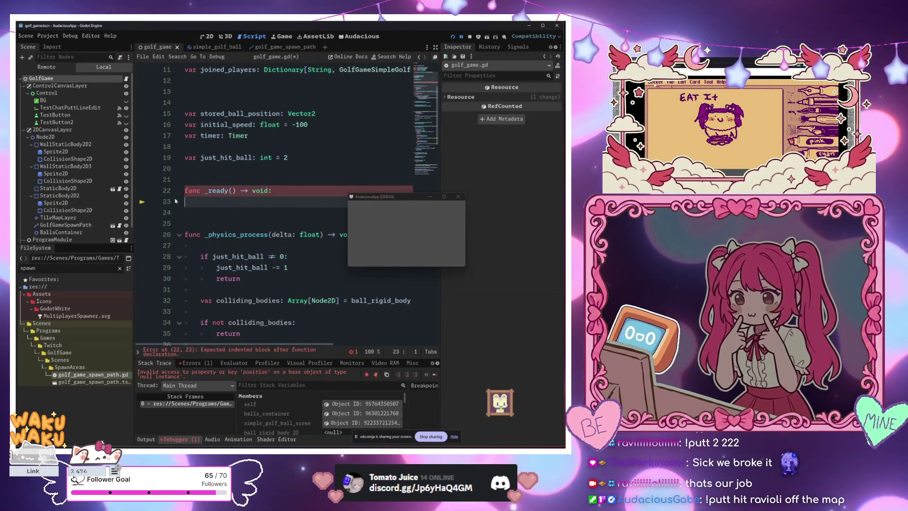
key(BackSpace)
key(BackSpace)
key(BackSpace)
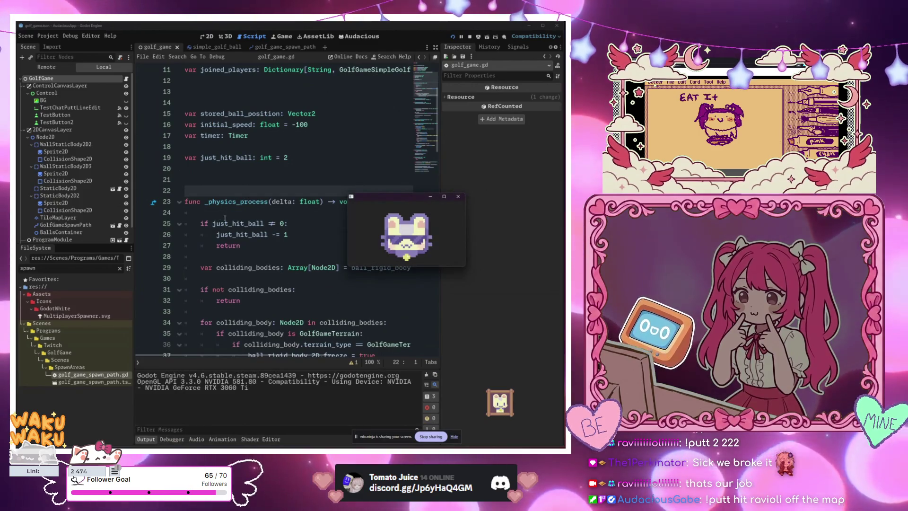
mouse_move(386, 198)
mouse_down()
mouse_move(274, 183)
mouse_move(483, 225)
mouse_up()
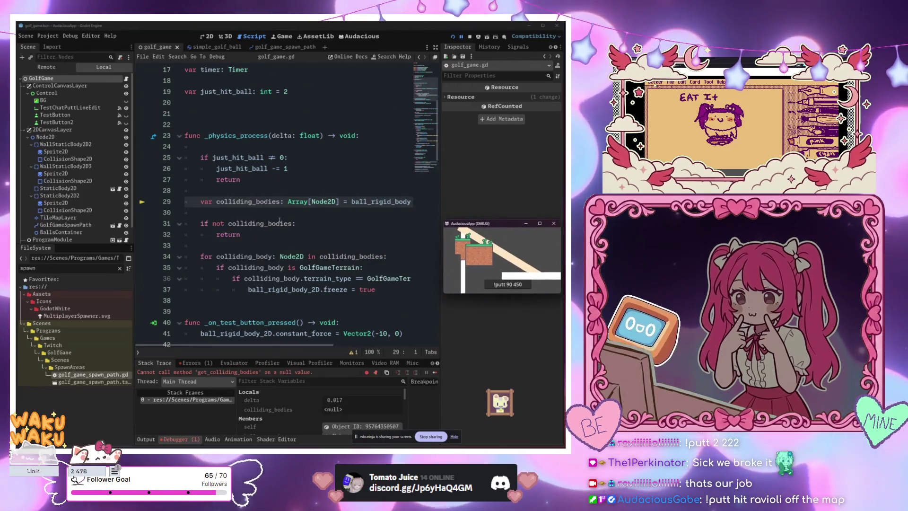
Indent lines 29-37 under a new 'for ball: GolfGameSimpleGolfBall in joined_players.values():' loop
drag(200, 202, 419, 202)
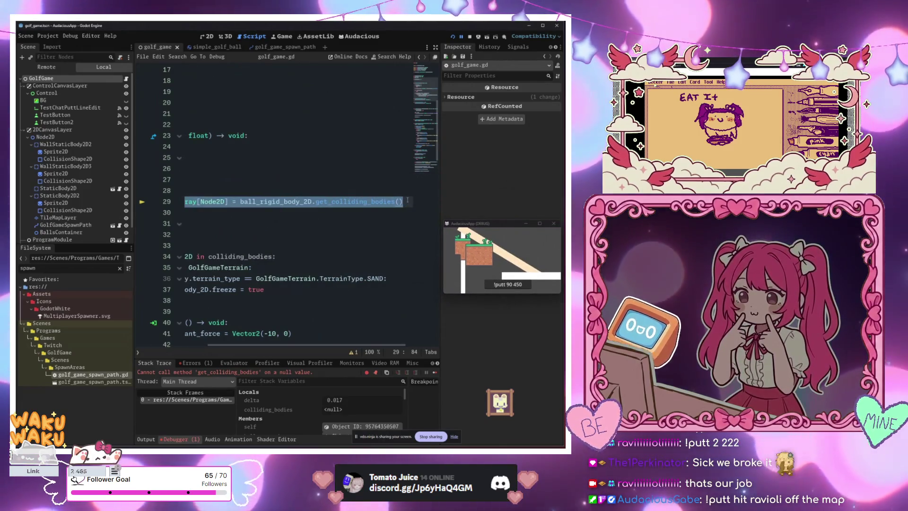
click(152, 212)
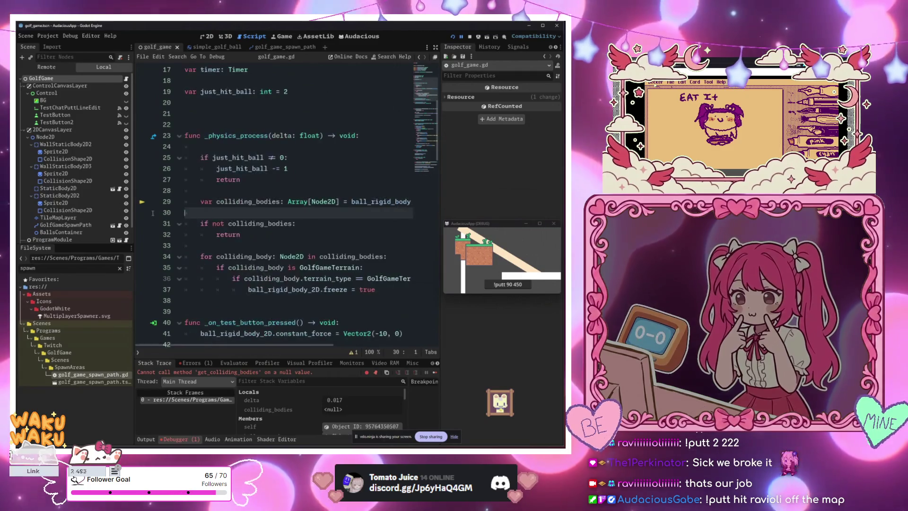
drag(152, 212, 152, 202)
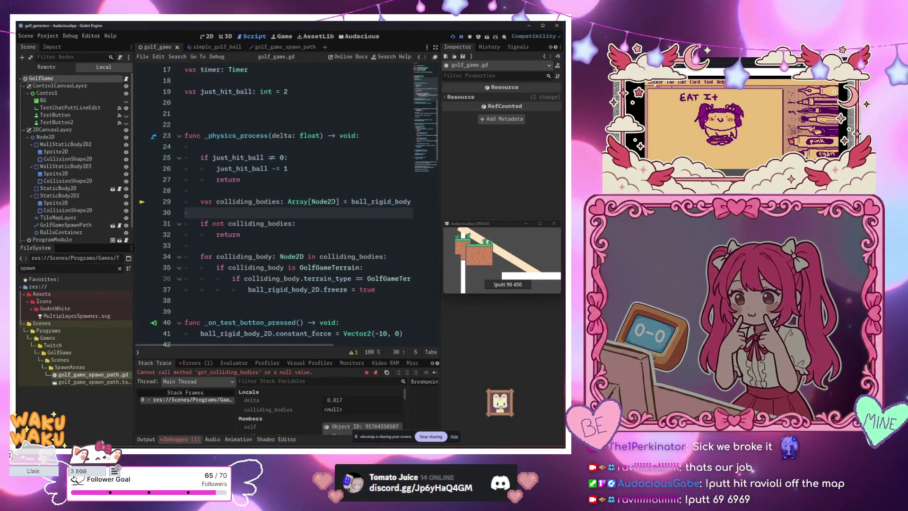
key(Up)
key(Up)
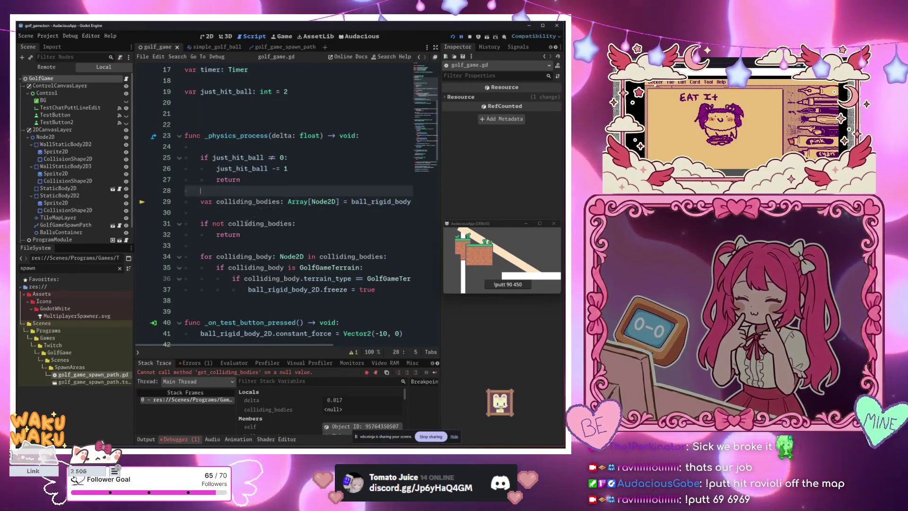
drag(280, 299, 201, 201)
key(Tab)
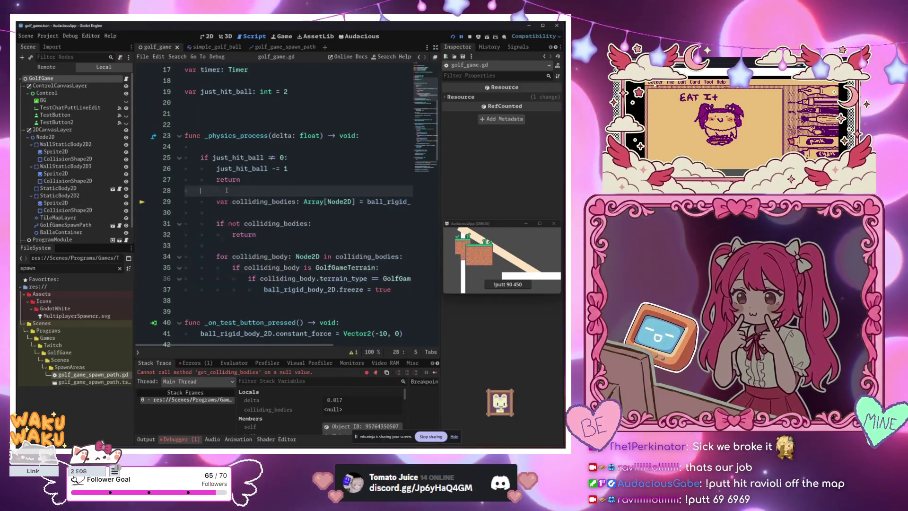
click(230, 191)
key(Return)
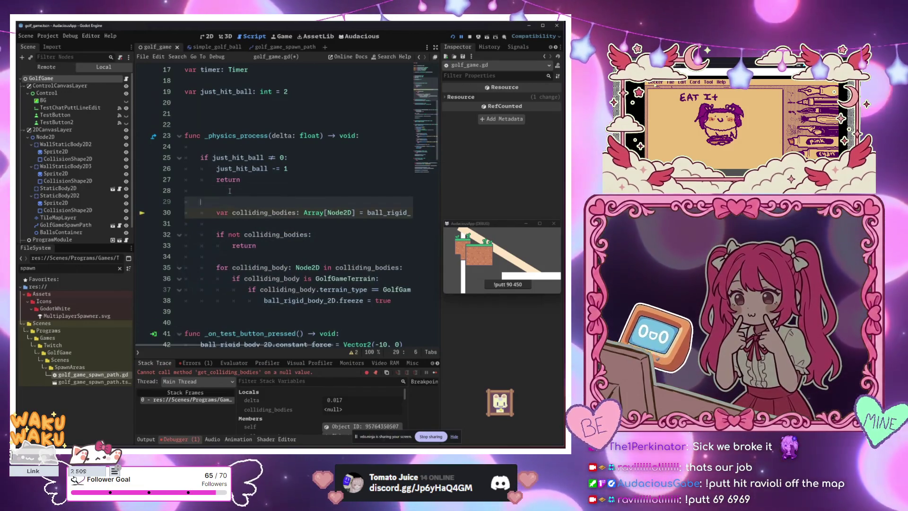
text(for )
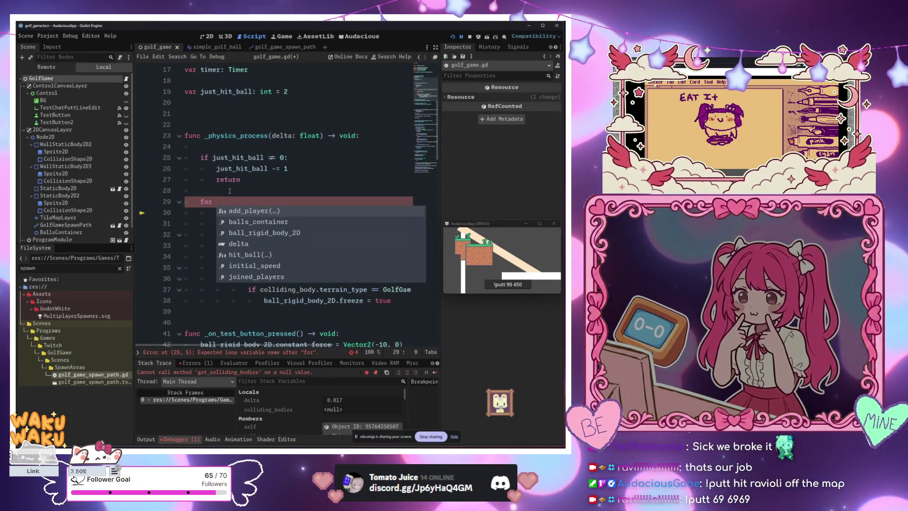
text(ball: Golf)
key(Return)
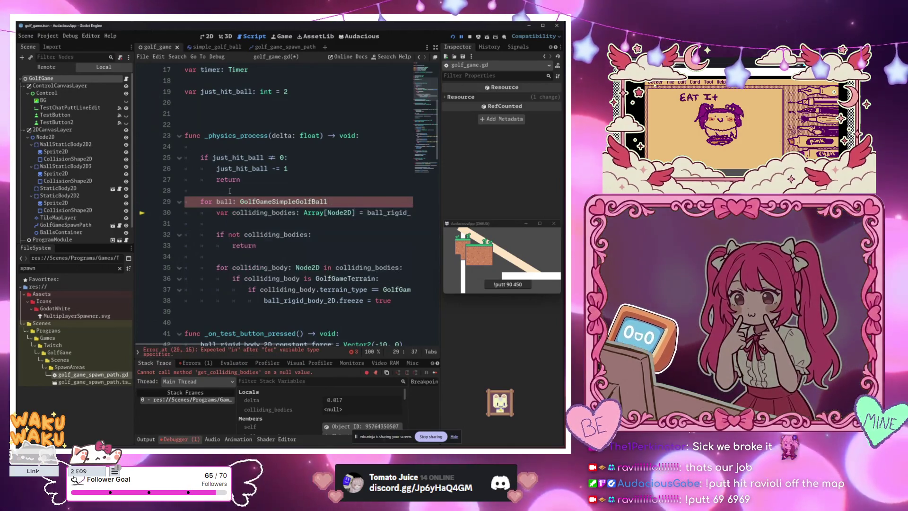
text(in join)
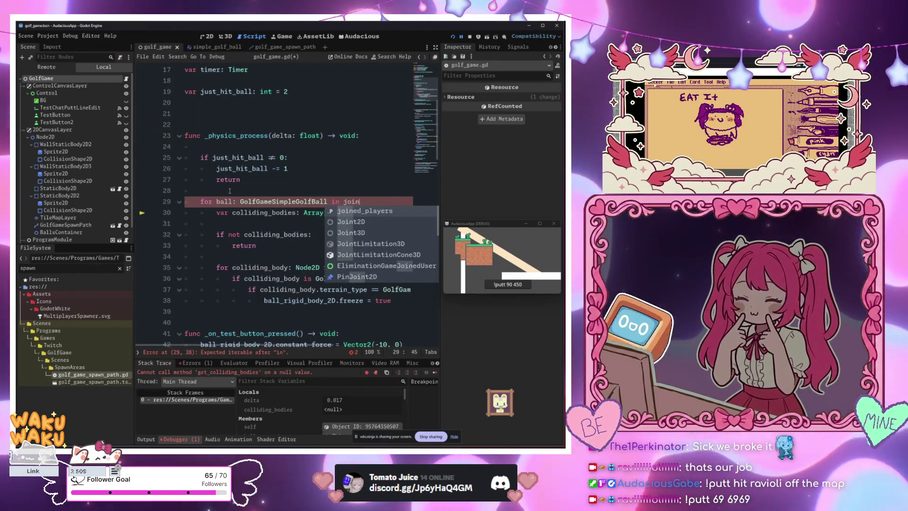
key(Return)
text(.va)
key(Return)
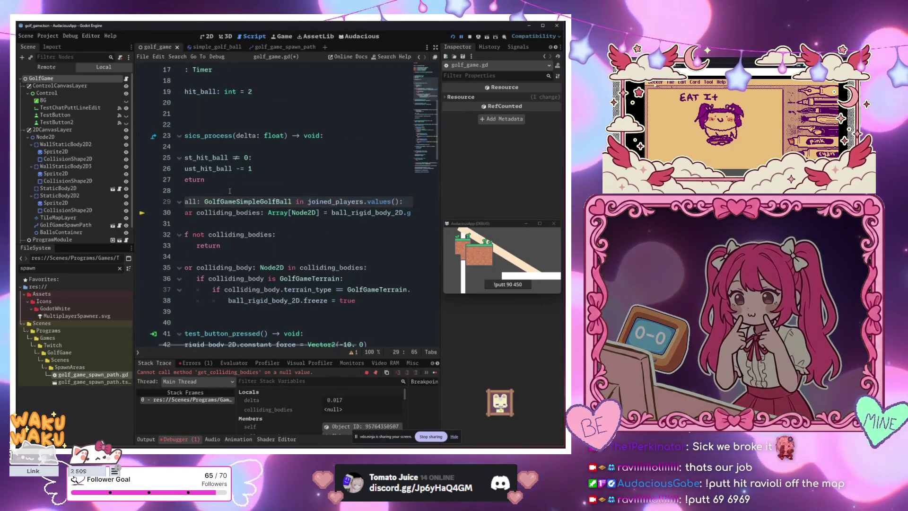
Replace the ball_rigid_body_2D references inside the loop with the loop variable ball
click(184, 234)
double_click(225, 202)
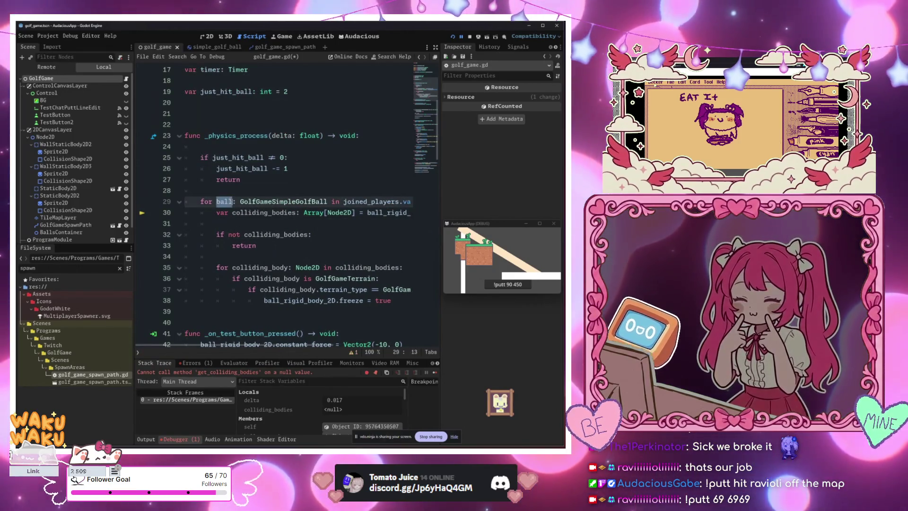
drag(218, 212, 337, 219)
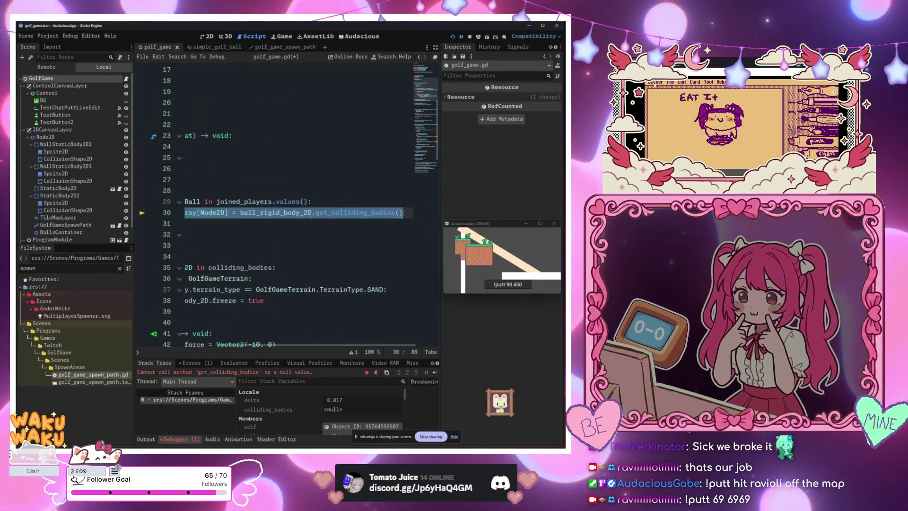
drag(244, 233, 148, 236)
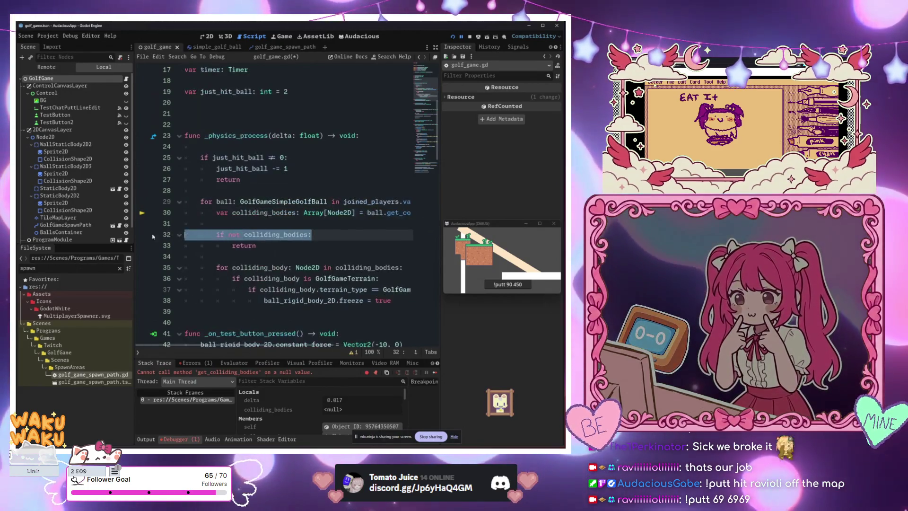
scroll(333, 242, down, 1)
drag(330, 246, 416, 248)
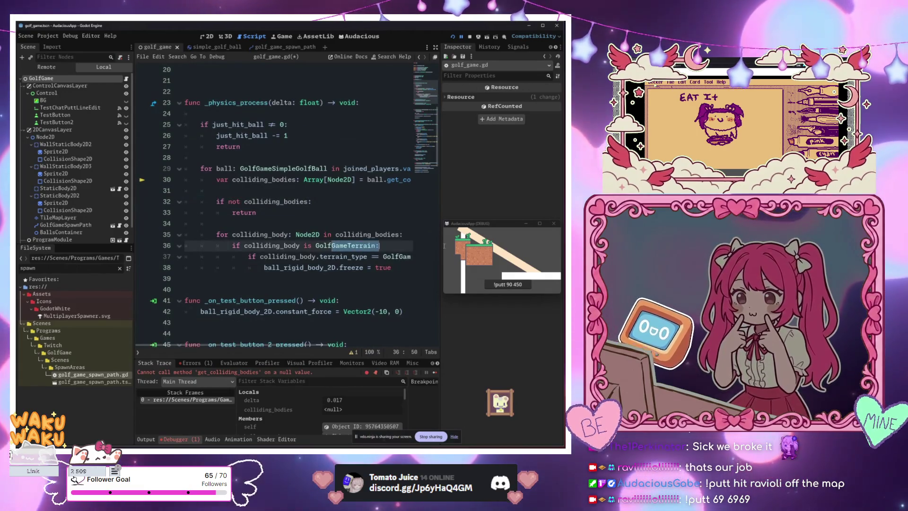
drag(348, 259, 412, 260)
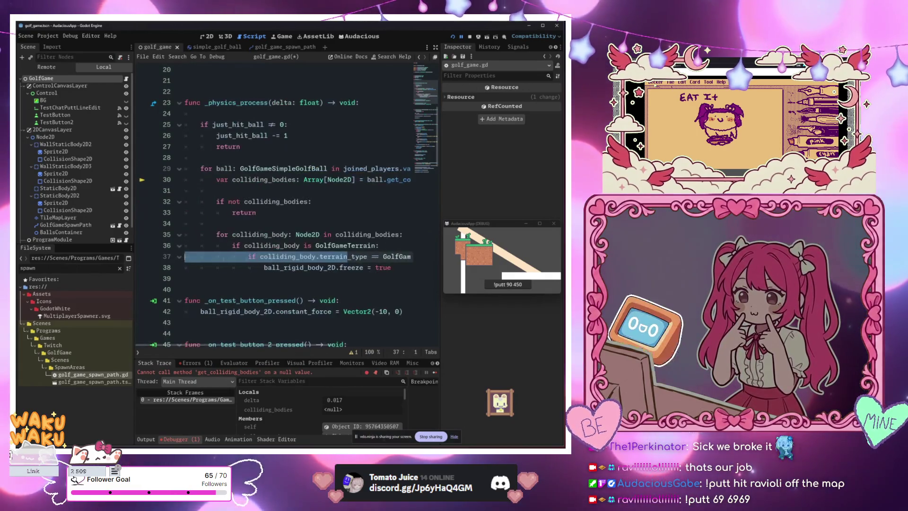
click(325, 268)
double_click(325, 267)
text(ball)
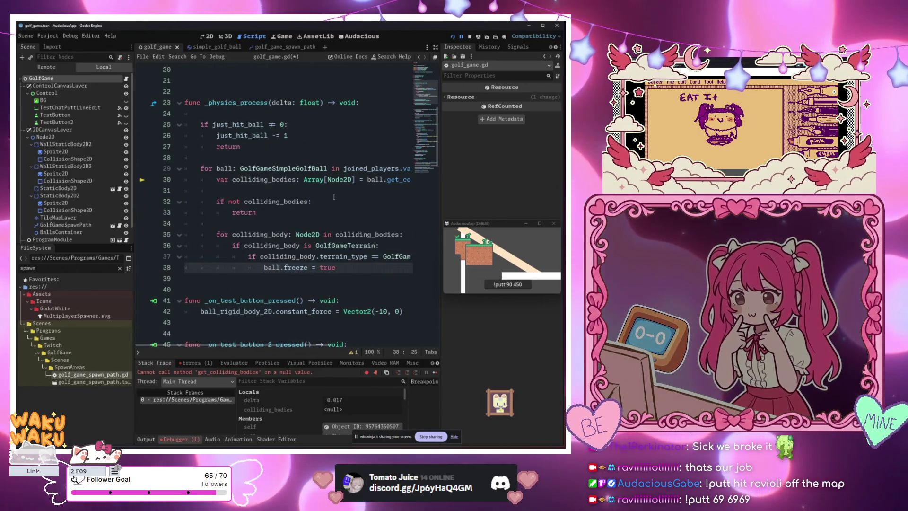
Save golf_game.gd and relaunch the game
click(329, 190)
key(ctrl+s)
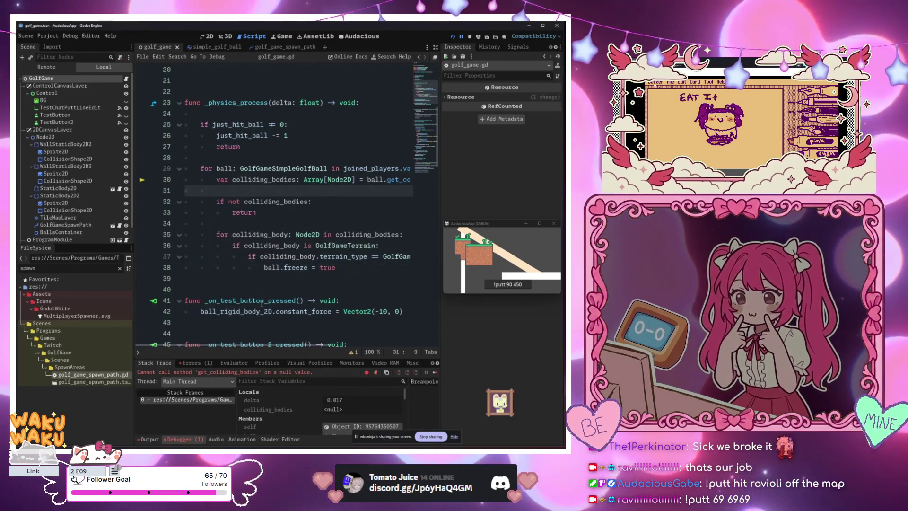
click(298, 214)
key(F5)
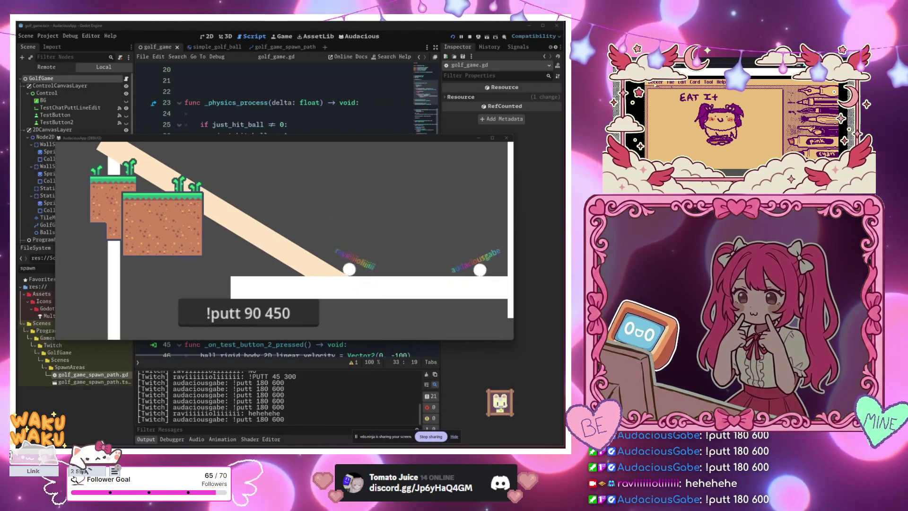
Switch to the simple_golf_ball scene tab to view its script
click(208, 47)
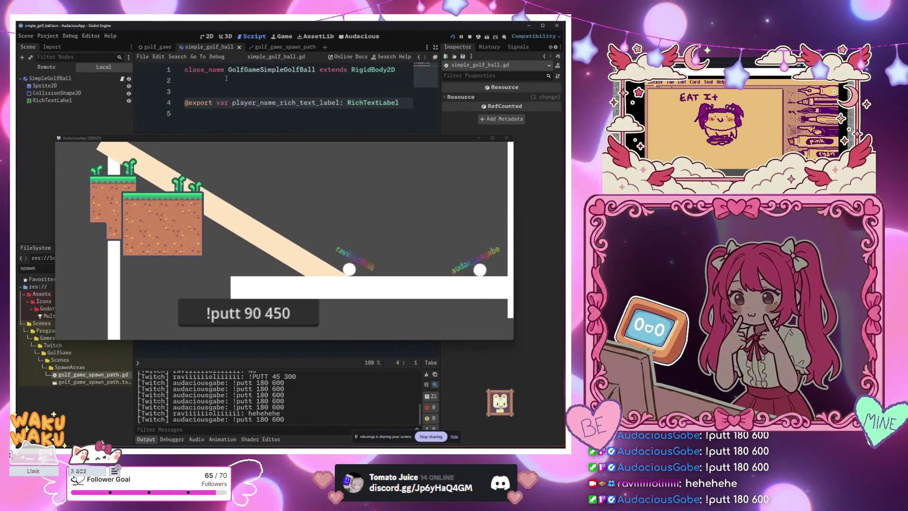
Inspect the ball's collision shape, sprite and SimpleGolfBall body in the Scene dock
drag(307, 141, 322, 207)
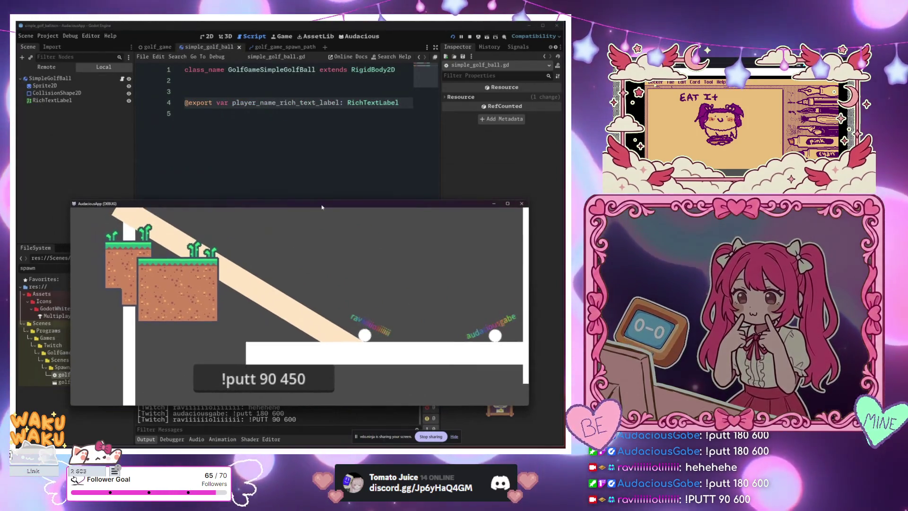
click(57, 93)
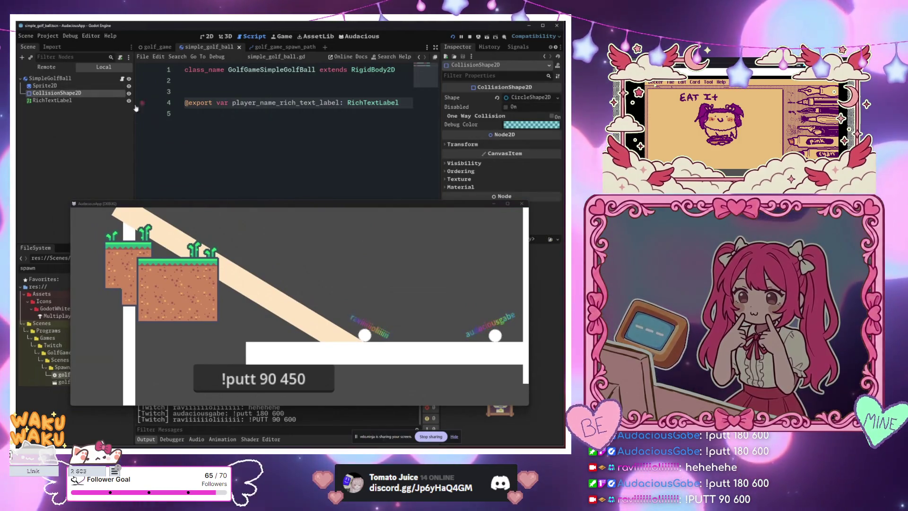
click(50, 85)
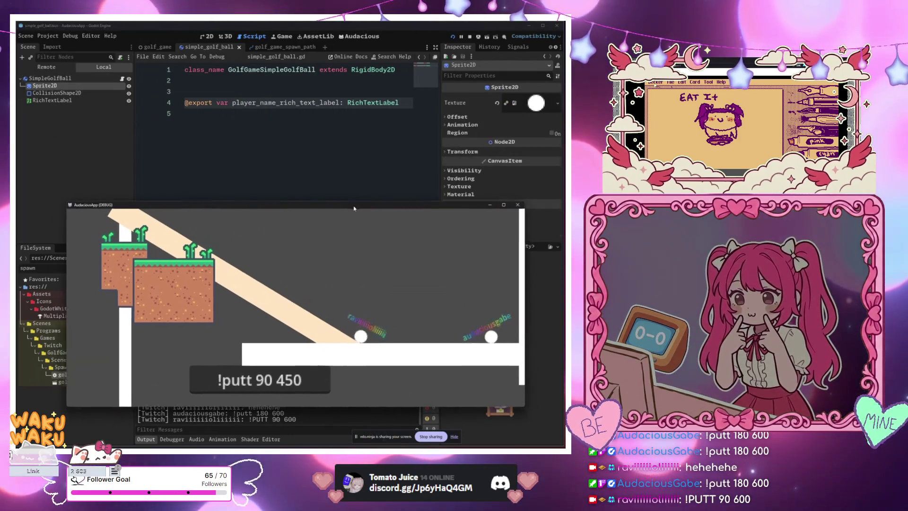
drag(354, 203, 307, 221)
click(50, 79)
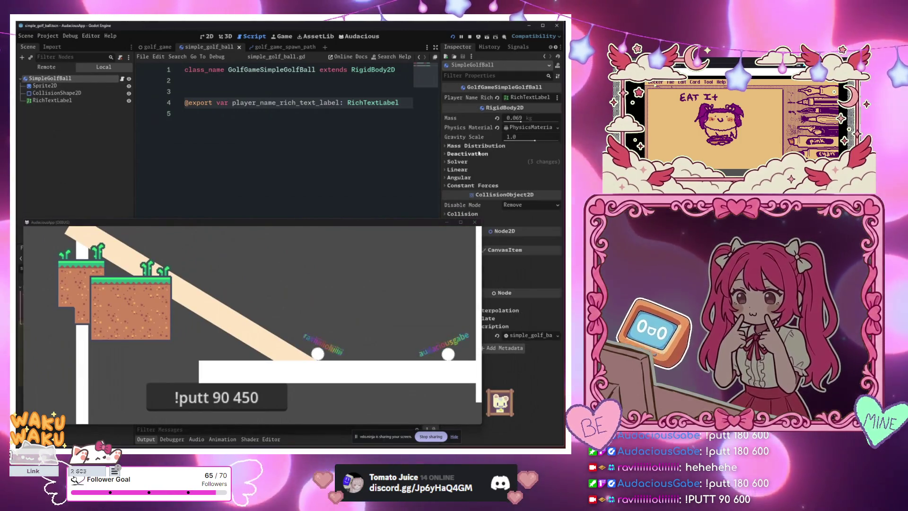
Revert the SimpleGolfBall's Mass to 1.0 kg in the Inspector
click(458, 162)
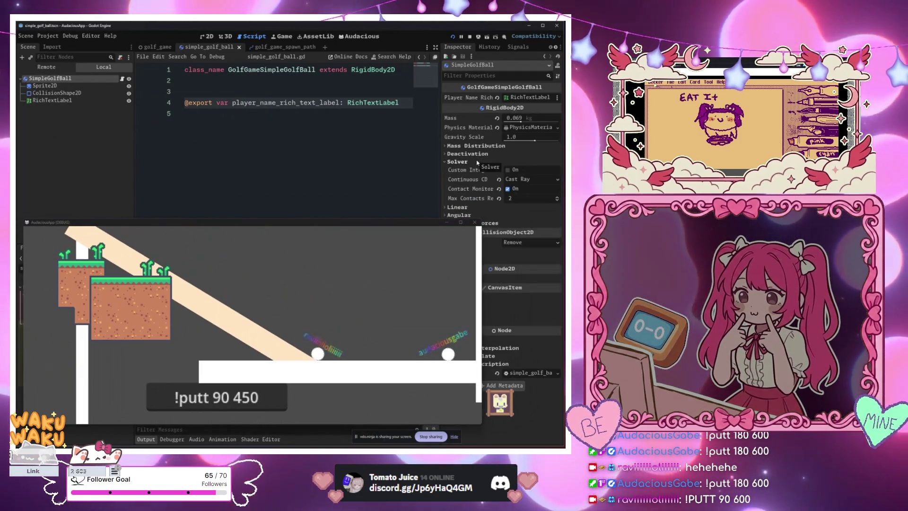
click(477, 162)
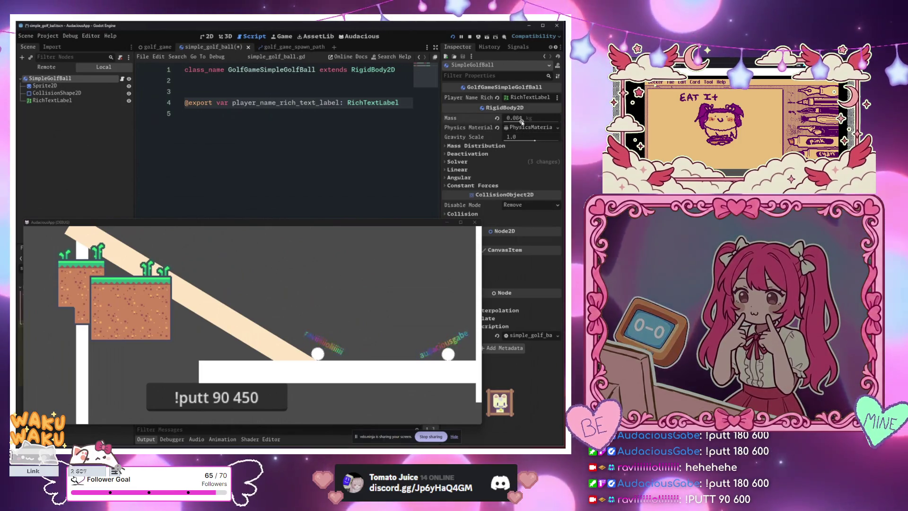
click(496, 119)
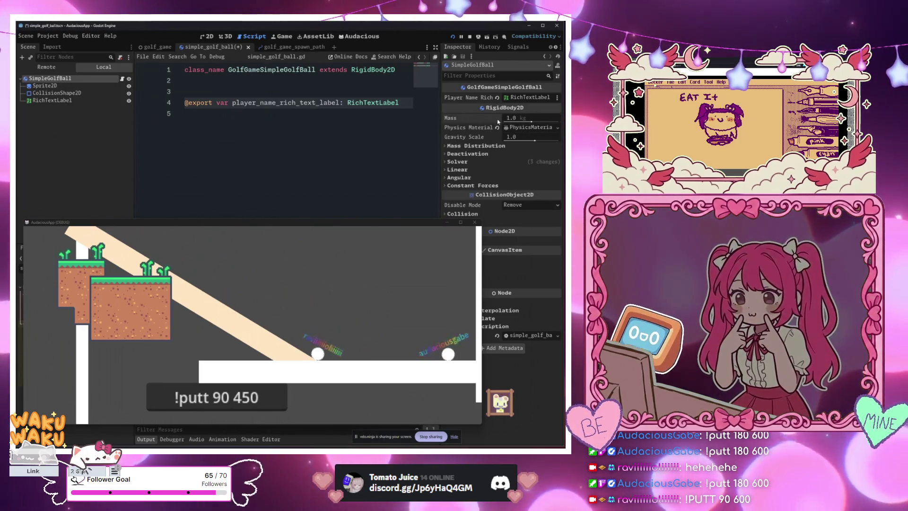
drag(284, 223, 337, 120)
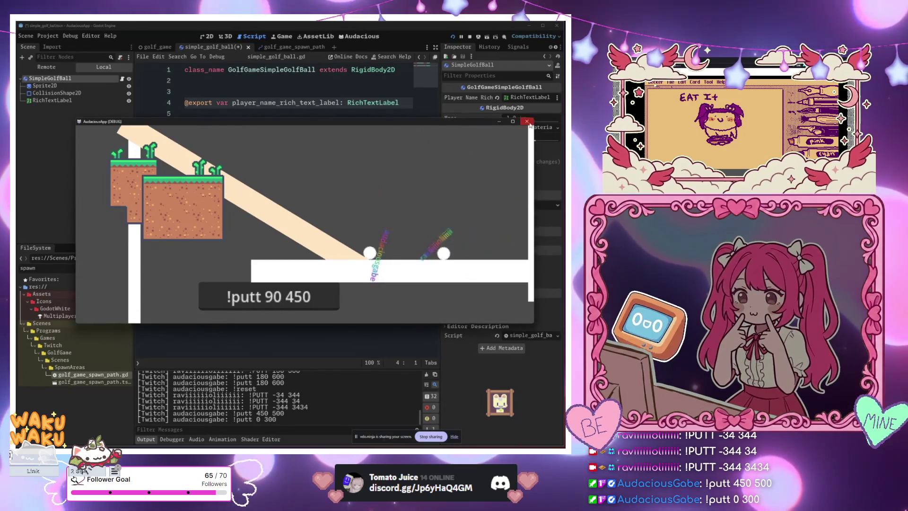
Close the game, save the ball scene and run the project again
key(F8)
click(321, 126)
key(ctrl+s)
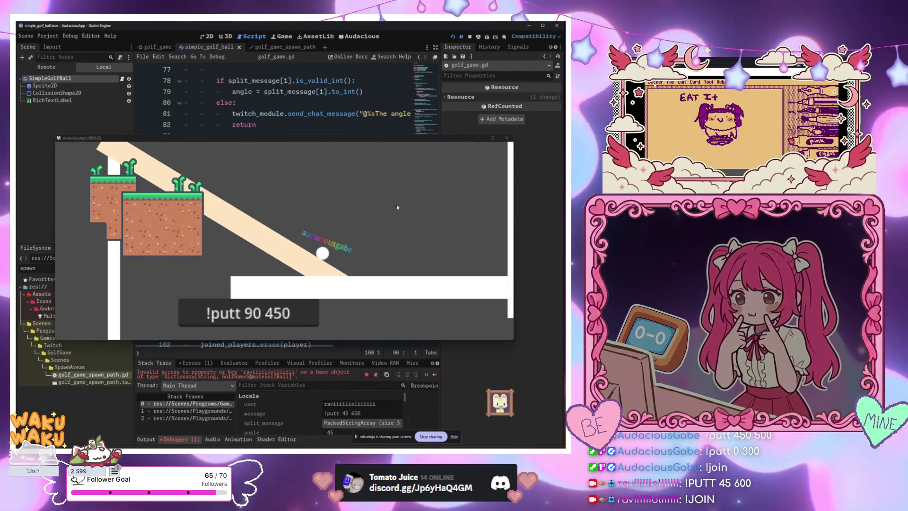
Close the halted game, add blank lines after the !putt check in golf_game.gd and save
click(480, 140)
click(304, 223)
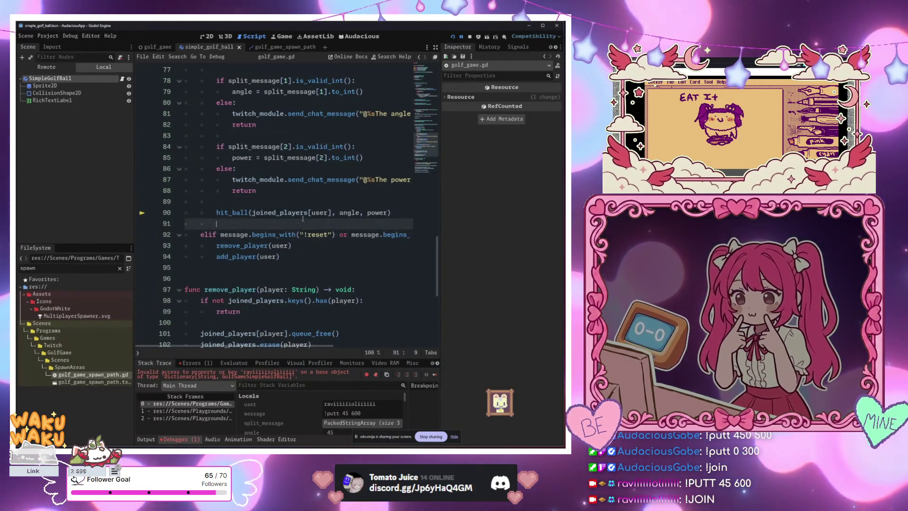
scroll(304, 218, up, 1)
scroll(304, 218, up, 2)
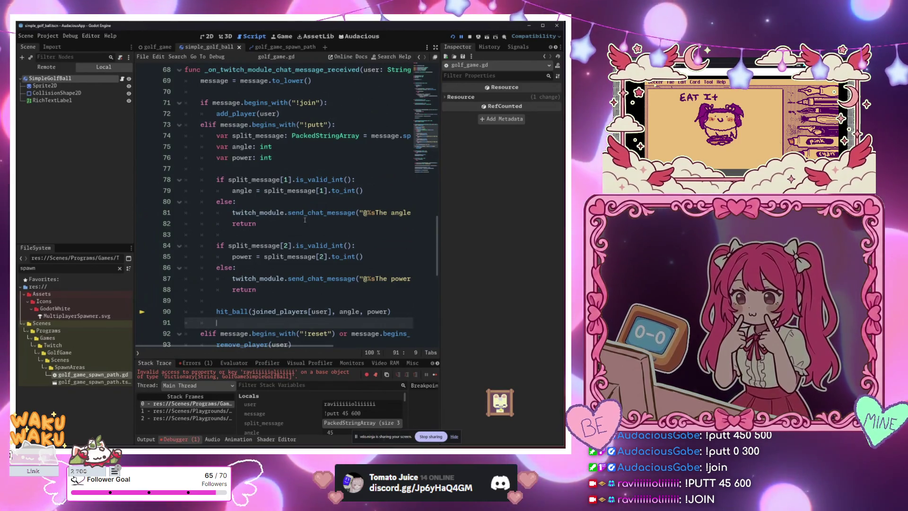
scroll(305, 219, up, 1)
scroll(307, 222, up, 1)
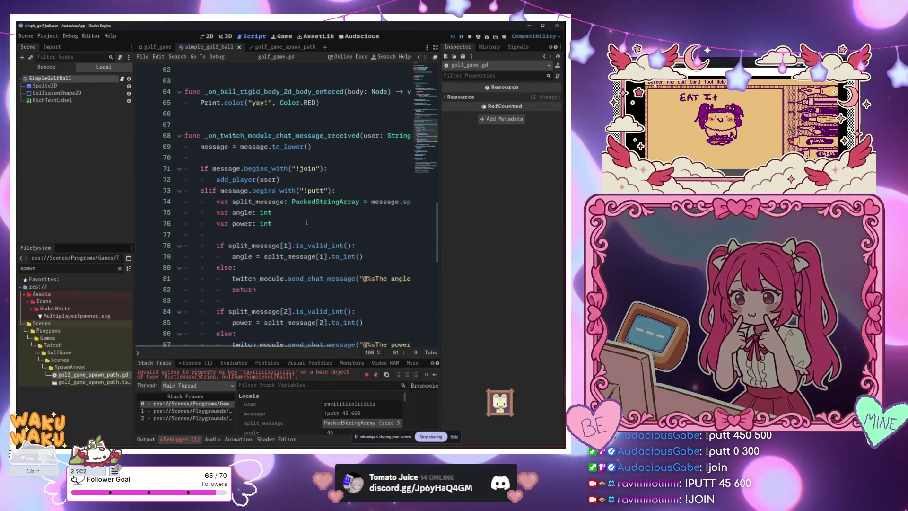
scroll(306, 222, down, 2)
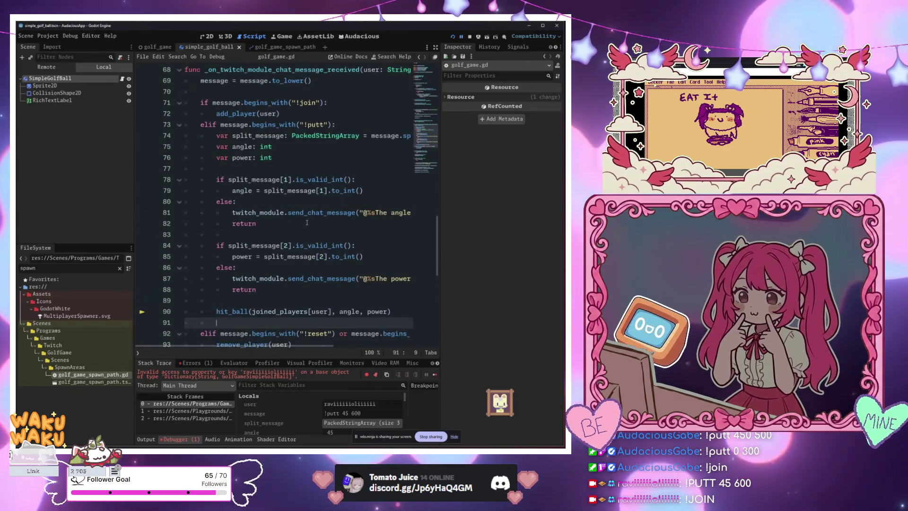
scroll(339, 131, down, 1)
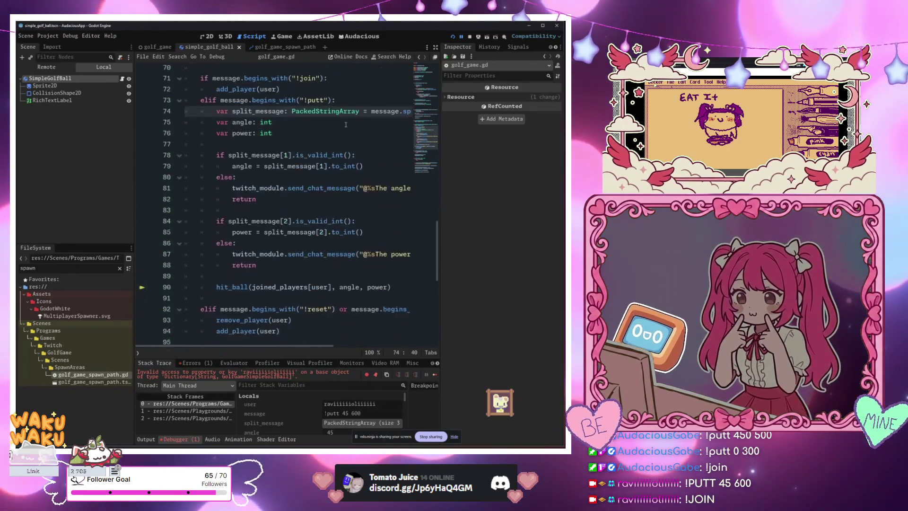
scroll(345, 126, down, 3)
scroll(344, 126, up, 5)
click(351, 162)
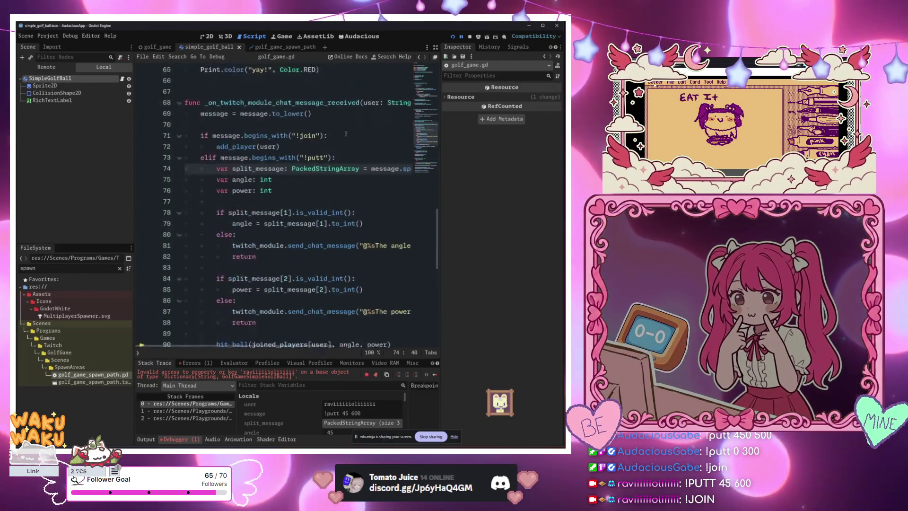
key(Return)
key(Return)
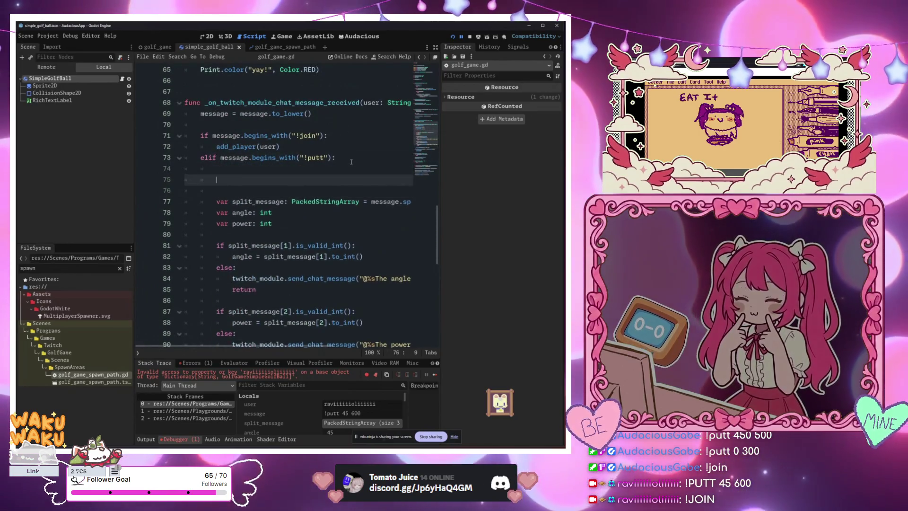
key(Return)
key(Up)
key(Up)
key(ctrl+s)
scroll(284, 213, down, 5)
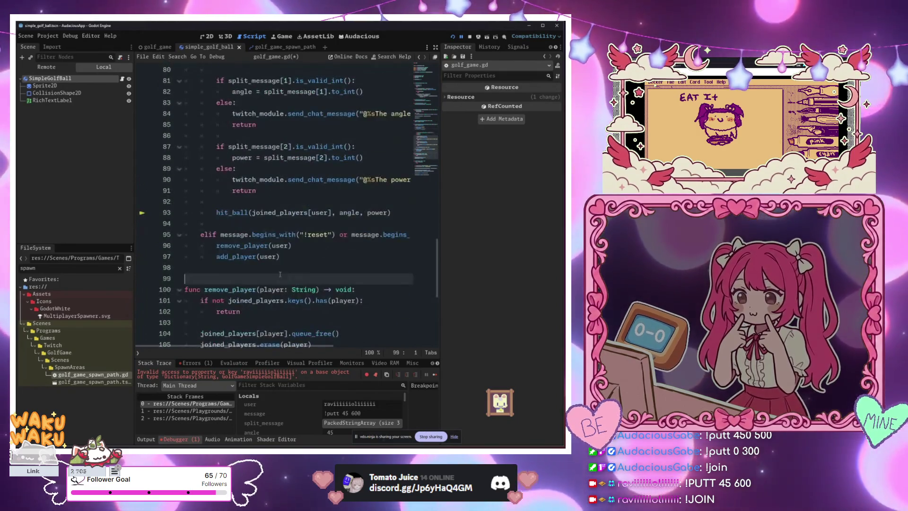
Move the editing position to the blank line before add_player
click(202, 301)
key(Up)
key(Up)
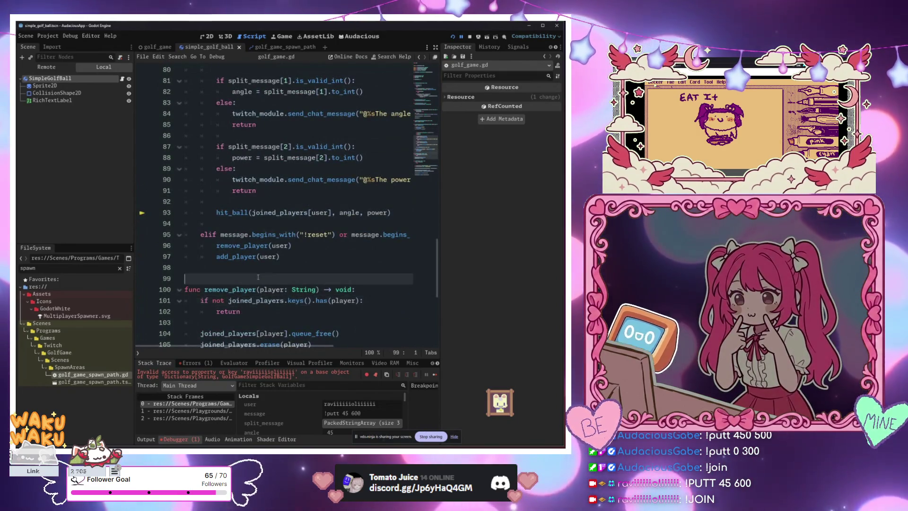
scroll(254, 283, down, 3)
scroll(255, 282, down, 5)
scroll(254, 283, up, 3)
click(240, 227)
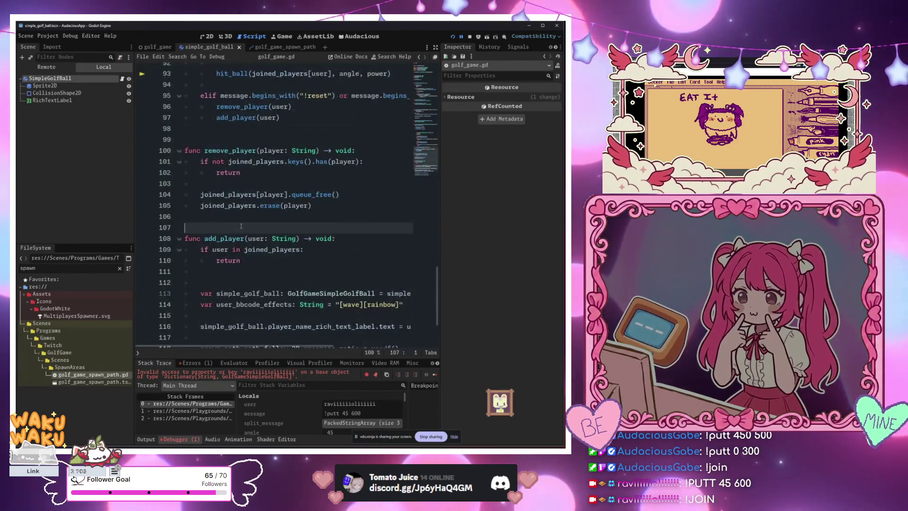
Draft a played_has_joined helper function stub with its parameter list
key(Return)
key(Return)
key(Up)
text(func)
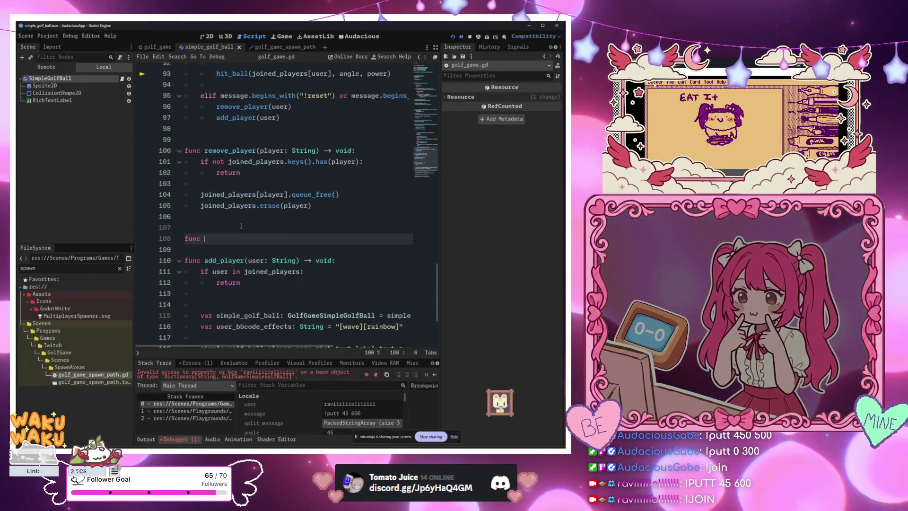
text( has_player_j)
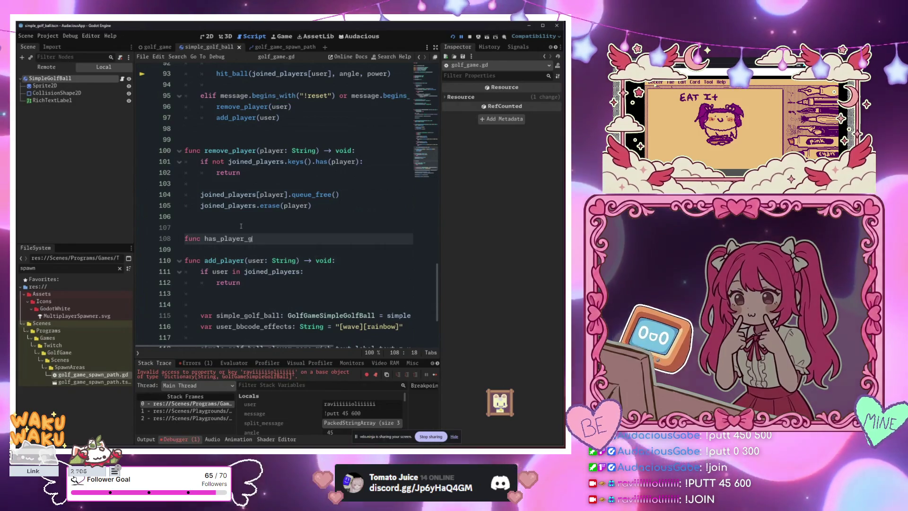
text(oined)
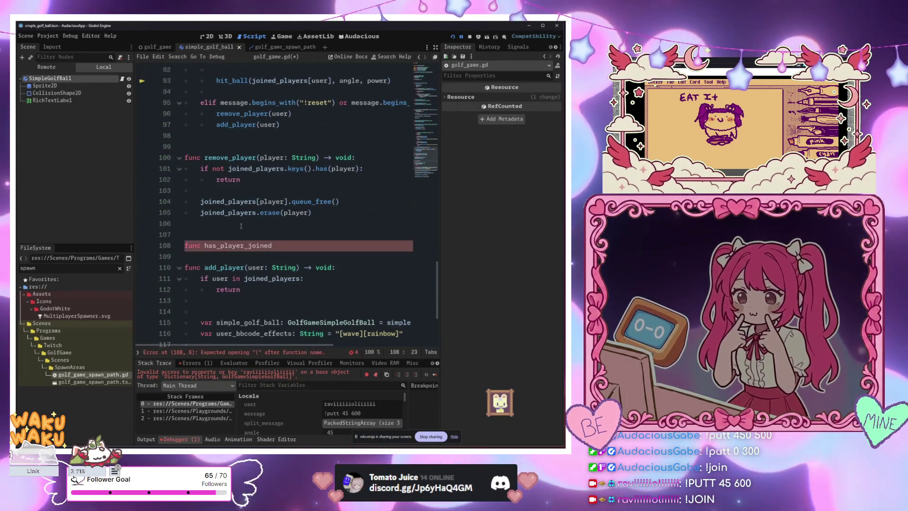
key(BackSpace)
key(BackSpace)
key(BackSpace)
text(p)
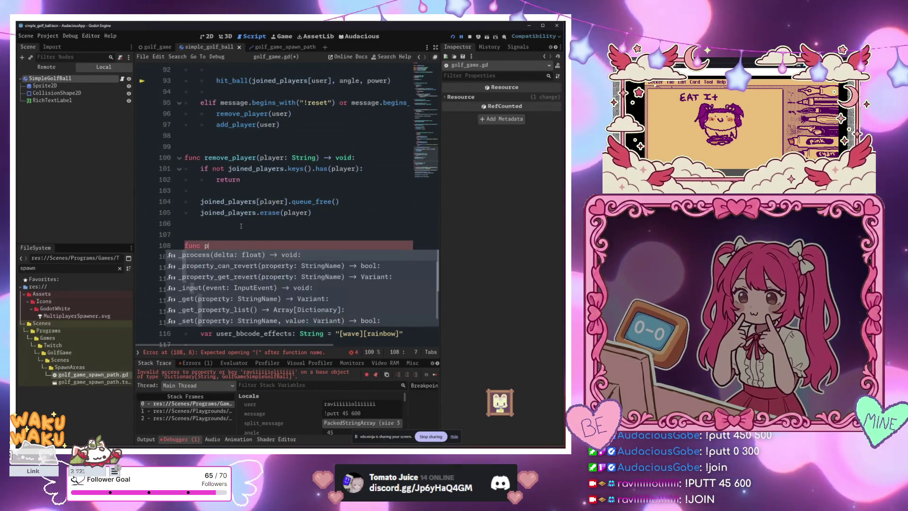
text(layed_has_joined() -> vo)
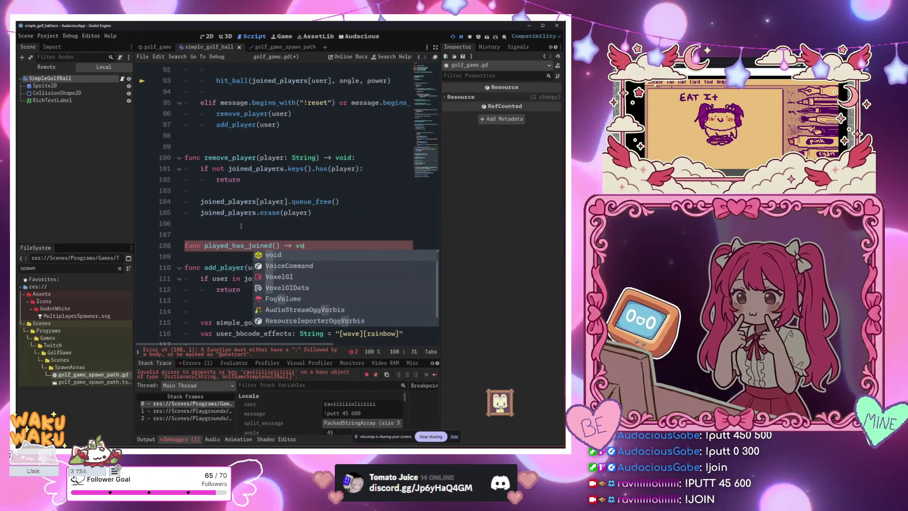
text(id:)
key(Return)
text(pass)
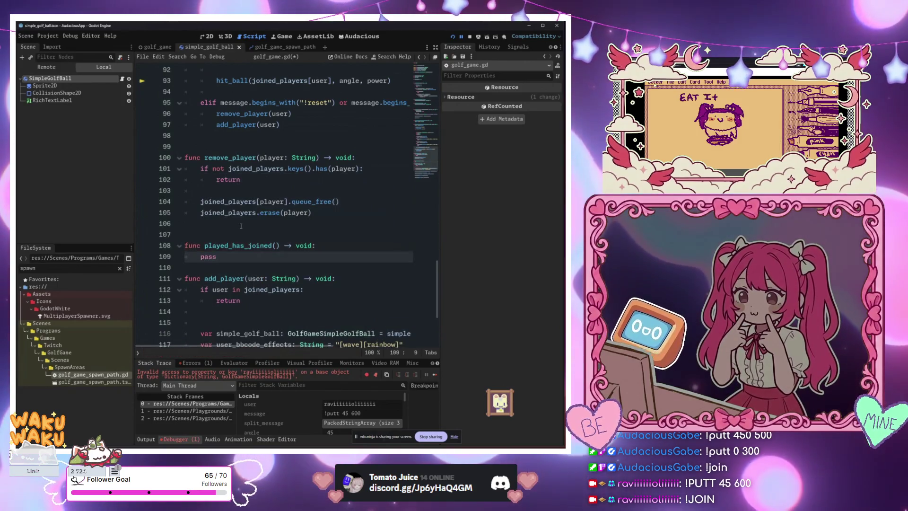
click(275, 245)
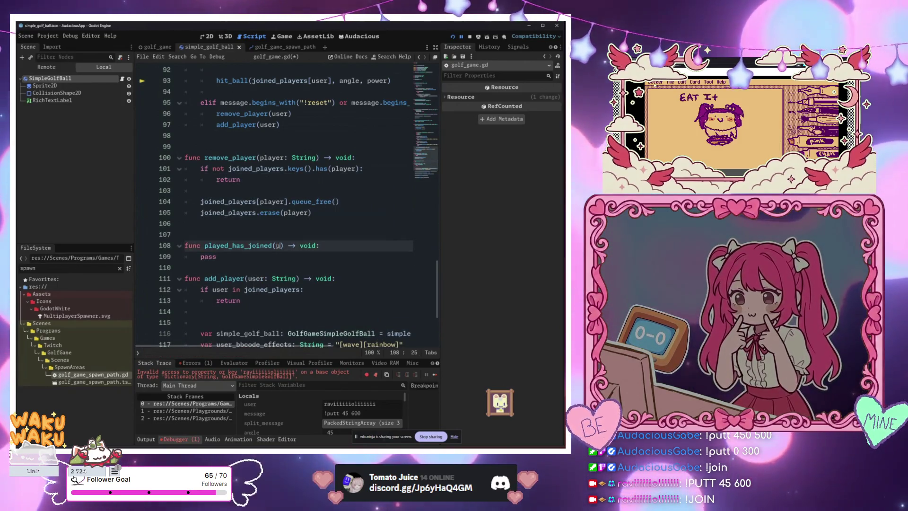
text(u)
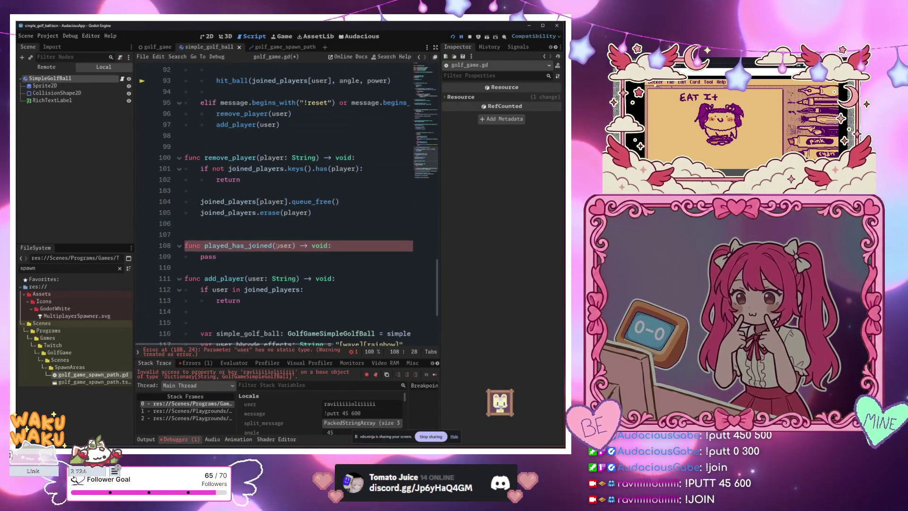
scroll(276, 213, down, 4)
Make add_player check joined_players.keys() and clear the stub's pass placeholder
click(277, 174)
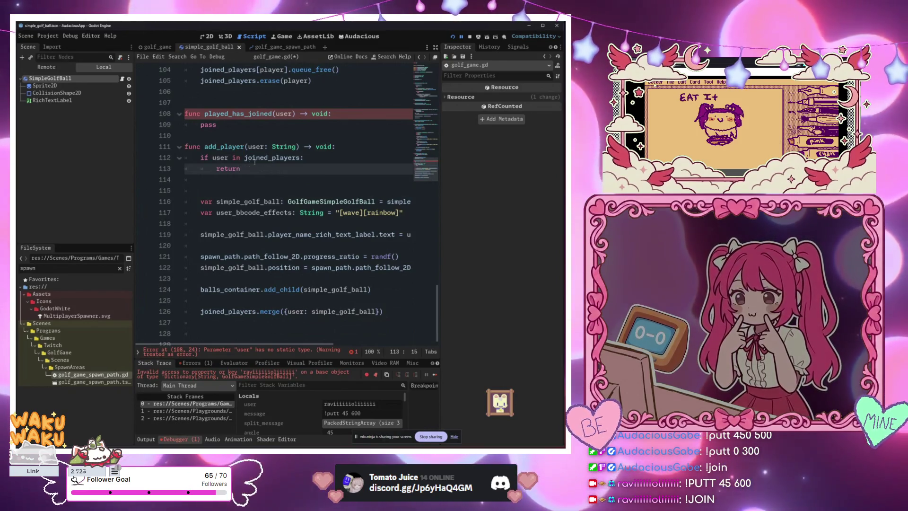
click(328, 161)
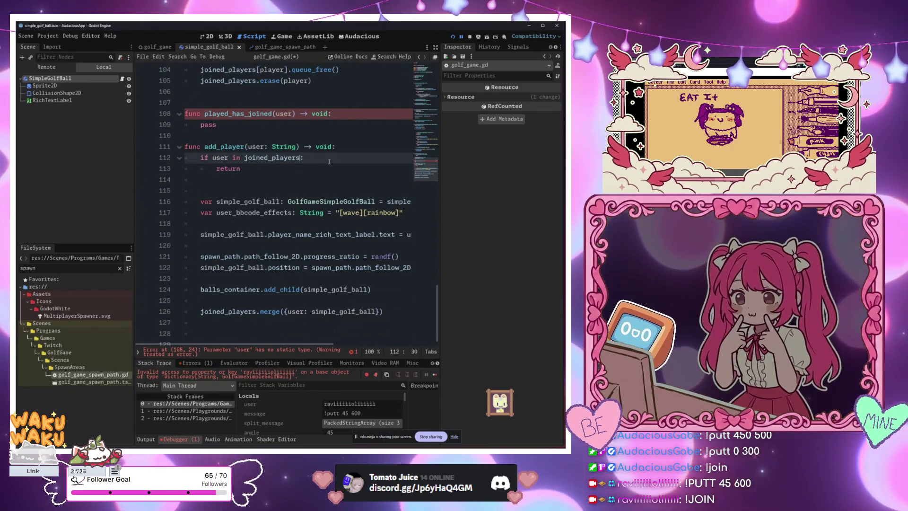
text(.keys())
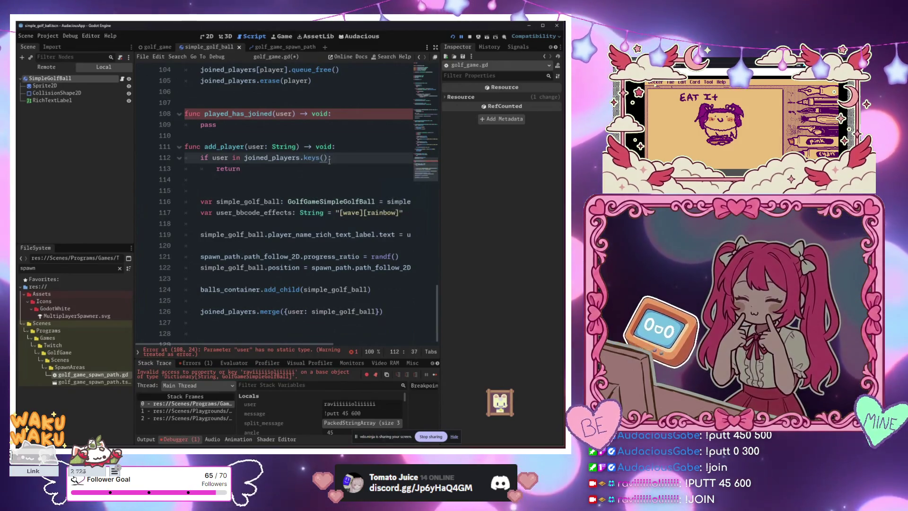
click(240, 124)
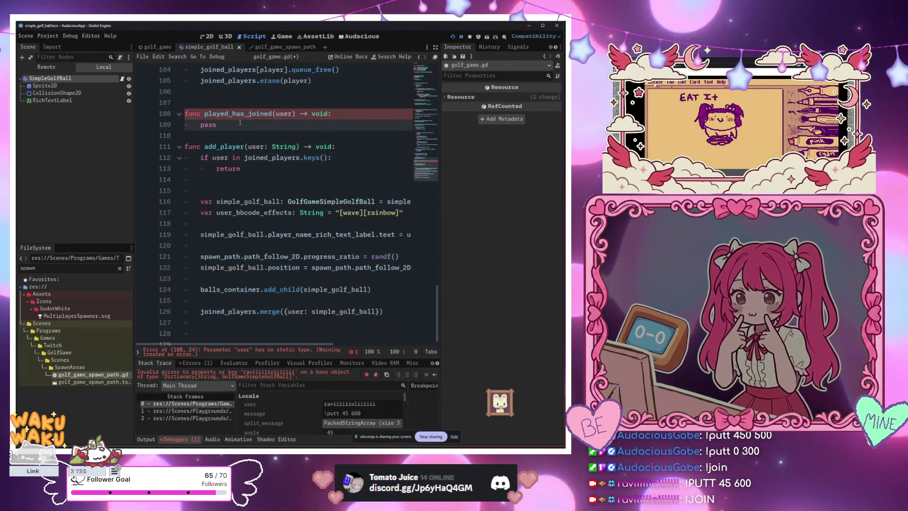
key(BackSpace)
key(BackSpace)
key(BackSpace)
text(pla)
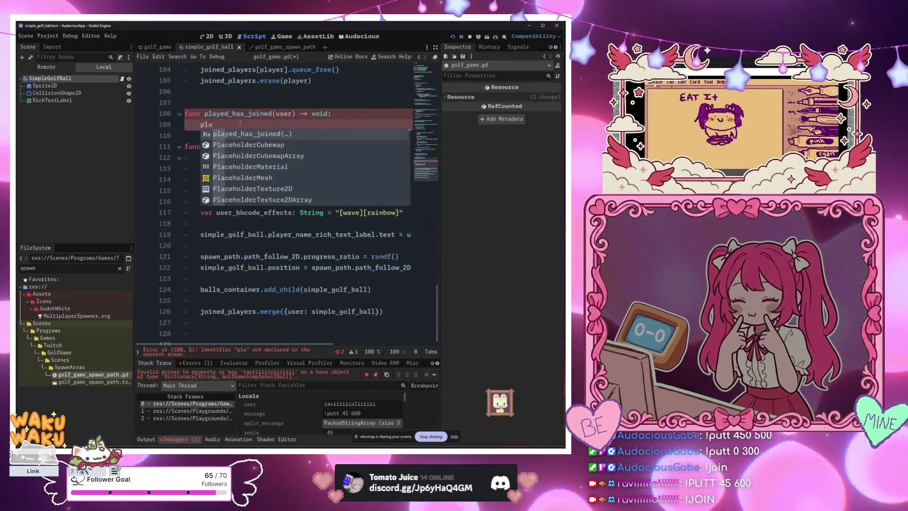
Back out the helper call and delete the unfinished played_has_joined function
key(Return)
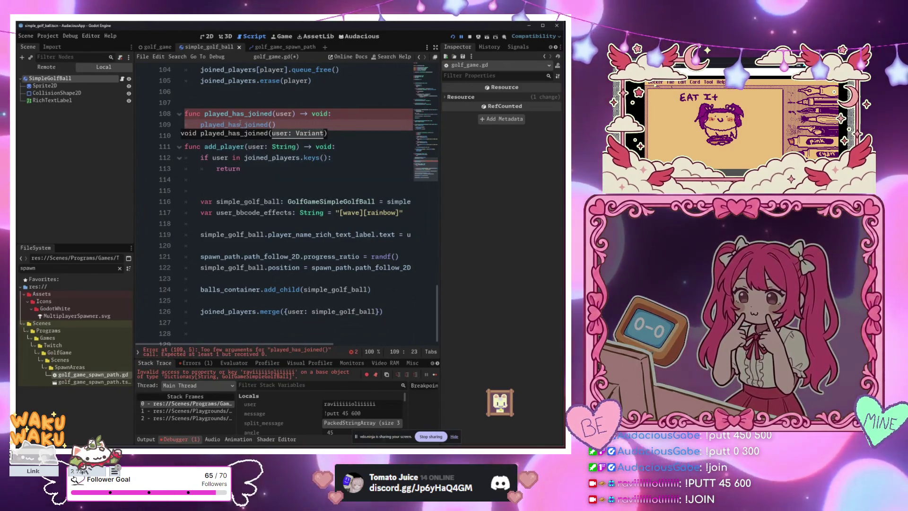
key(BackSpace)
key(BackSpace)
key(BackSpace)
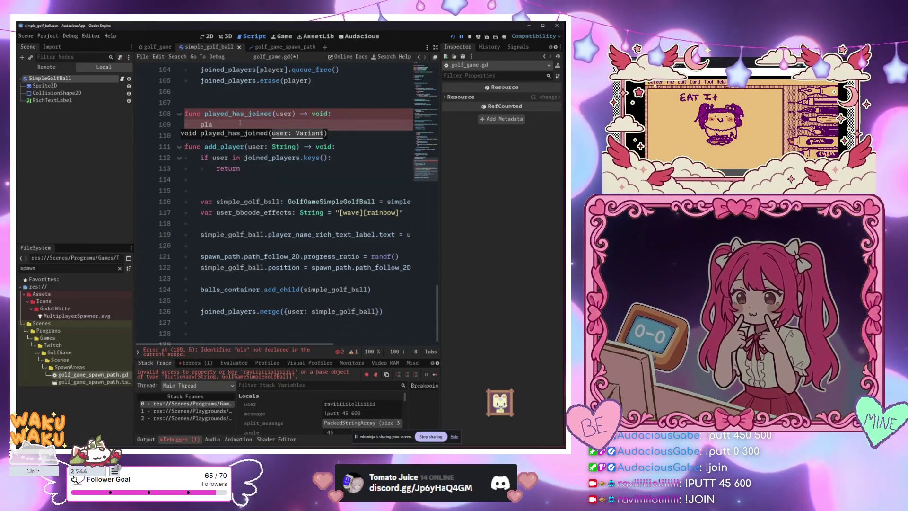
drag(241, 169, 199, 159)
key(ctrl+c)
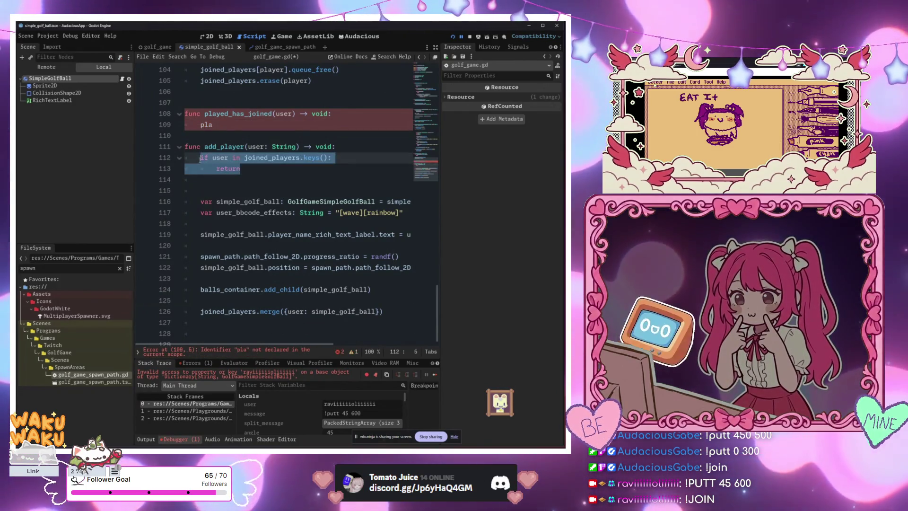
drag(213, 124, 185, 114)
key(BackSpace)
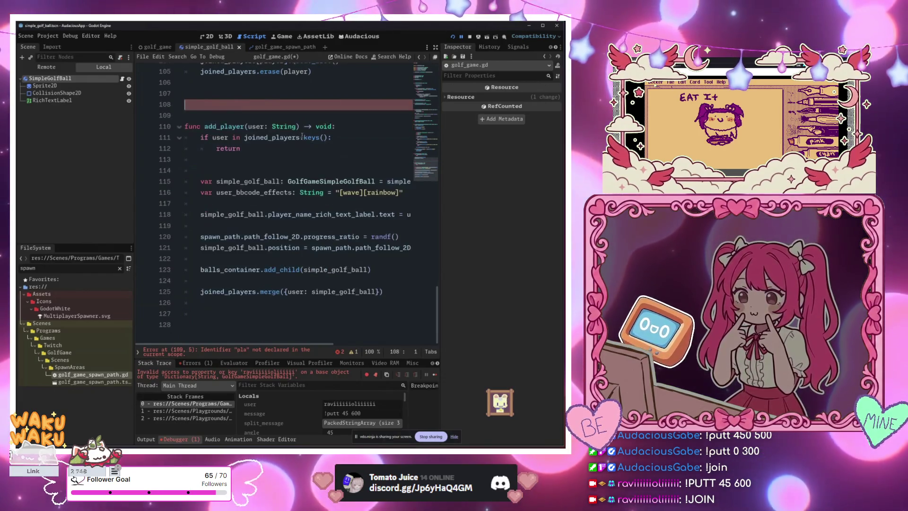
scroll(304, 137, up, 3)
Paste 'if not user in joined_players.keys():' with an early return into the !putt branch
key(BackSpace)
scroll(304, 137, up, 5)
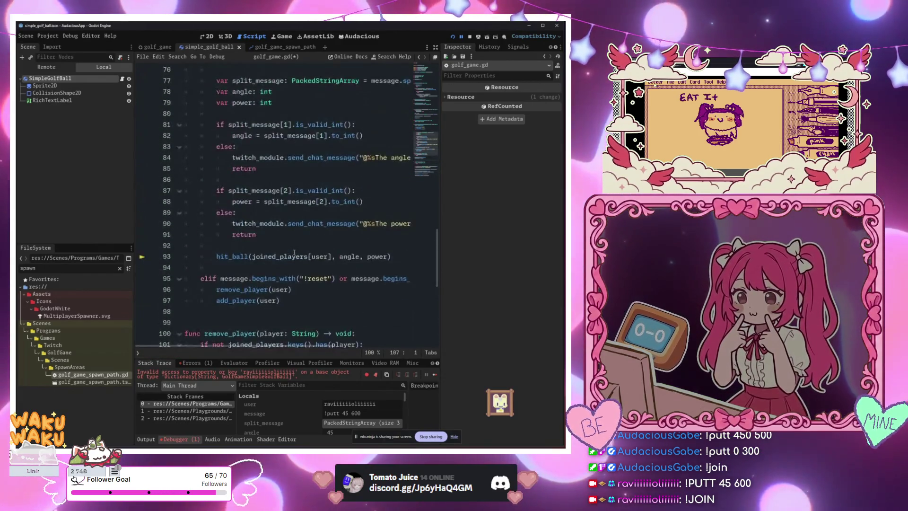
click(293, 268)
scroll(234, 175, up, 4)
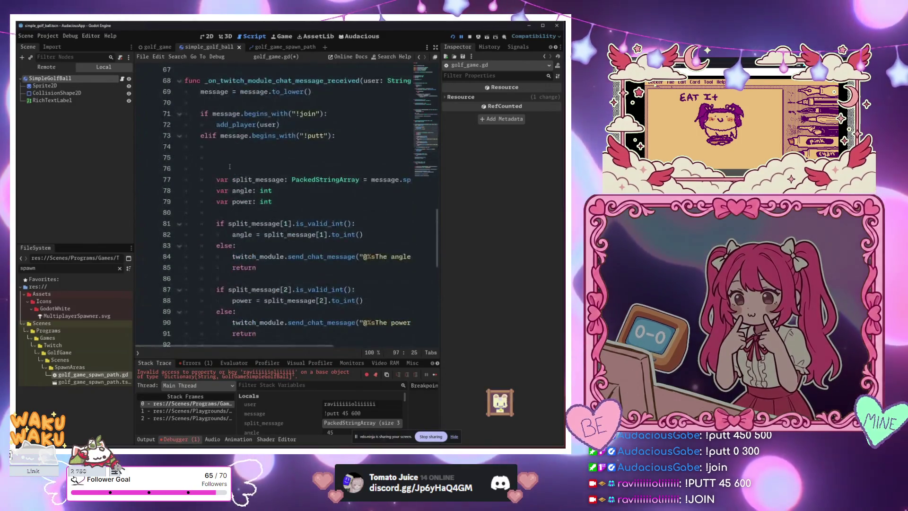
key(Return)
key(ctrl+v)
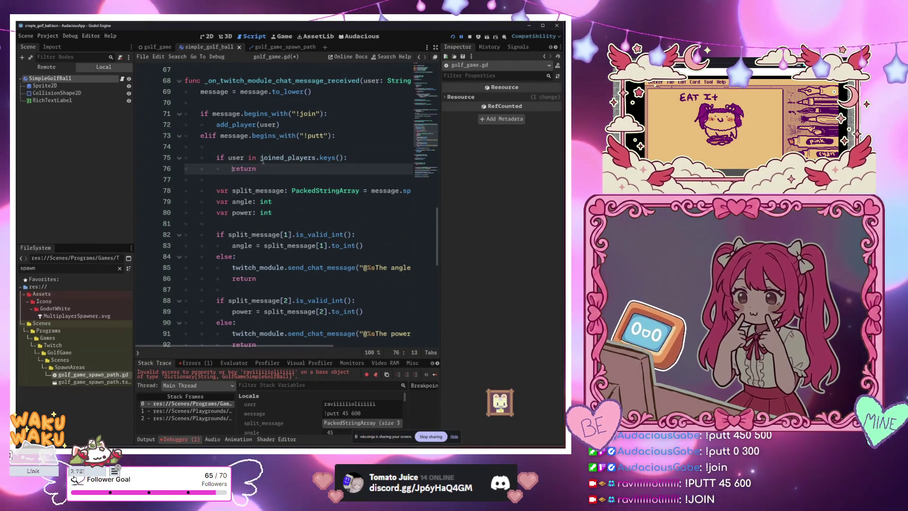
click(228, 157)
text(not)
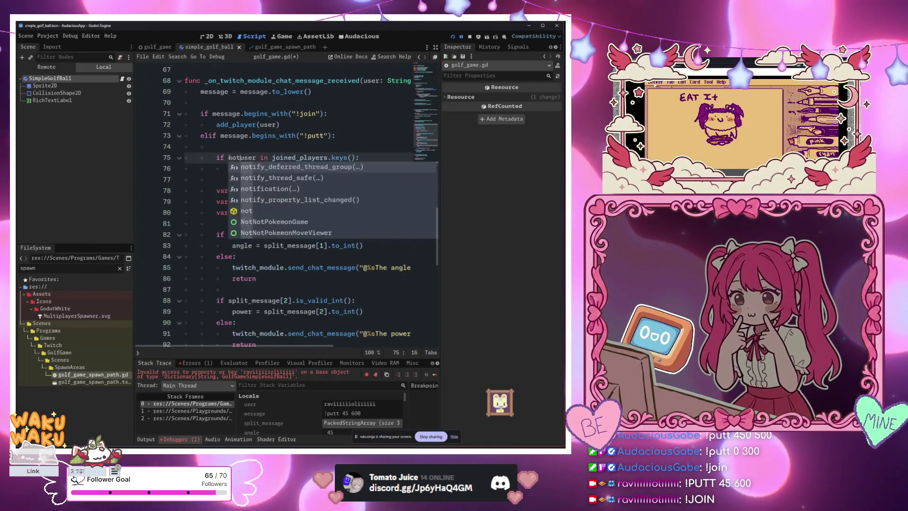
click(260, 146)
Copy a send_chat_message call into the check above the return
click(251, 270)
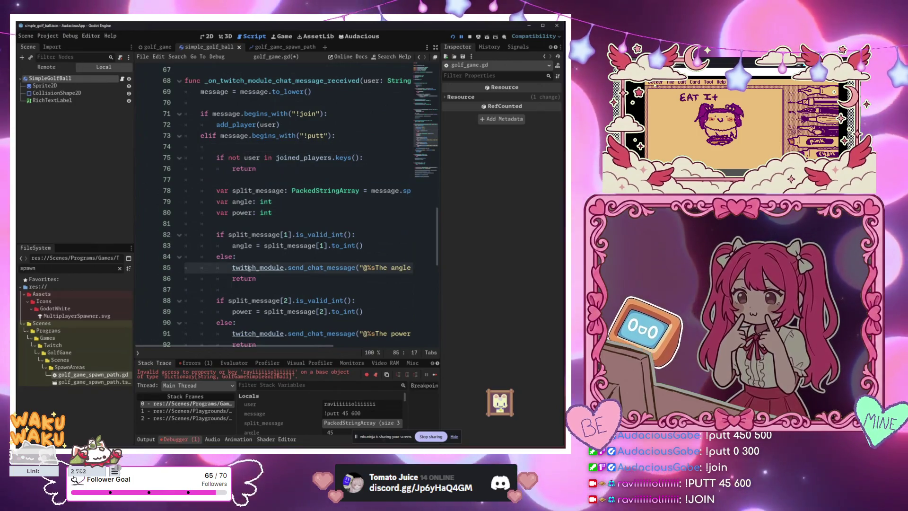
click(233, 168)
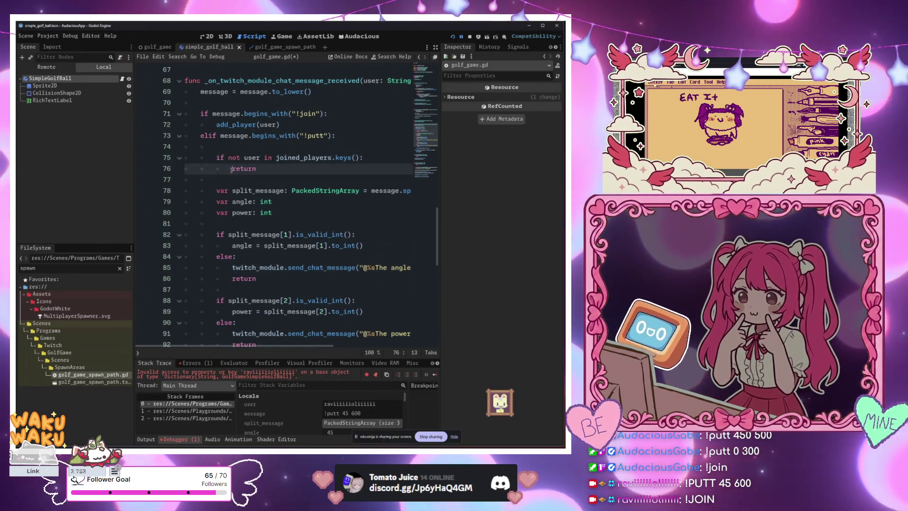
key(Return)
key(ctrl+v)
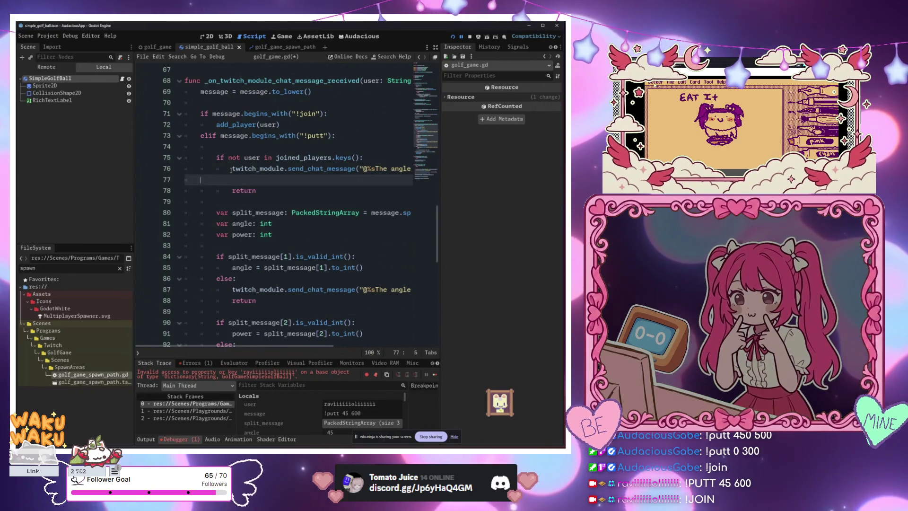
key(BackSpace)
key(BackSpace)
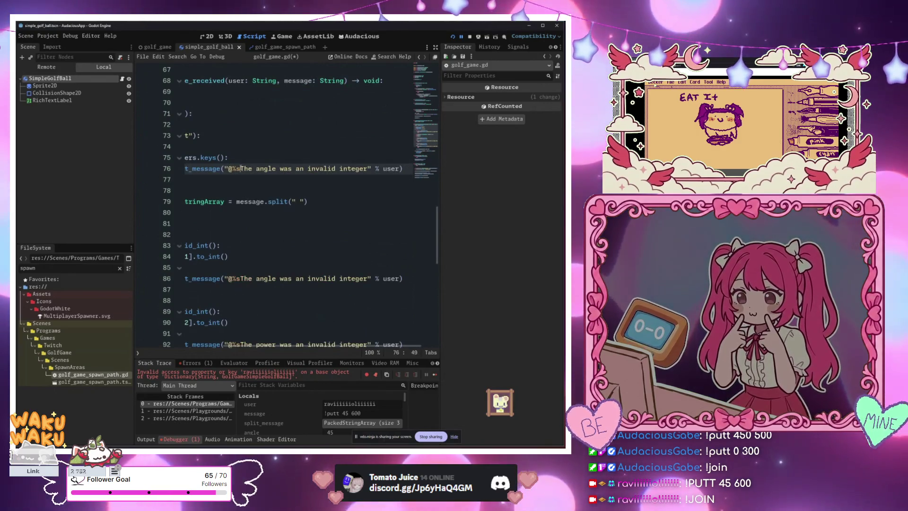
text(You)
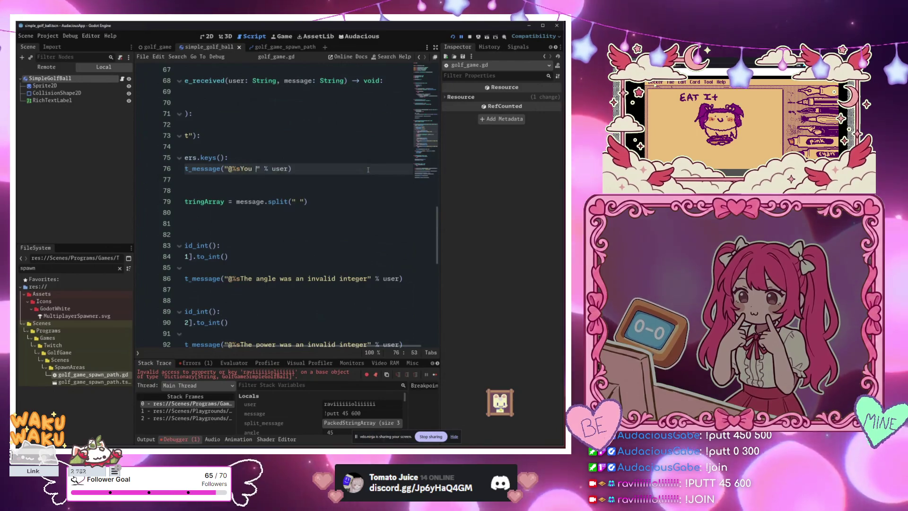
text( c)
Reword the message to 'You have to join the game', resume the game and bring its window forward
key(BackSpace)
text(have to)
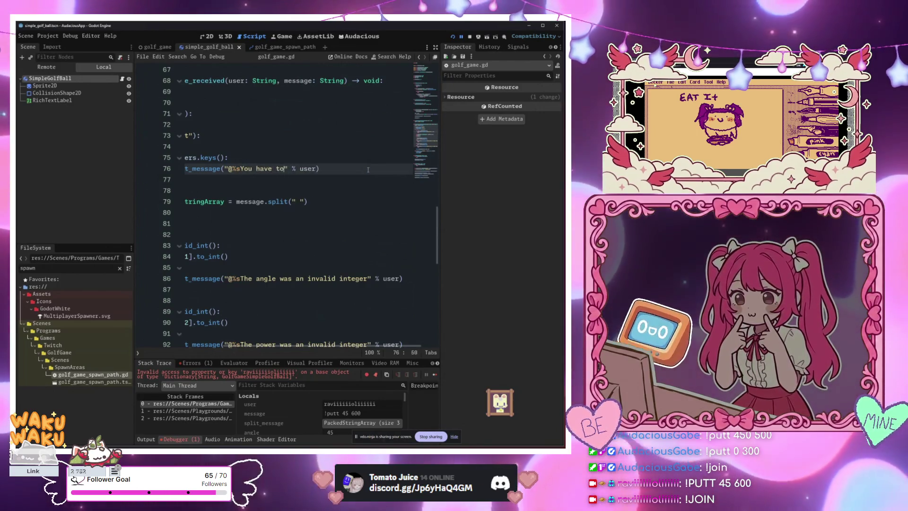
text( join the game sill)
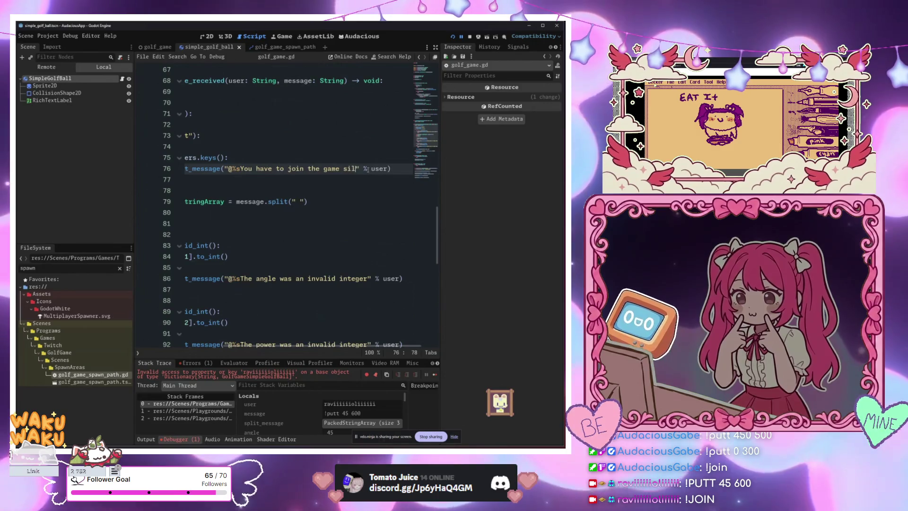
text(y. With !)
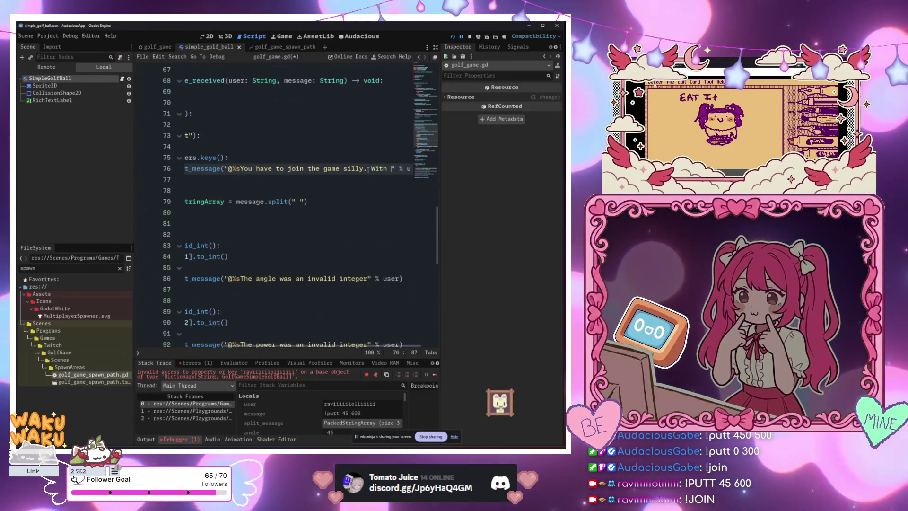
text(join o:)
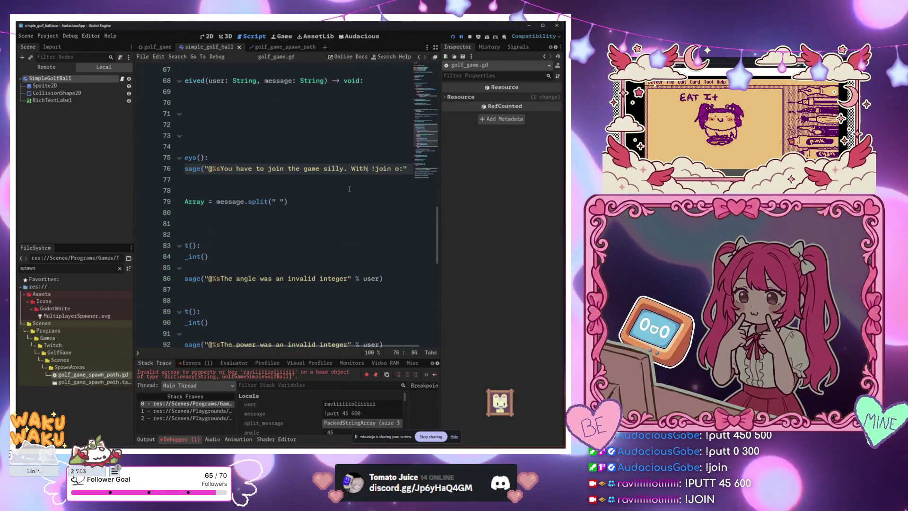
key(Down)
key(Down)
key(F12)
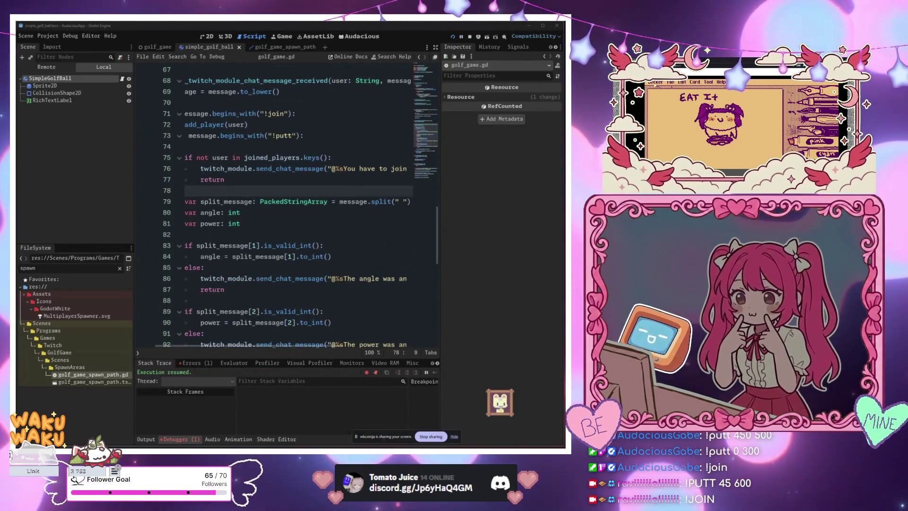
click(93, 426)
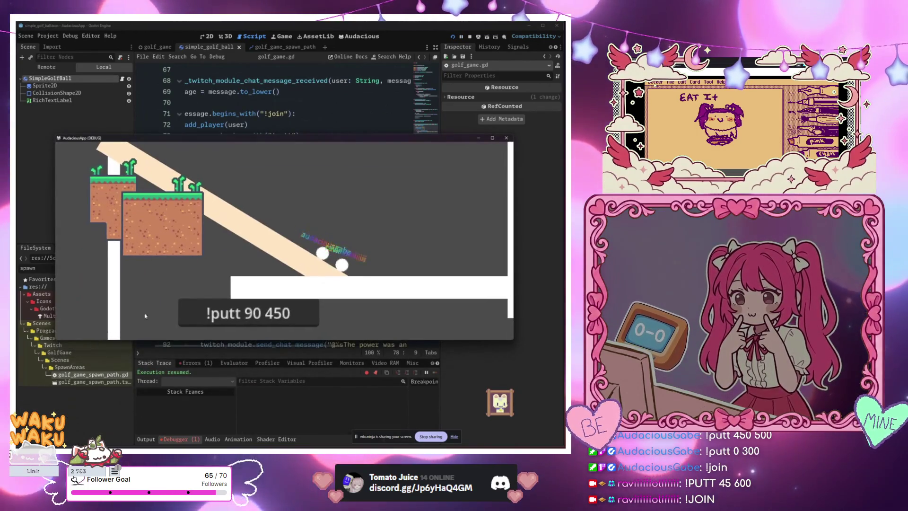
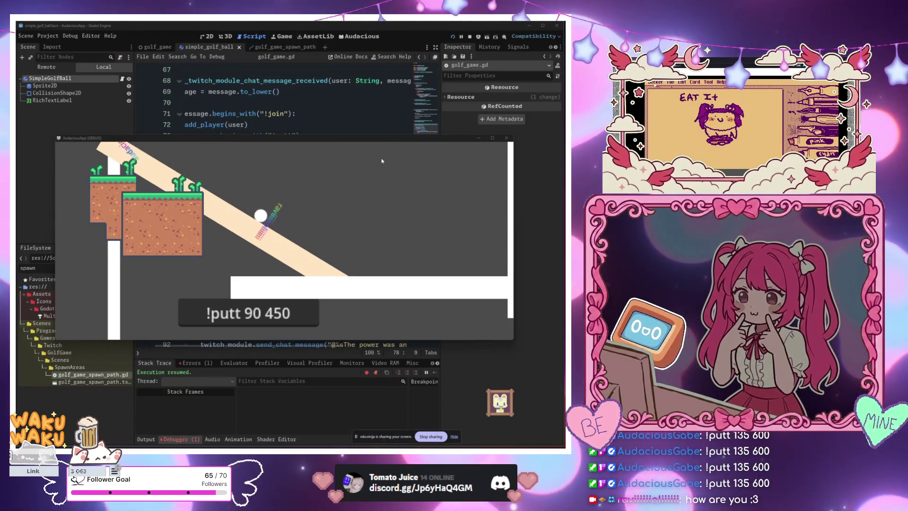
Move the running game window aside to reveal the editor and code
drag(296, 140, 298, 129)
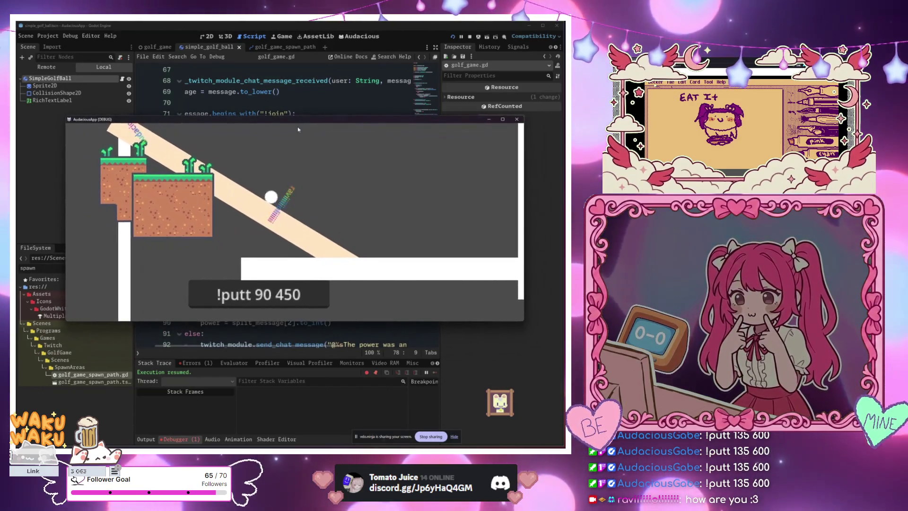
mouse_move(208, 125)
mouse_down()
mouse_move(211, 148)
mouse_move(253, 148)
mouse_move(200, 139)
mouse_up()
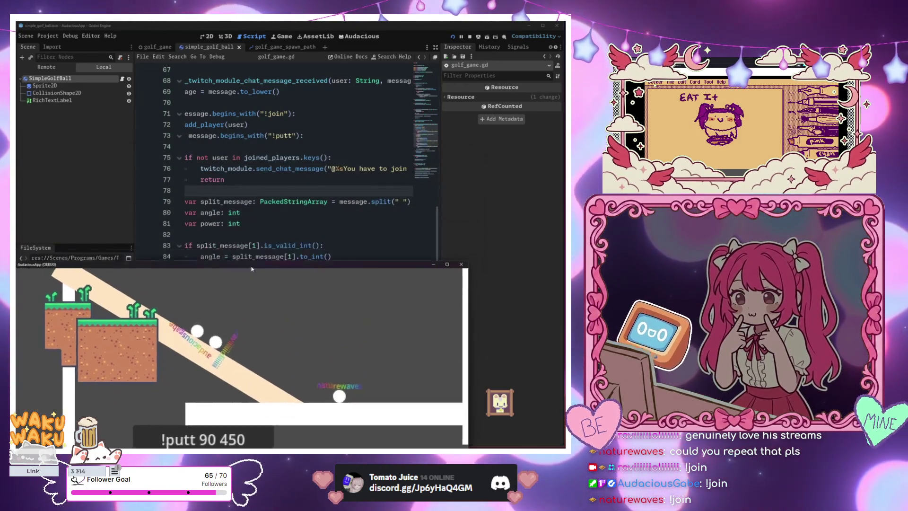
mouse_move(249, 135)
mouse_down()
mouse_move(245, 314)
mouse_move(286, 150)
mouse_up()
scroll(269, 212, down, 4)
scroll(269, 212, up, 4)
scroll(269, 212, down, 1)
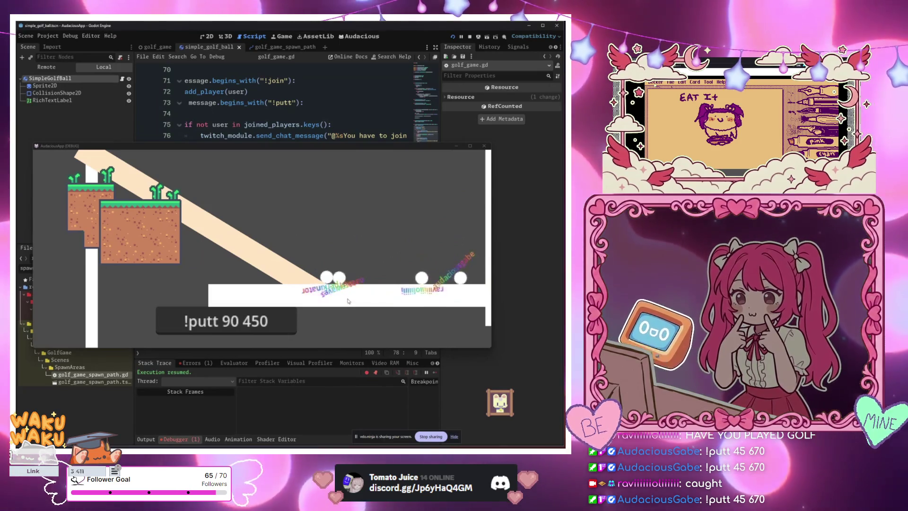
Select the live SimpleGolfBall in the Remote tree and expand its Physics Material
click(65, 80)
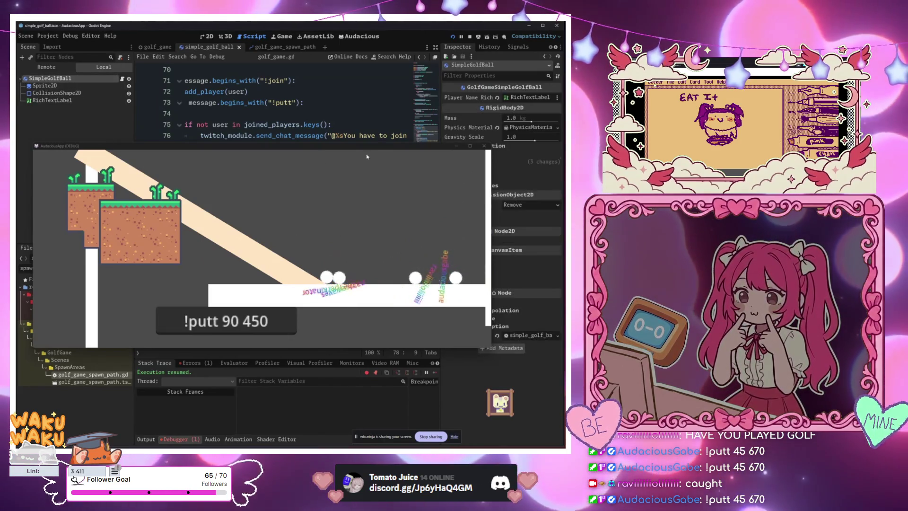
click(469, 127)
mouse_move(428, 150)
mouse_down()
mouse_move(414, 180)
mouse_move(427, 202)
mouse_up()
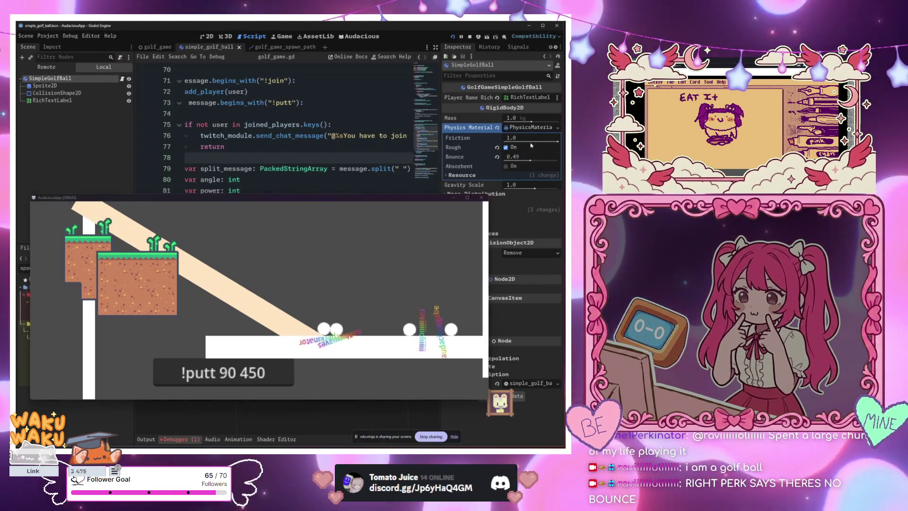
Set the ball's friction to 0.35 and its bounce to 0.5
click(529, 138)
text(0.35)
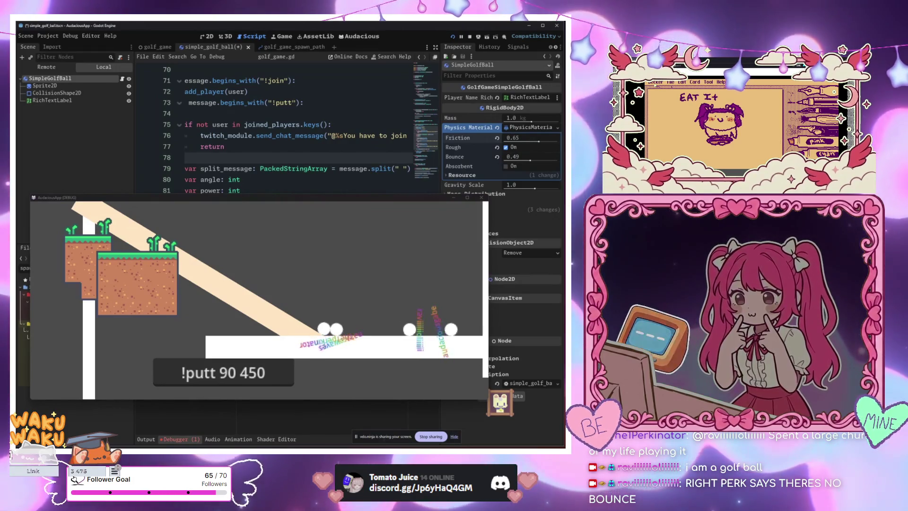
key(Return)
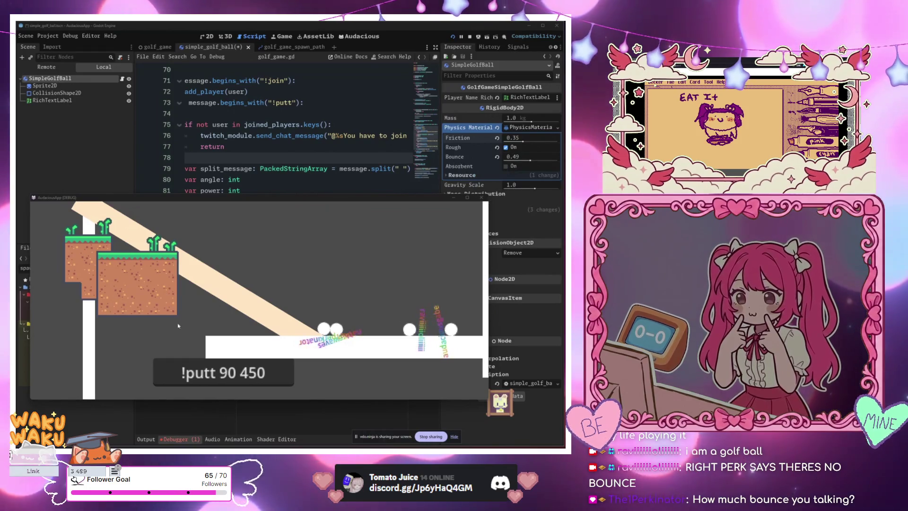
click(497, 156)
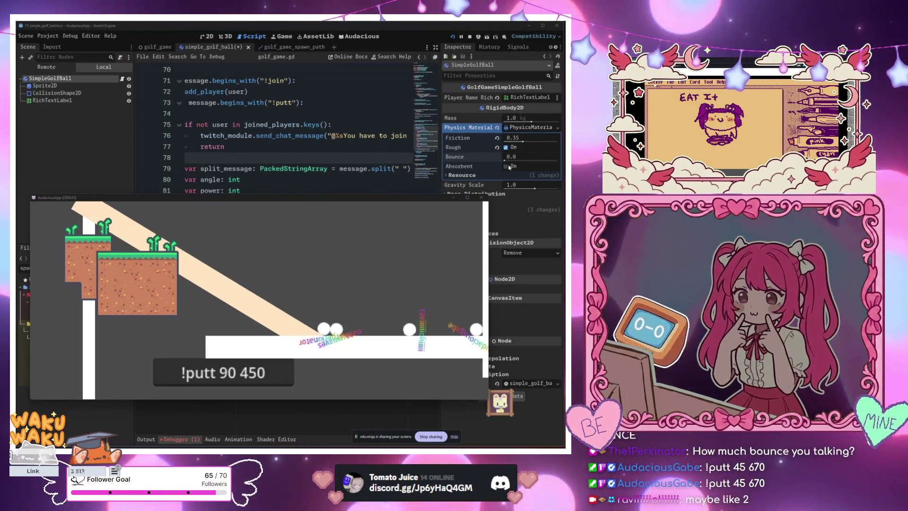
drag(508, 157, 529, 157)
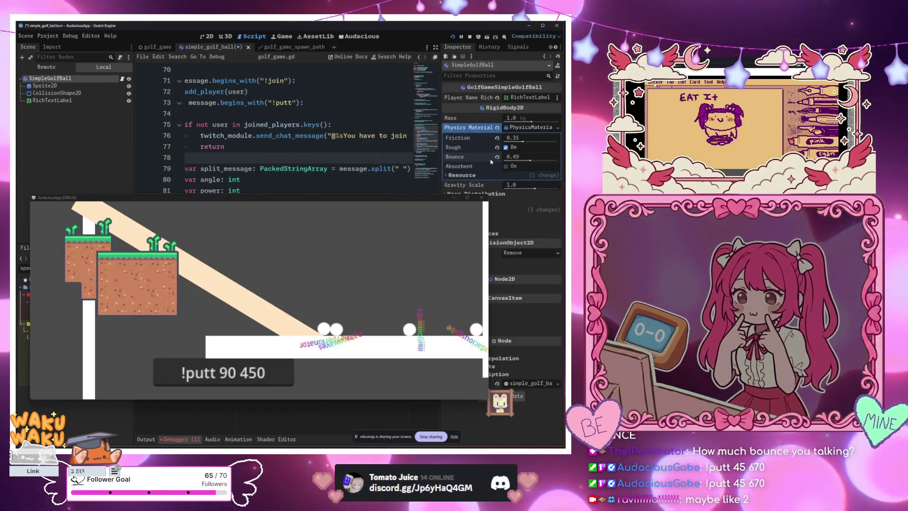
click(527, 157)
text(0.5)
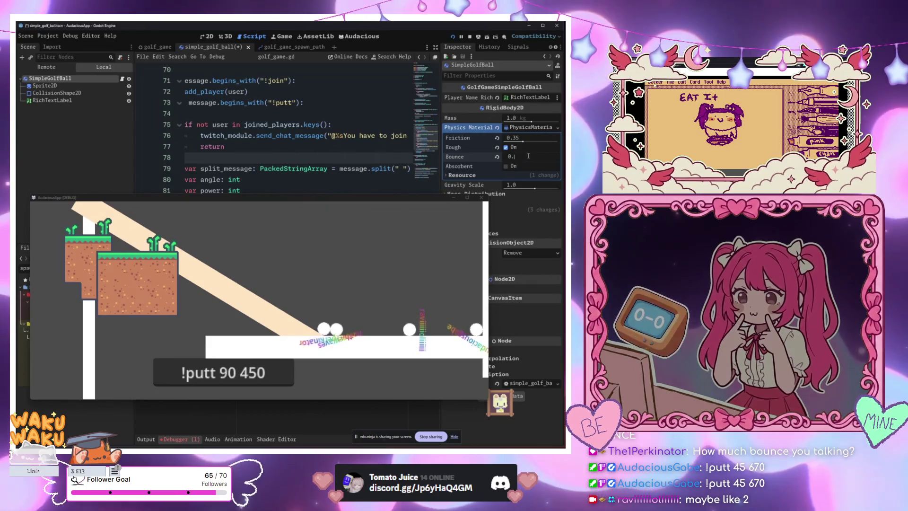
key(Return)
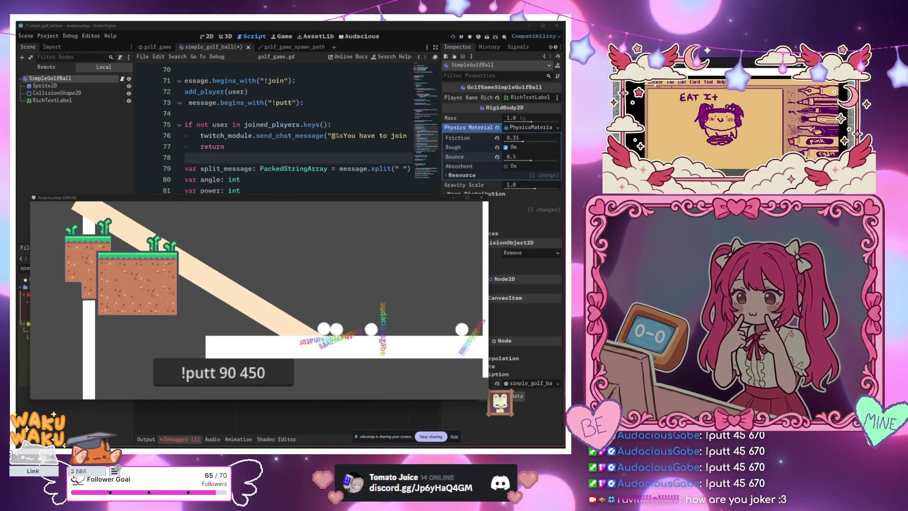
Move the game window aside and switch the editor to the 2D scene view
drag(399, 198, 421, 135)
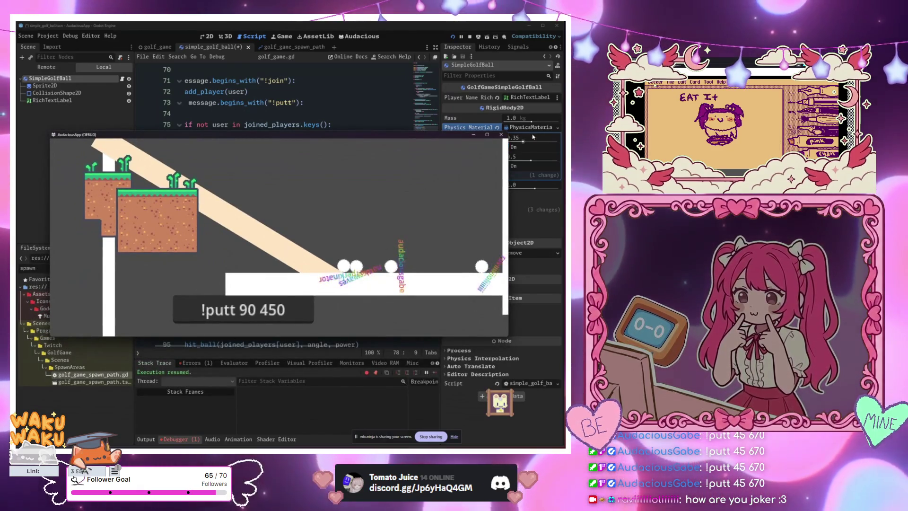
mouse_move(262, 136)
mouse_down()
mouse_move(231, 152)
mouse_move(282, 216)
mouse_move(340, 117)
mouse_move(265, 144)
mouse_move(226, 300)
mouse_move(211, 302)
mouse_up()
key(ctrl+F1)
click(53, 93)
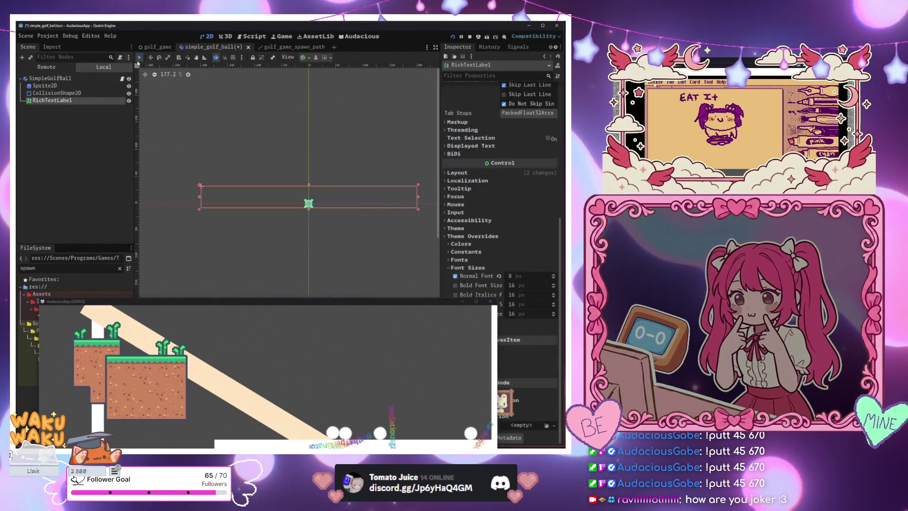
Check the Control's 1152 minimum width and set the ProgramModule window width to 1152
click(158, 47)
scroll(247, 193, down, 3)
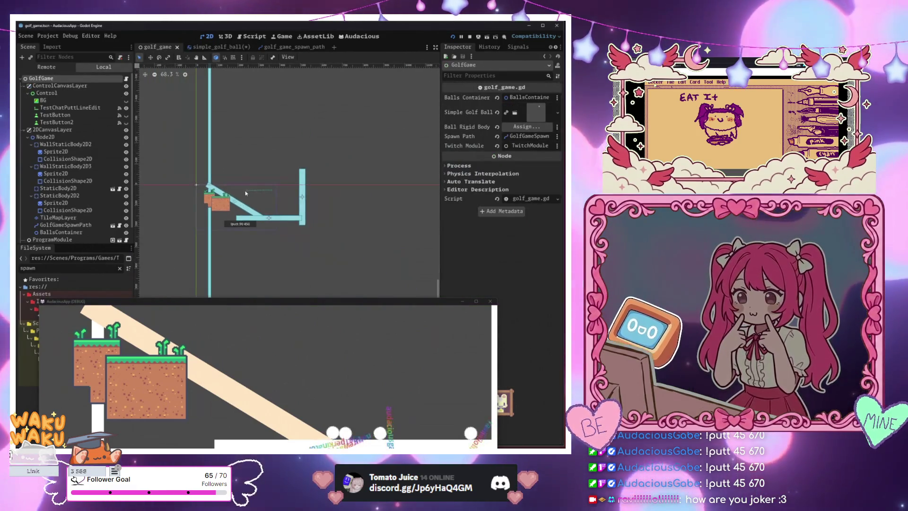
scroll(256, 154, up, 2)
click(71, 130)
scroll(80, 226, down, 1)
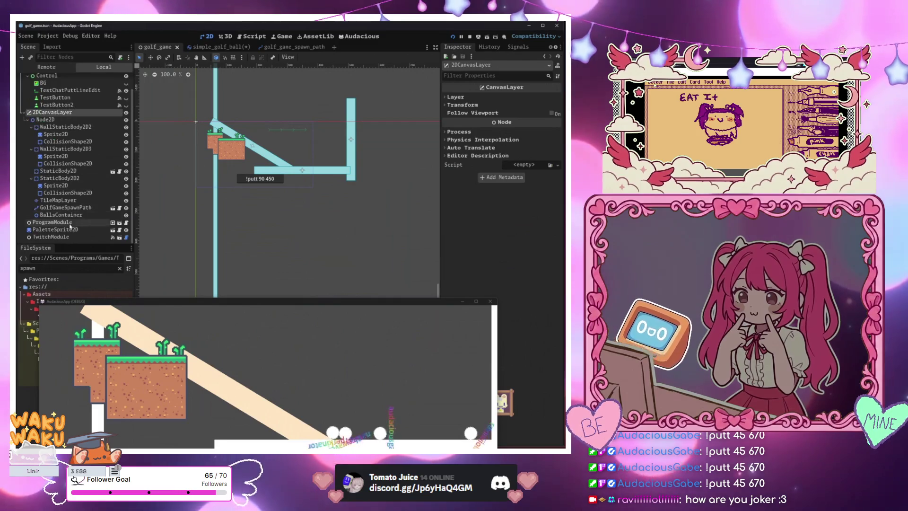
click(63, 224)
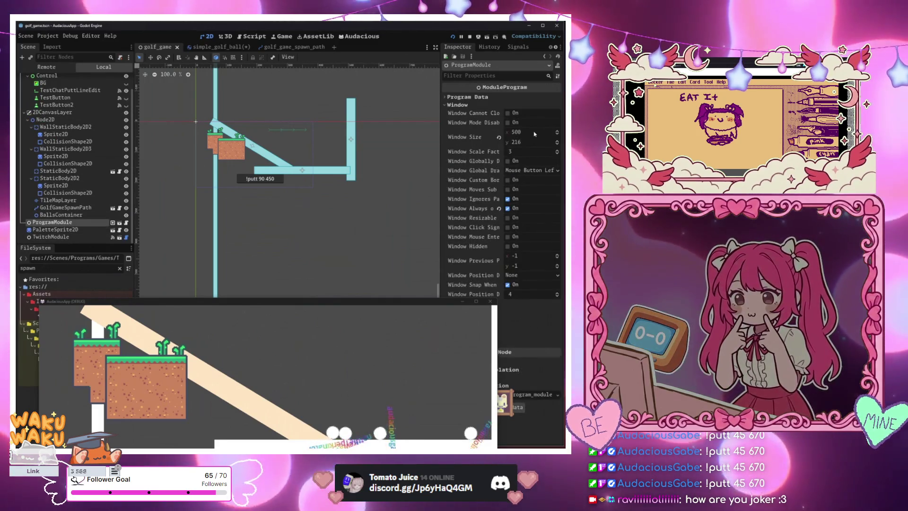
scroll(284, 177, down, 2)
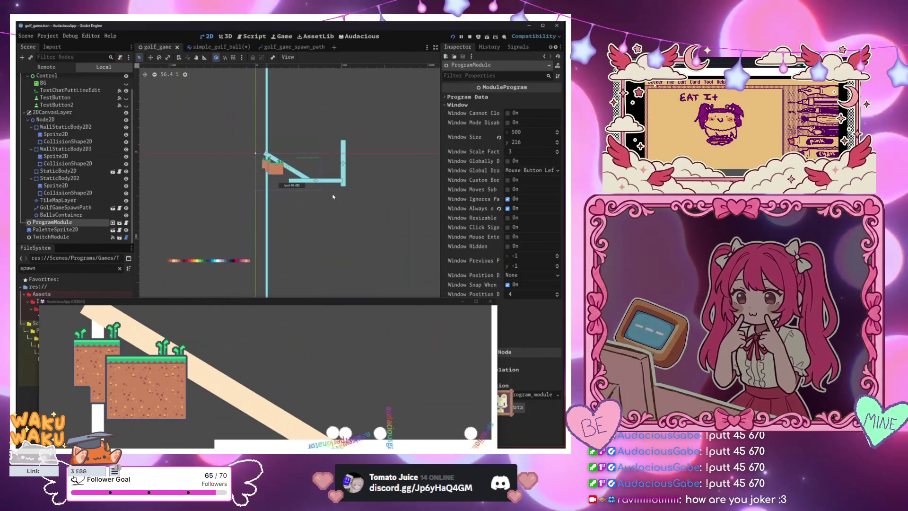
click(294, 211)
scroll(293, 211, down, 2)
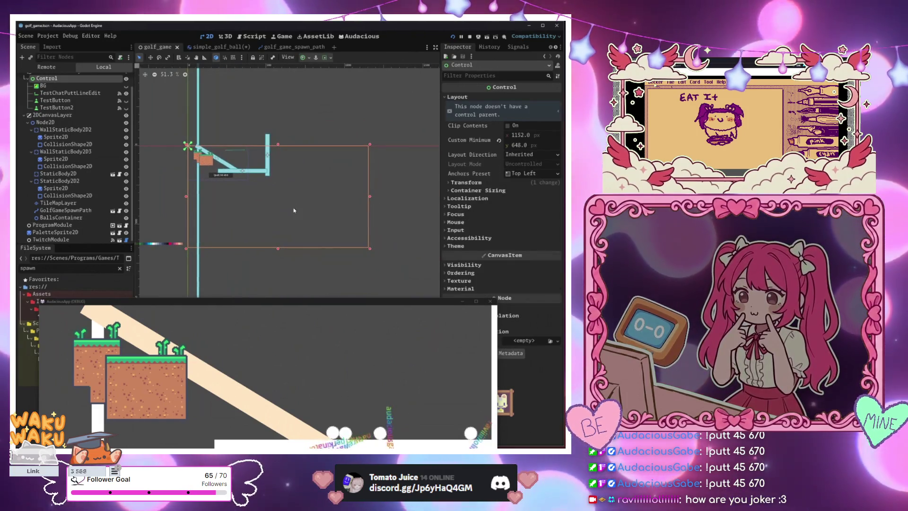
click(527, 132)
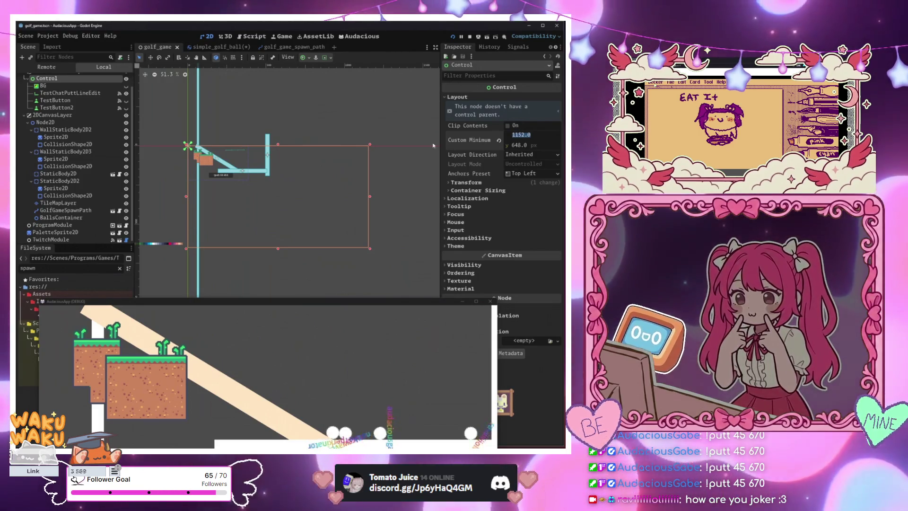
scroll(64, 227, down, 1)
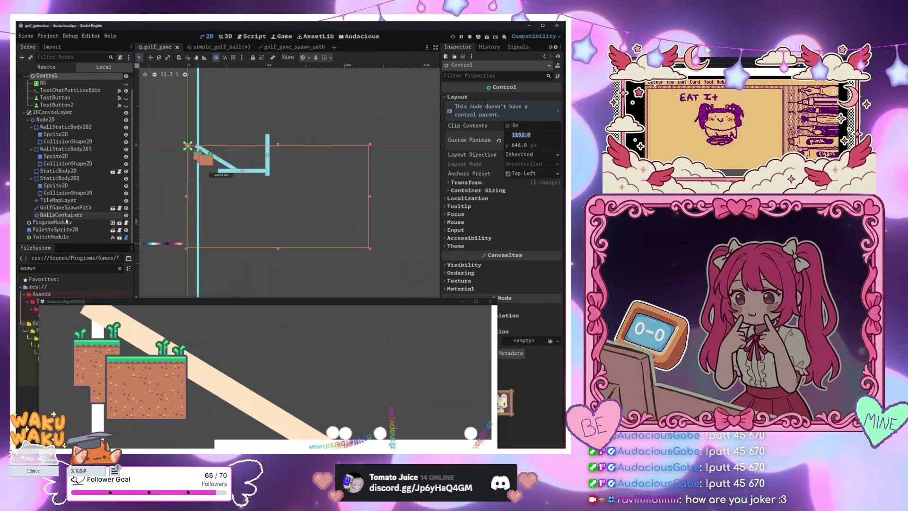
click(62, 223)
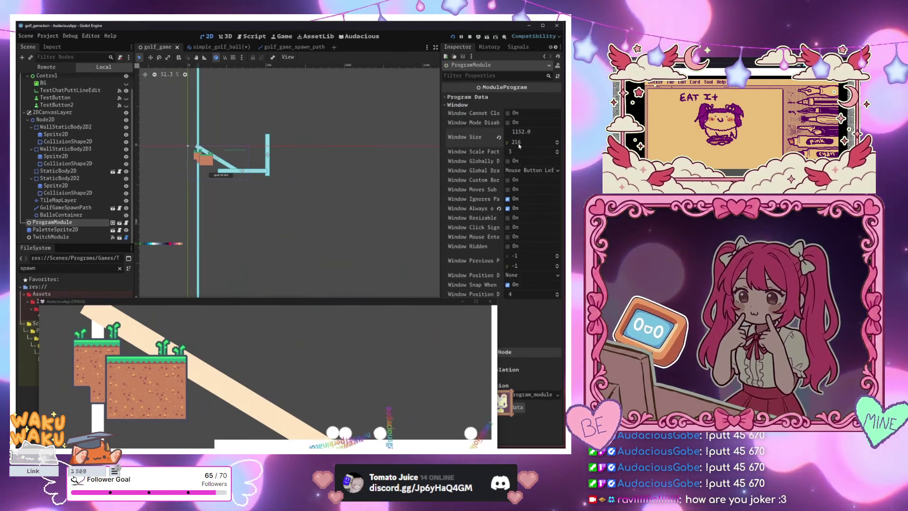
click(518, 142)
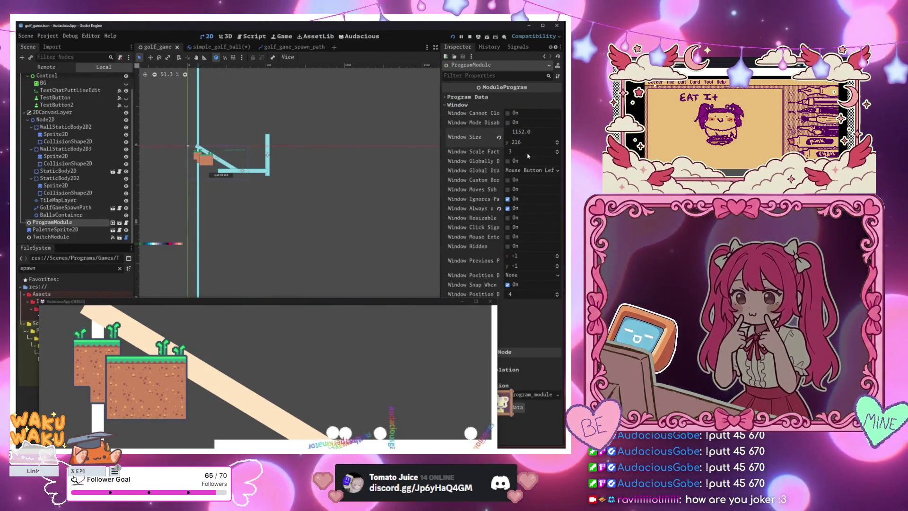
scroll(91, 110, up, 2)
Copy the Control's 648 minimum height into the ProgramModule window height
click(84, 79)
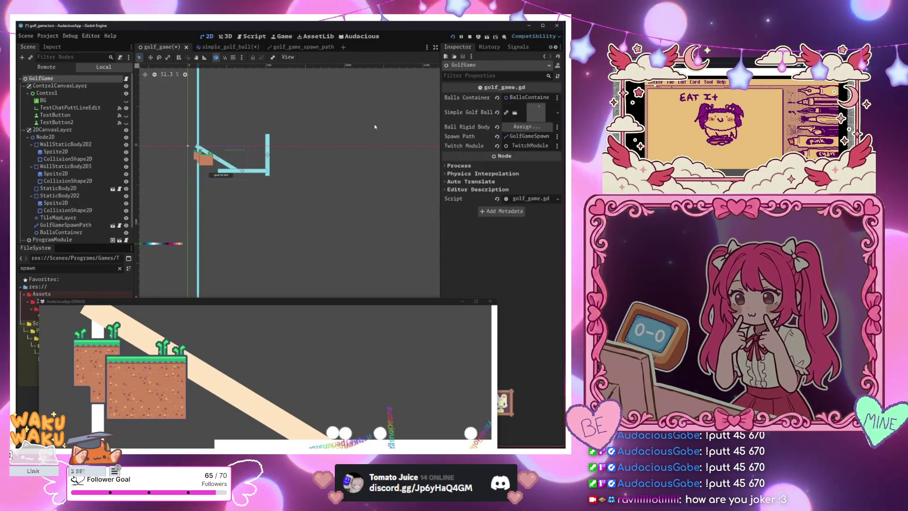
click(82, 92)
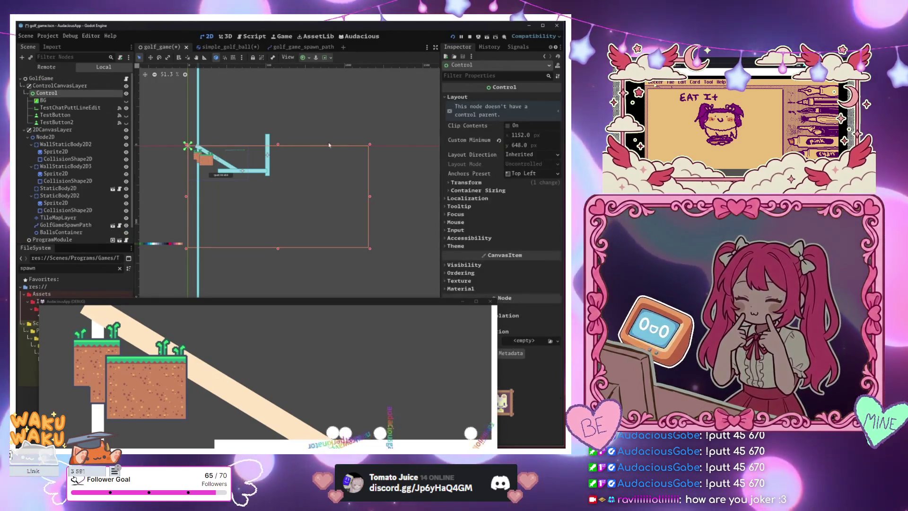
click(520, 145)
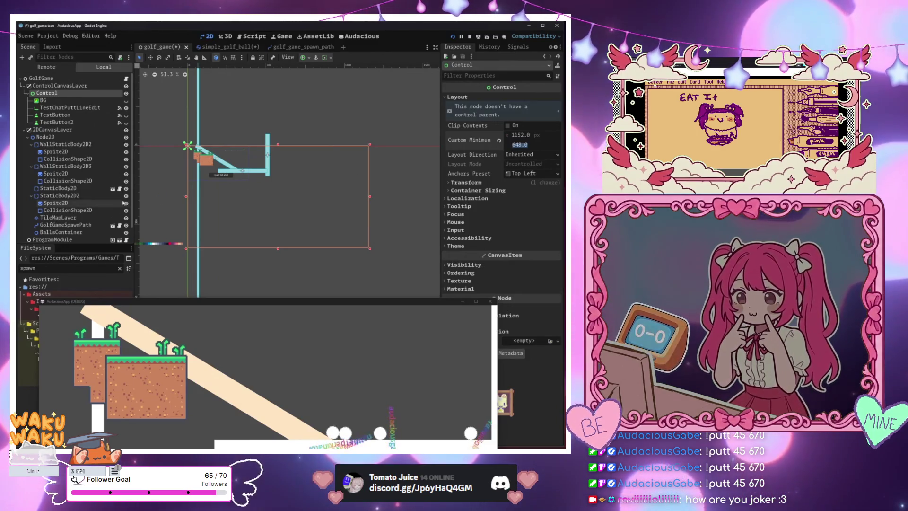
scroll(85, 235, down, 1)
click(87, 236)
click(83, 223)
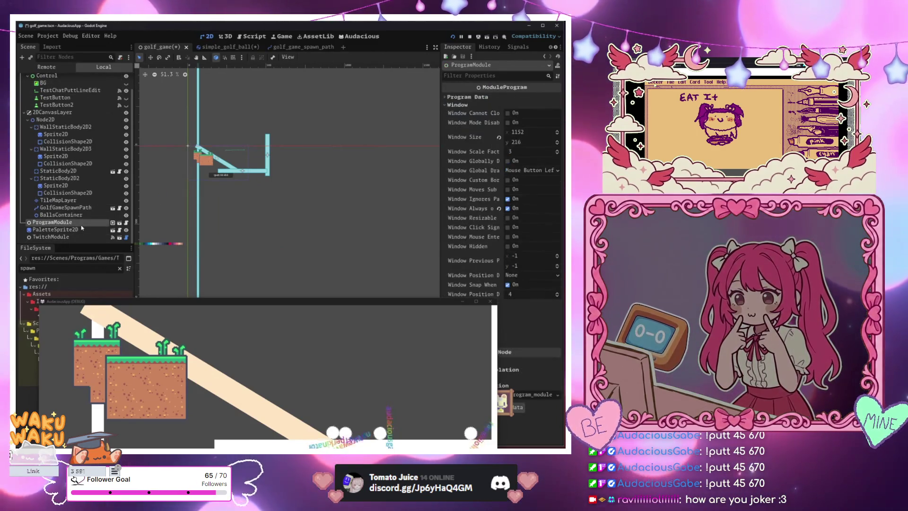
click(526, 143)
text(648.0)
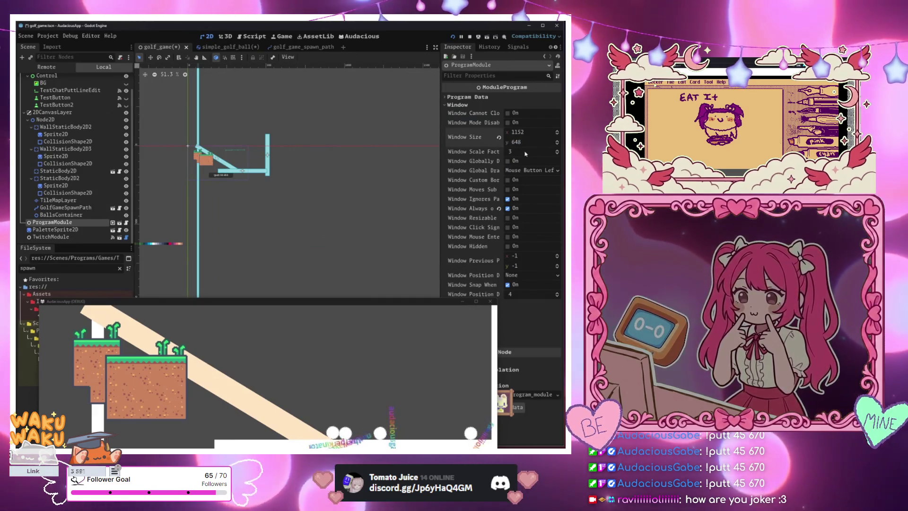
click(390, 180)
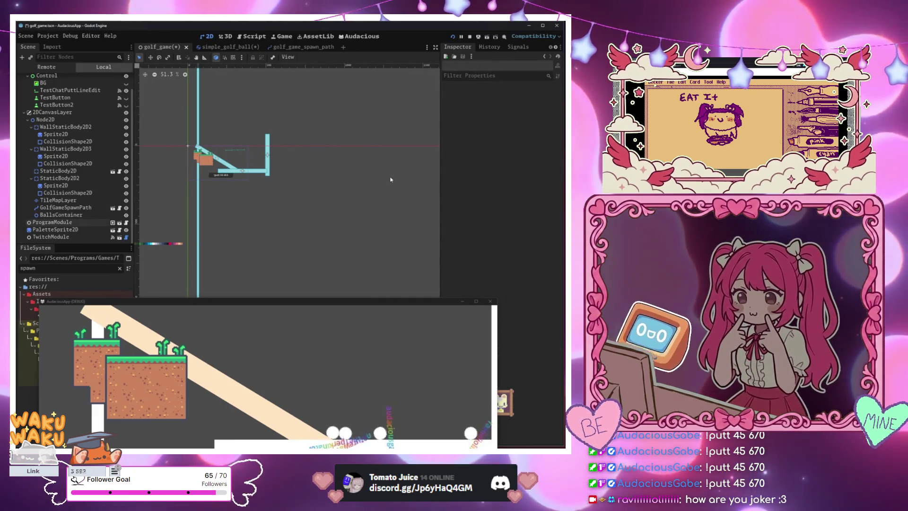
Save the golf game scene and select the ledge's CollisionShape2D in the viewport
key(ctrl+s)
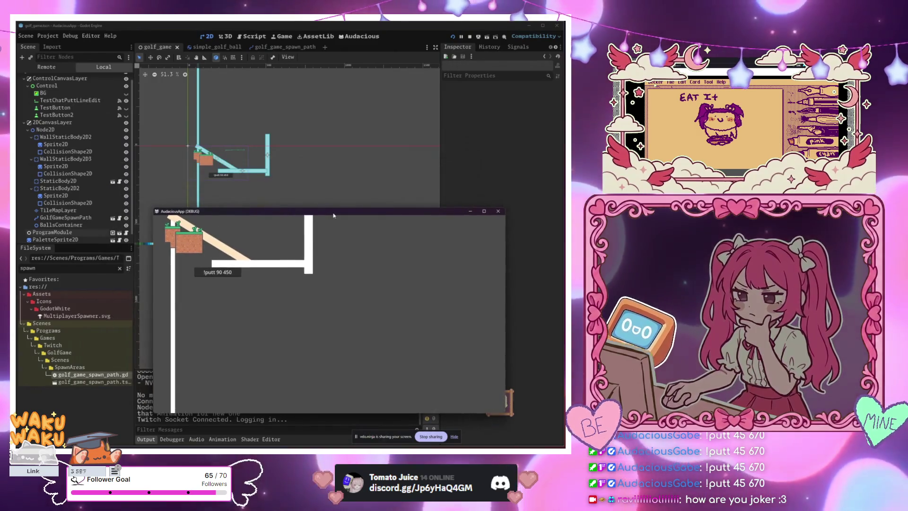
click(245, 173)
scroll(248, 188, up, 3)
scroll(270, 180, up, 3)
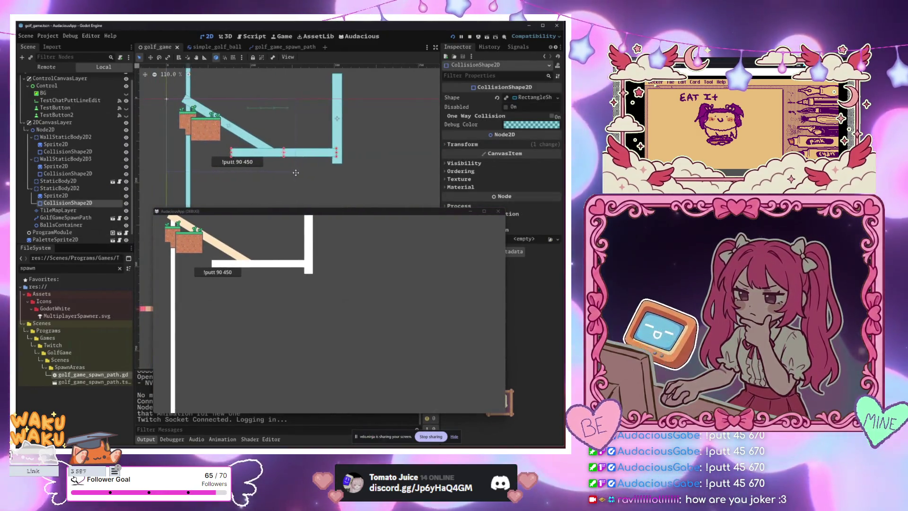
scroll(297, 175, up, 3)
drag(297, 175, 317, 185)
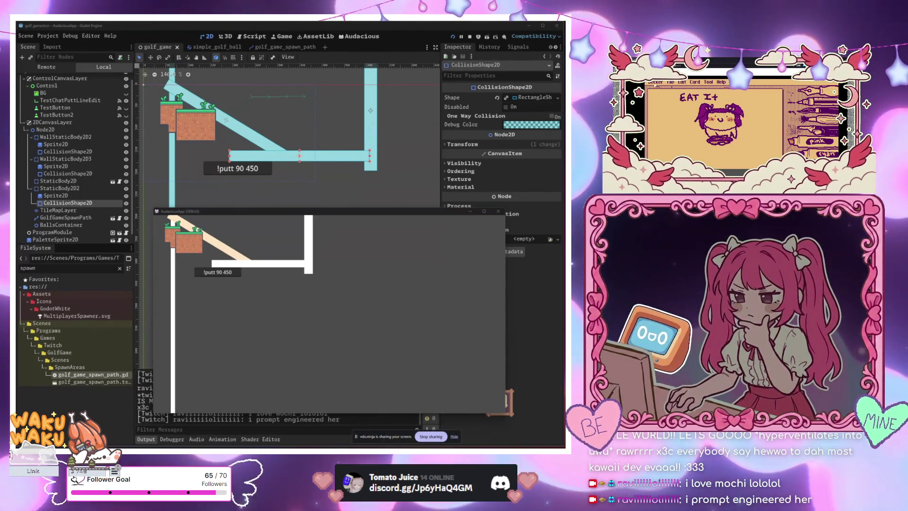
Move the game window aside and switch to the simple_golf_ball scene's RichTextLabel
mouse_move(251, 213)
mouse_down()
mouse_move(296, 115)
mouse_move(269, 131)
mouse_up()
click(252, 188)
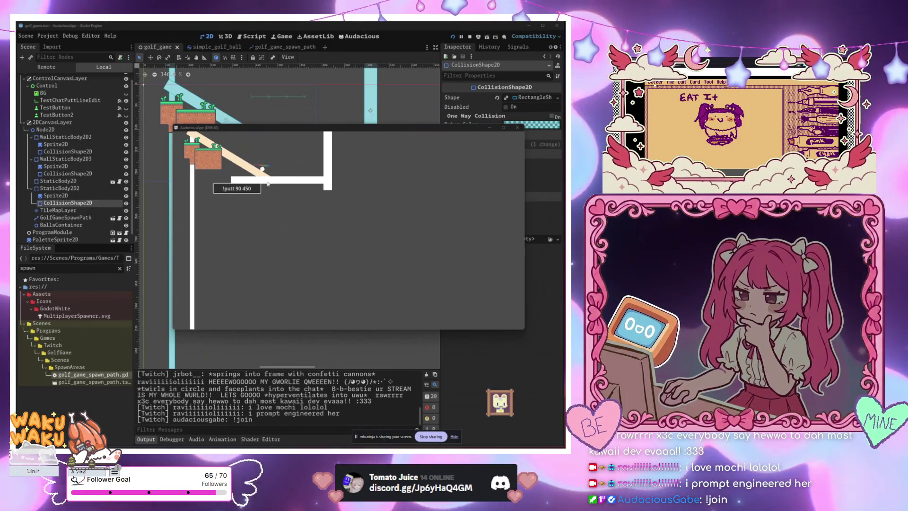
click(217, 47)
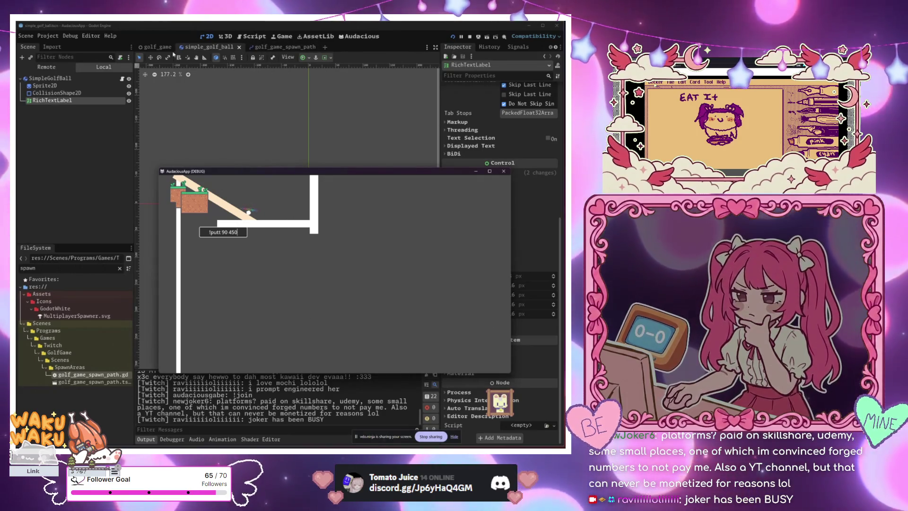
drag(282, 173, 148, 166)
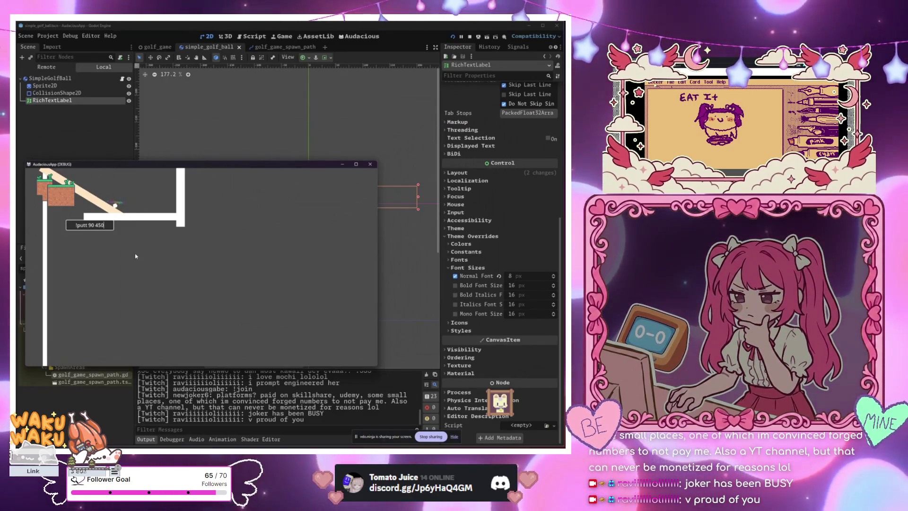
click(19, 305)
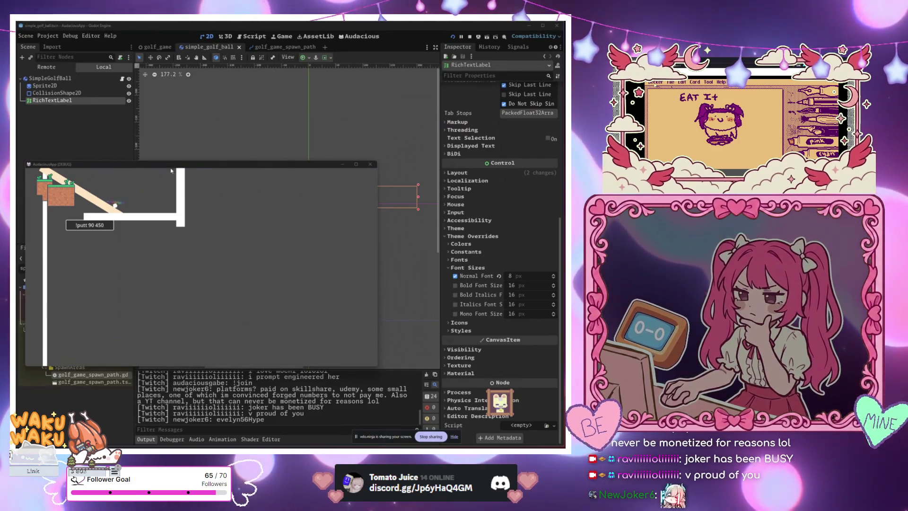
Raise the label's normal font size to 16 and expand its theme constant overrides
drag(172, 170, 171, 273)
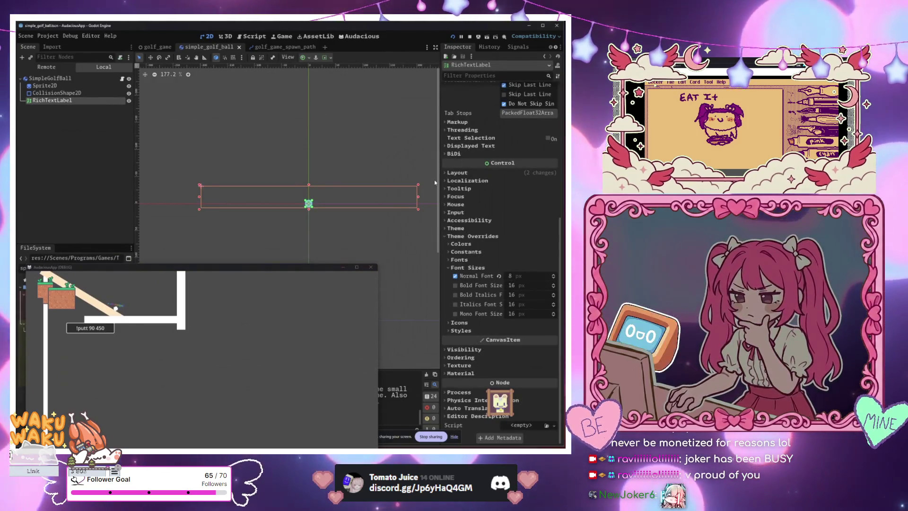
click(553, 275)
drag(246, 270, 289, 152)
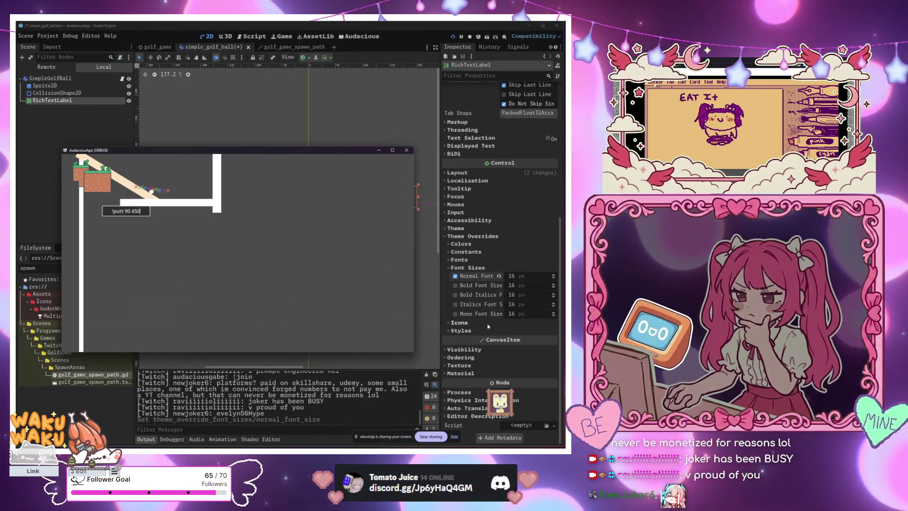
click(471, 260)
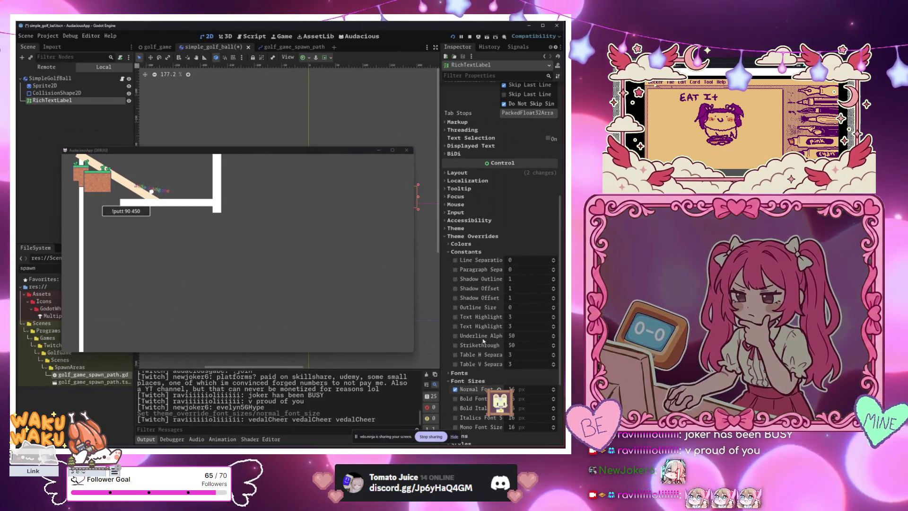
Enable the label's outline size 7 and shadow outline size 125 overrides
click(554, 307)
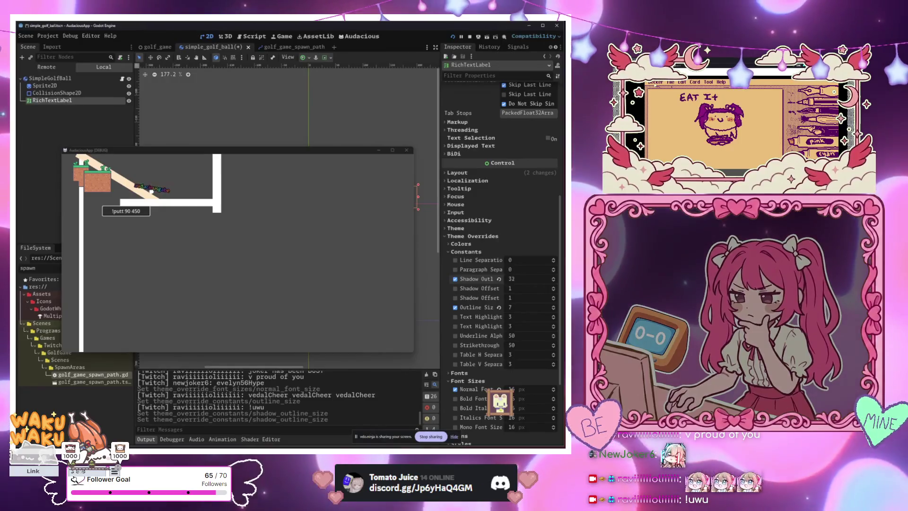
mouse_move(170, 149)
mouse_down()
mouse_move(192, 133)
mouse_move(166, 148)
mouse_up()
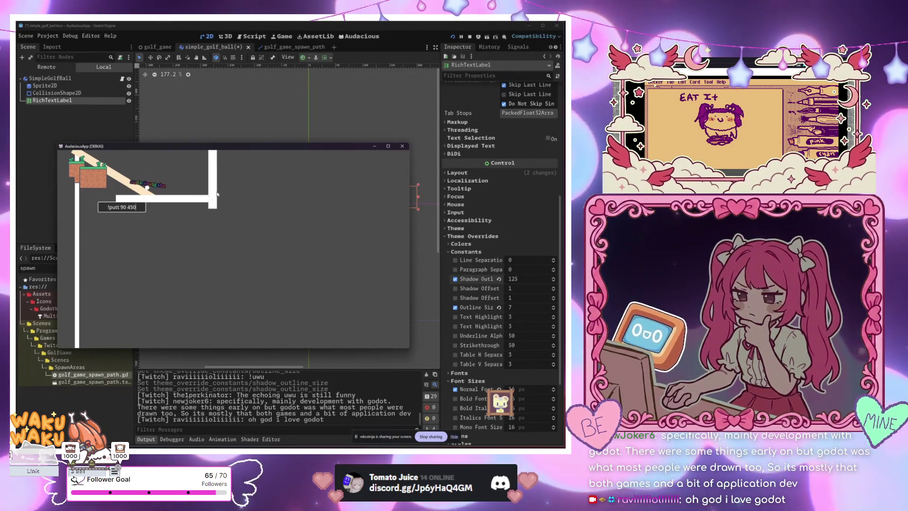
click(455, 317)
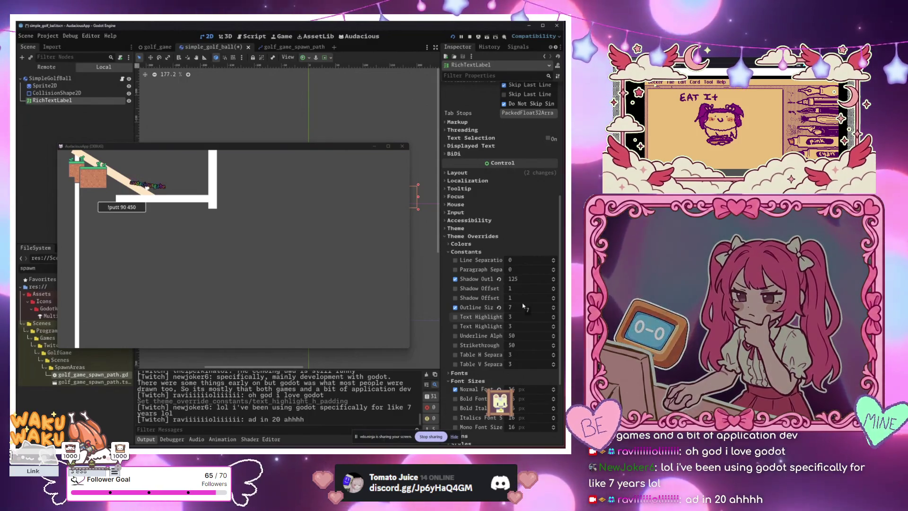
scroll(497, 325, down, 4)
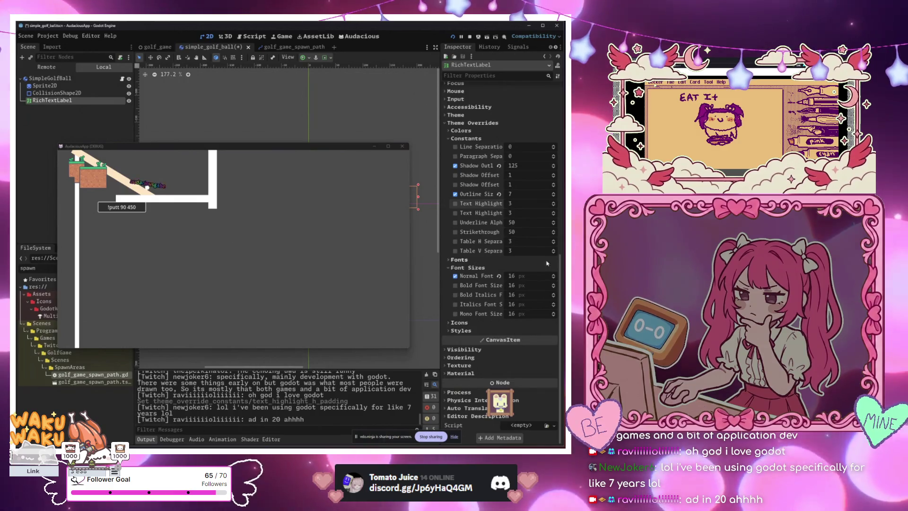
Nudge the label's normal font size up to 19 then back to 18 and check it in the game
click(553, 275)
click(554, 275)
click(554, 275)
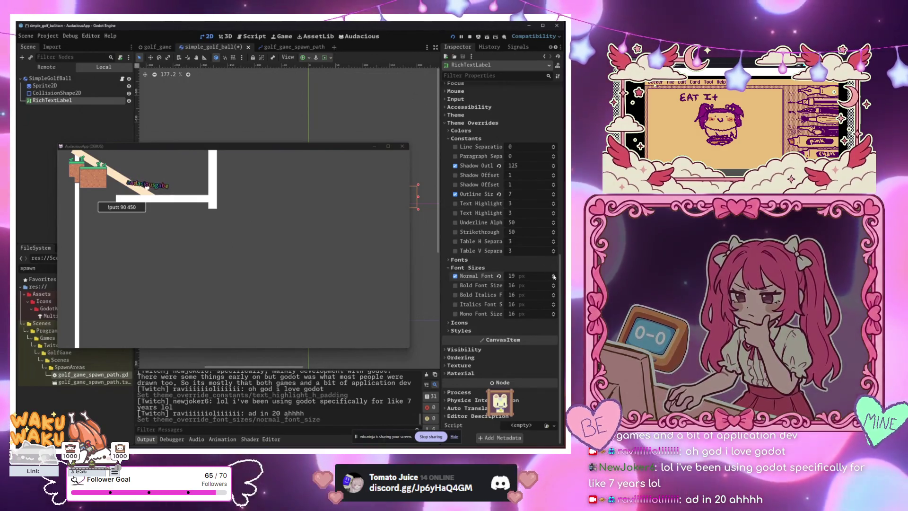
click(554, 278)
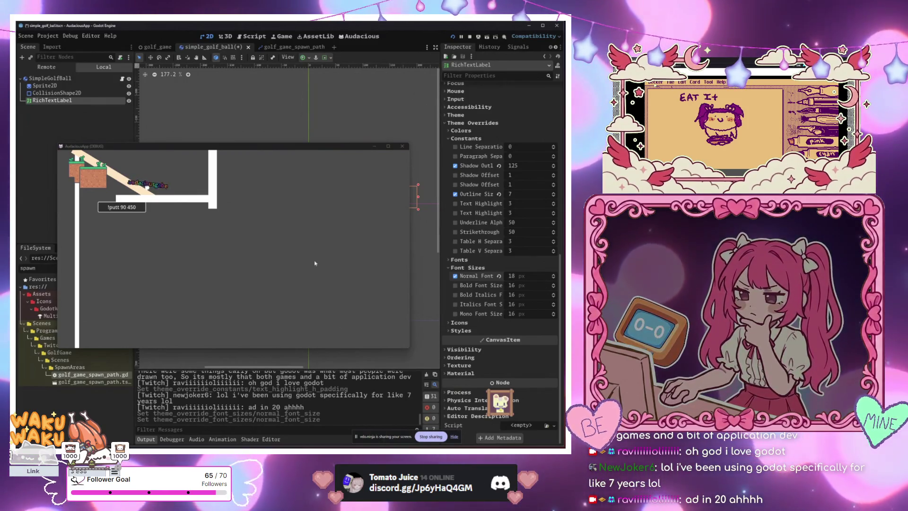
drag(250, 151, 251, 234)
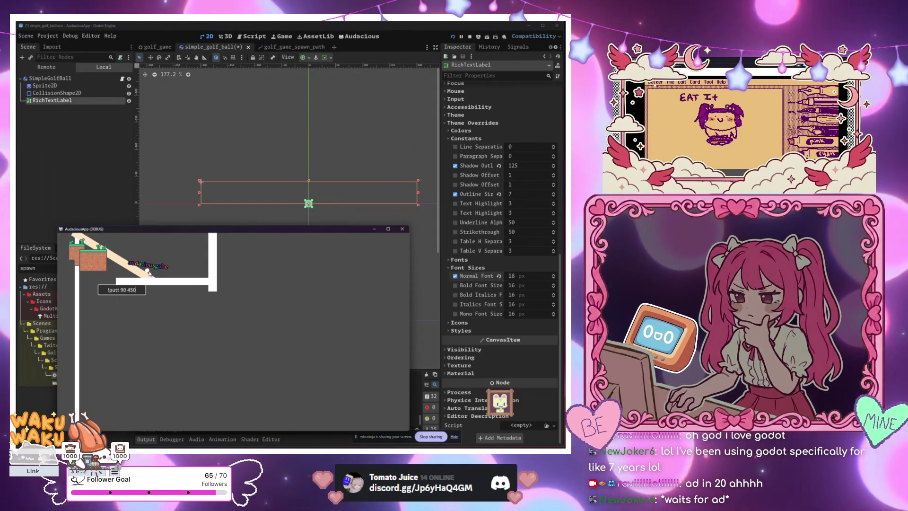
drag(161, 233, 211, 142)
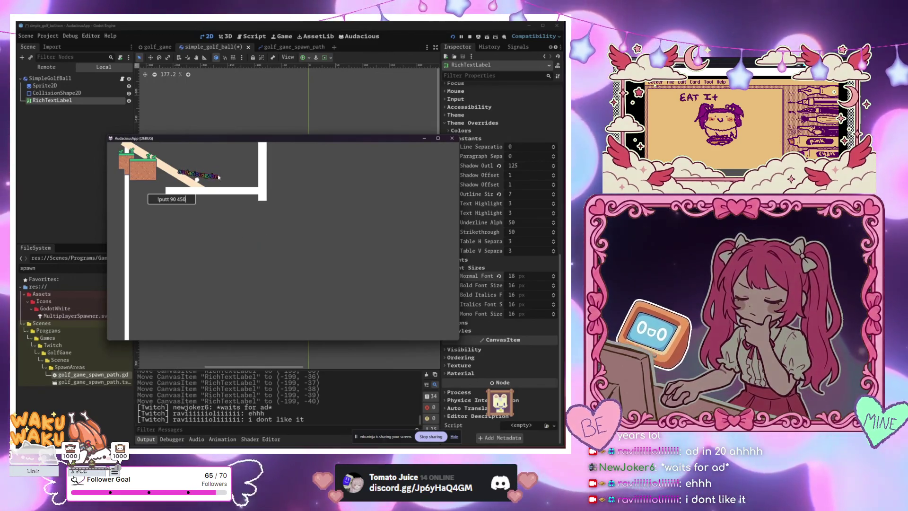
drag(299, 143, 286, 242)
scroll(479, 161, up, 10)
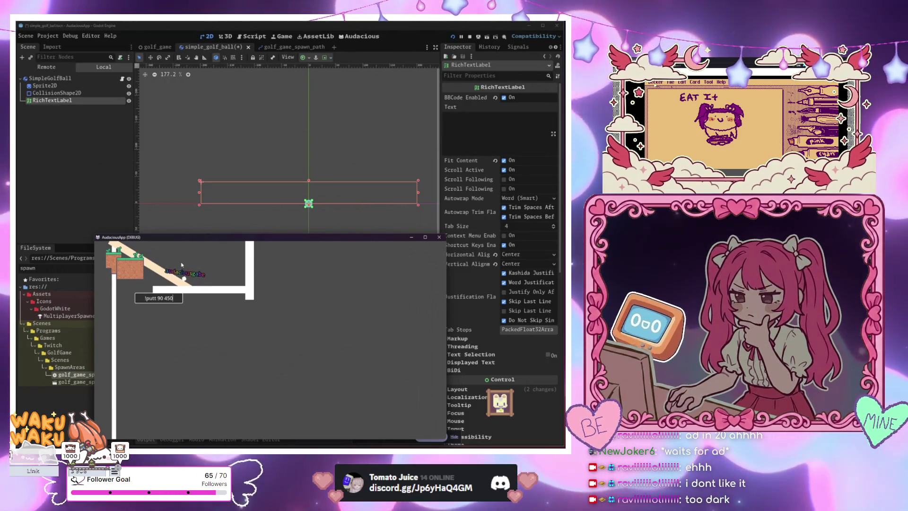
Move the game window aside and Alt+Tab to the Godot docs in the browser
drag(211, 242, 227, 211)
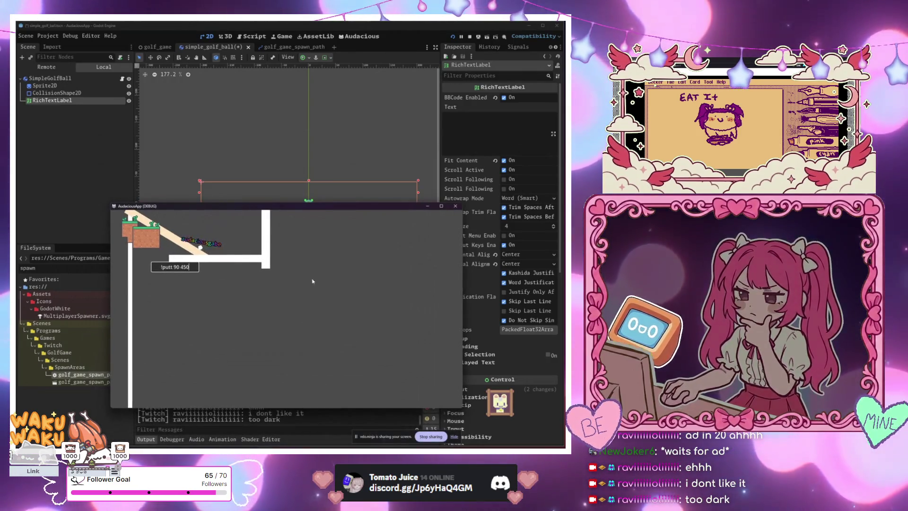
mouse_move(347, 208)
mouse_down()
mouse_move(297, 142)
mouse_move(329, 212)
mouse_up()
key(alt+Tab)
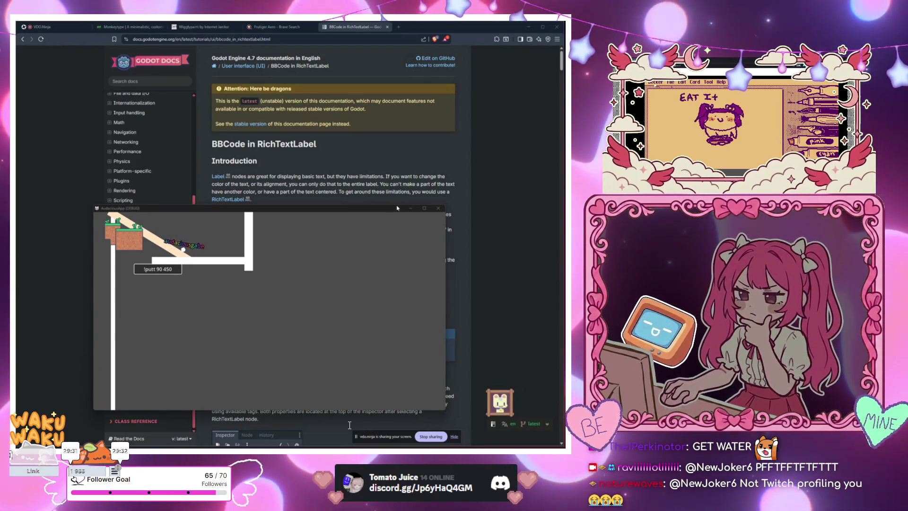
scroll(349, 425, down, 10)
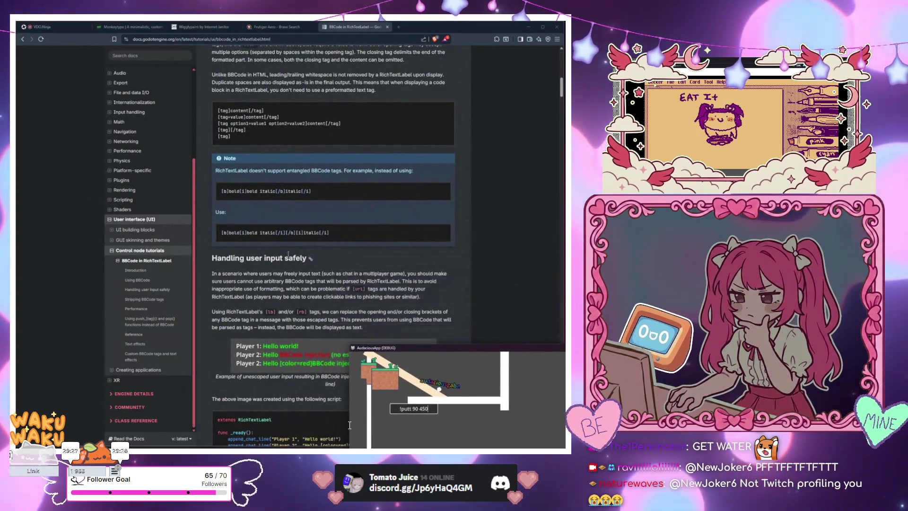
scroll(349, 425, down, 5)
scroll(389, 235, down, 4)
scroll(389, 235, down, 5)
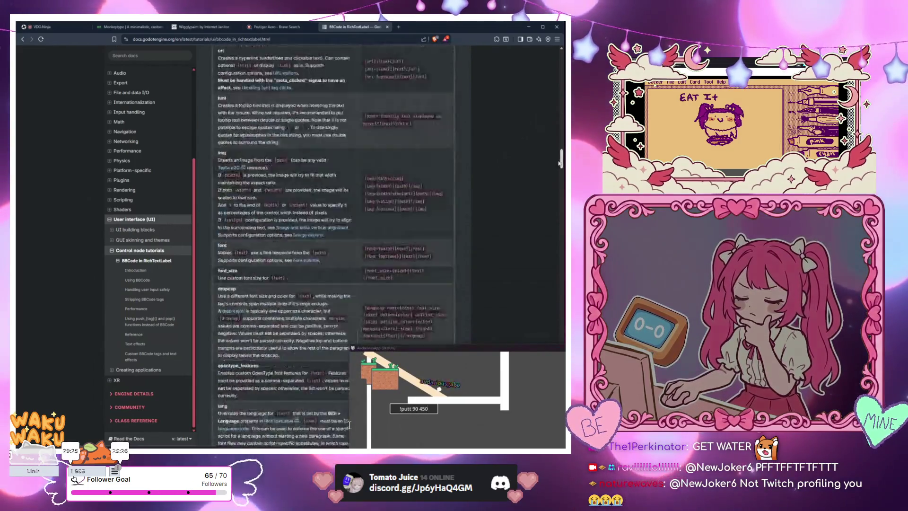
scroll(389, 234, down, 5)
scroll(389, 235, down, 5)
scroll(545, 271, down, 5)
drag(544, 271, 549, 343)
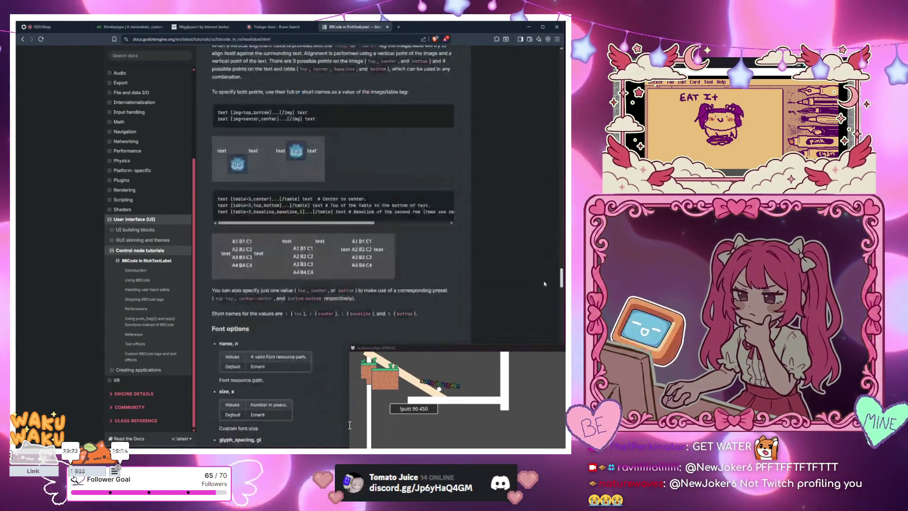
scroll(376, 256, down, 3)
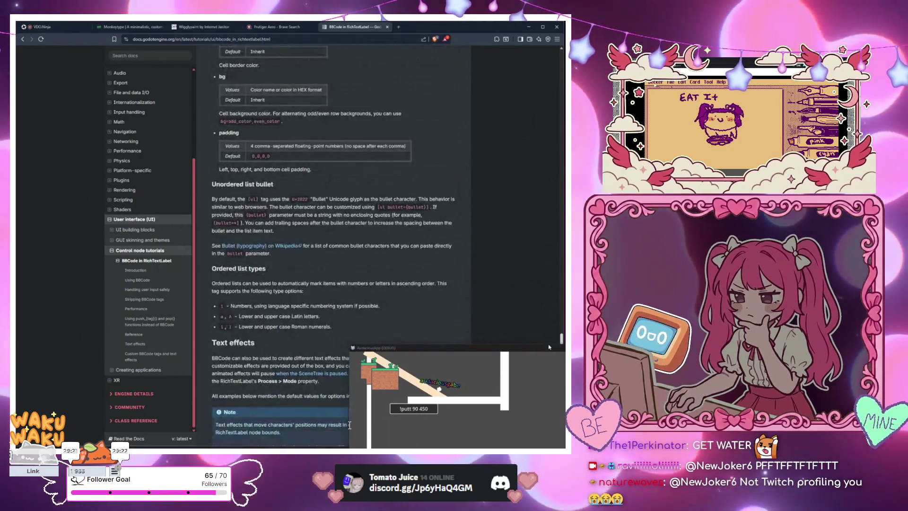
scroll(376, 256, down, 5)
scroll(376, 255, down, 5)
scroll(376, 255, down, 5)
scroll(376, 255, down, 2)
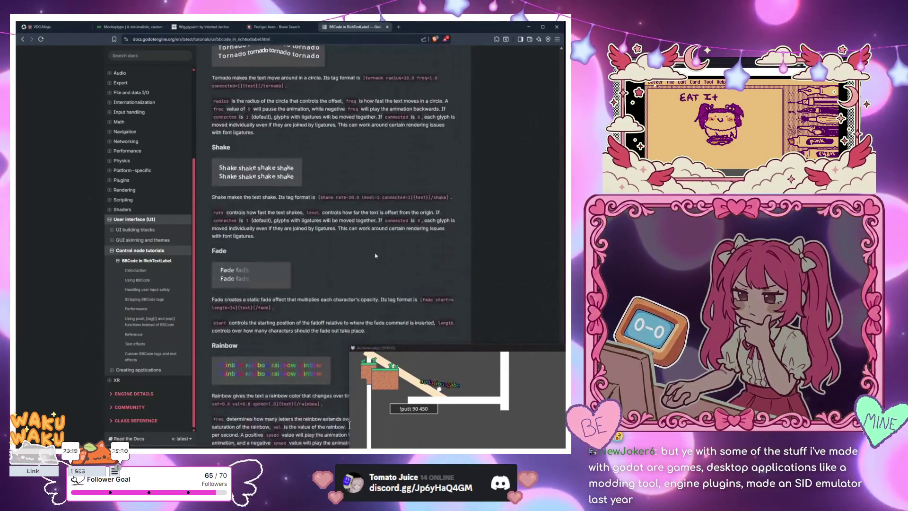
scroll(376, 256, down, 2)
scroll(306, 204, down, 2)
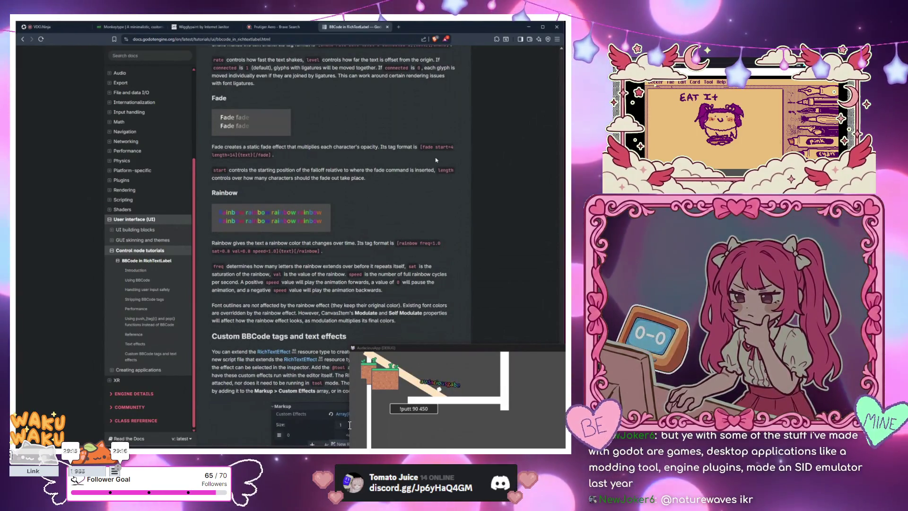
scroll(296, 192, down, 2)
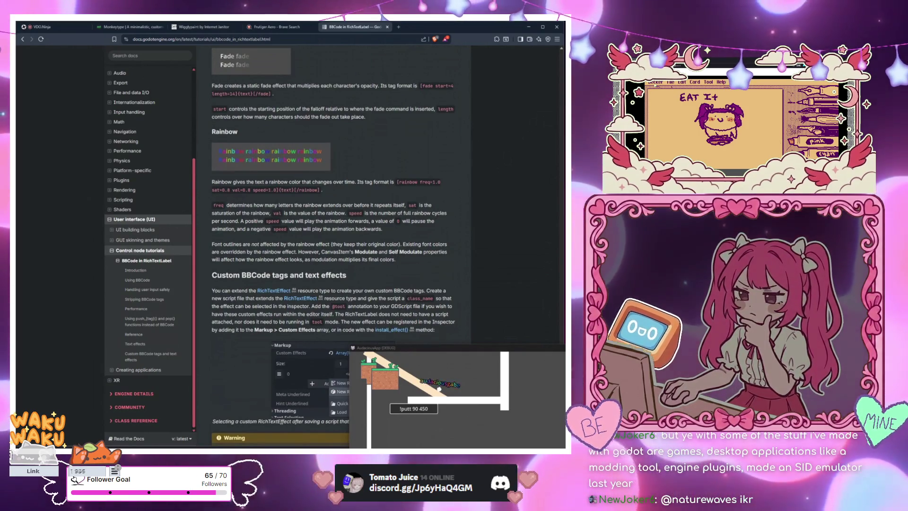
mouse_move(500, 401)
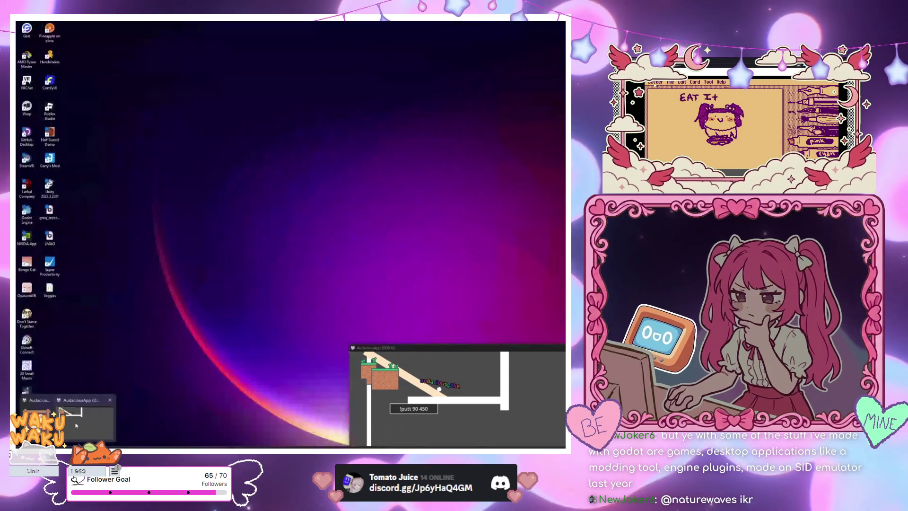
Bring the game window forward and Alt+Tab back to the Godot editor
click(76, 424)
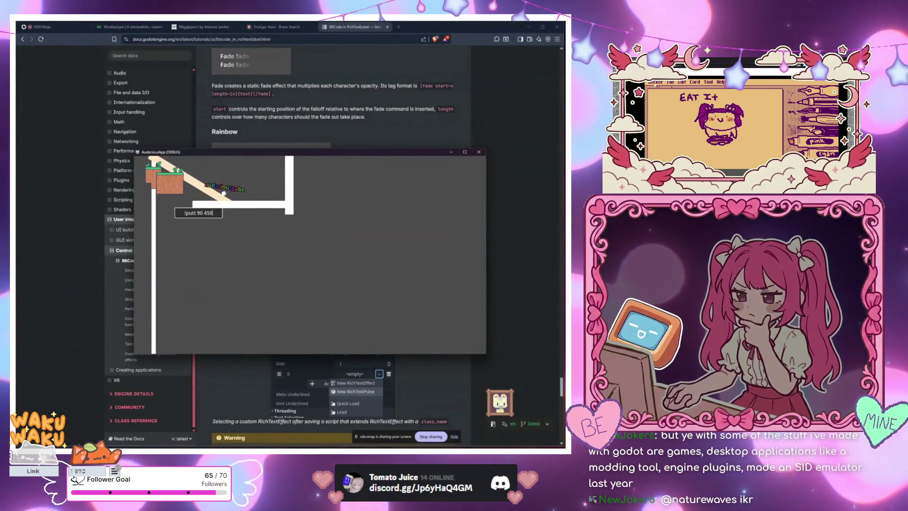
key(alt+Tab)
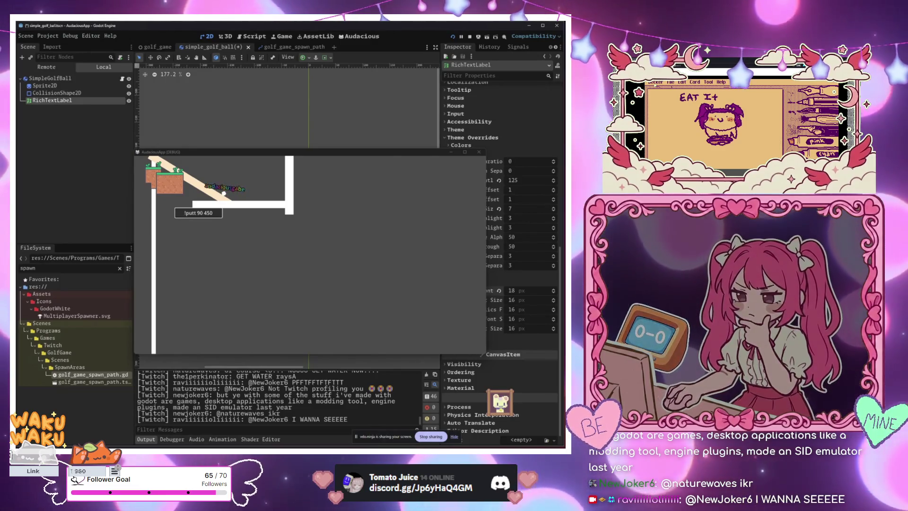
Return to the golf_game scene and switch to its golf_game.gd script
click(279, 294)
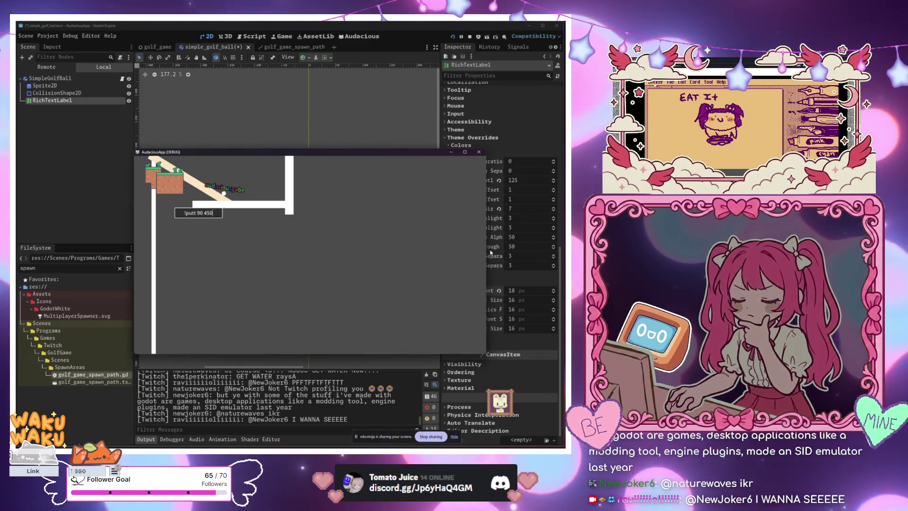
drag(427, 153, 403, 160)
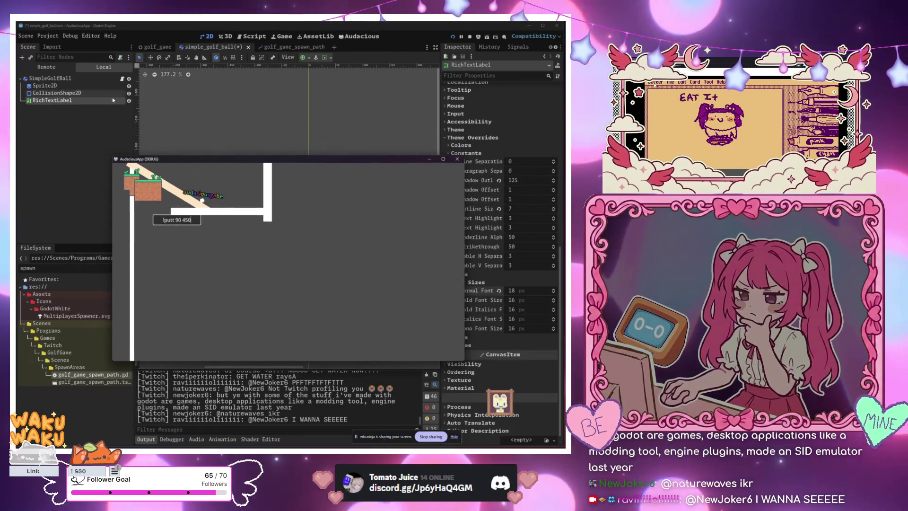
click(154, 62)
click(156, 47)
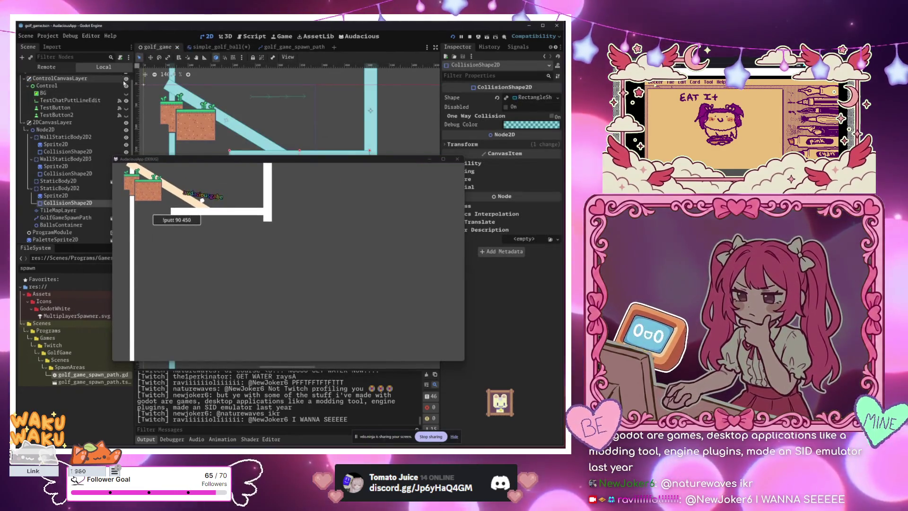
click(254, 36)
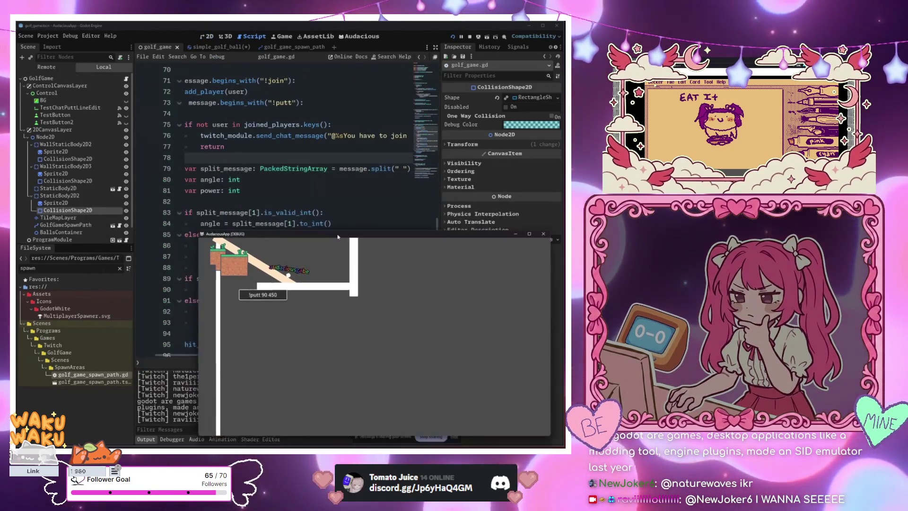
Find the [wave] tag and add sat=0.2 to the rainbow tag on line 117, then run the game to test
drag(177, 159, 472, 288)
click(362, 247)
key(ctrl+f)
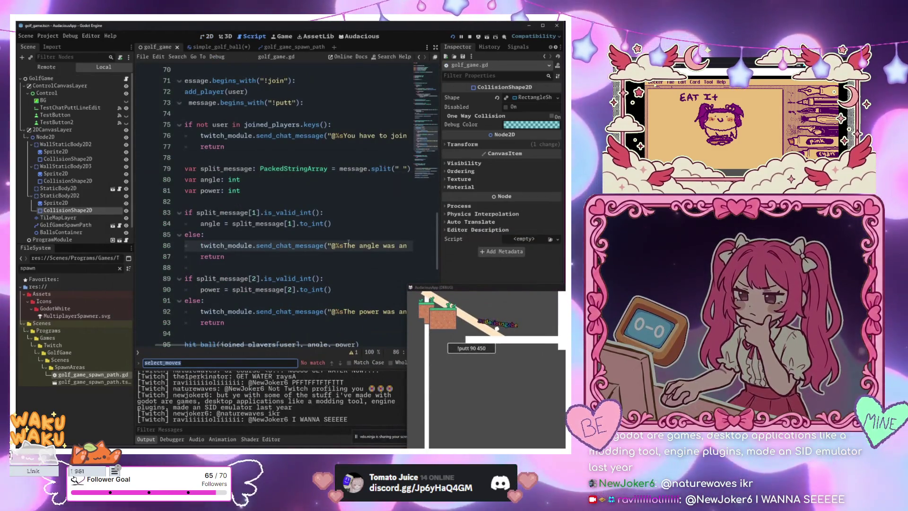
text([wave])
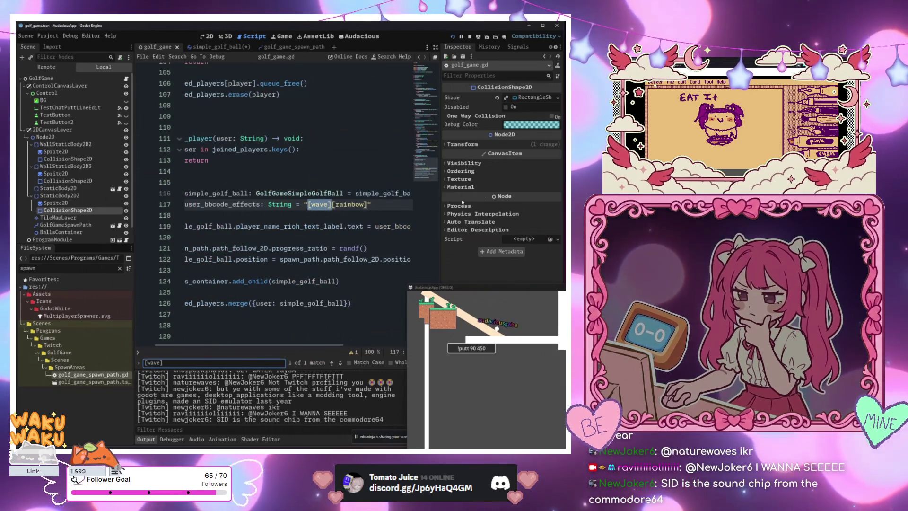
click(365, 205)
text(sat=0.)
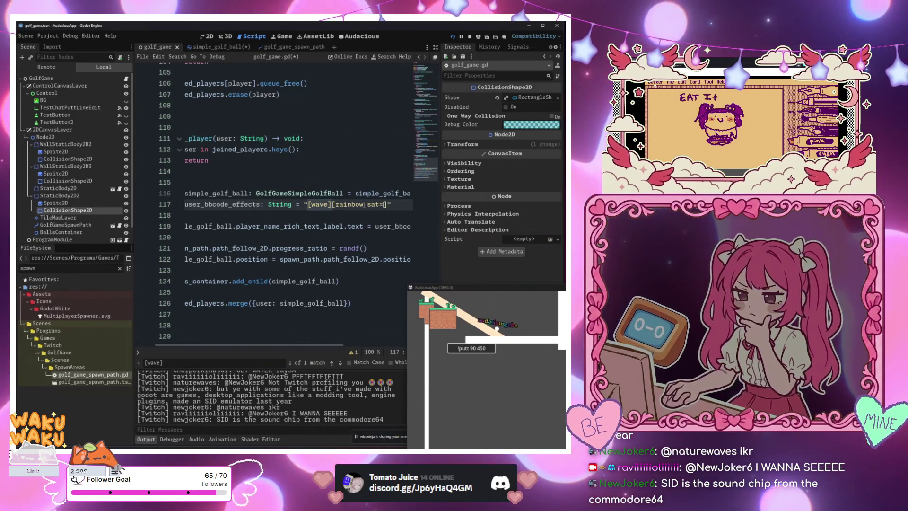
text(2)
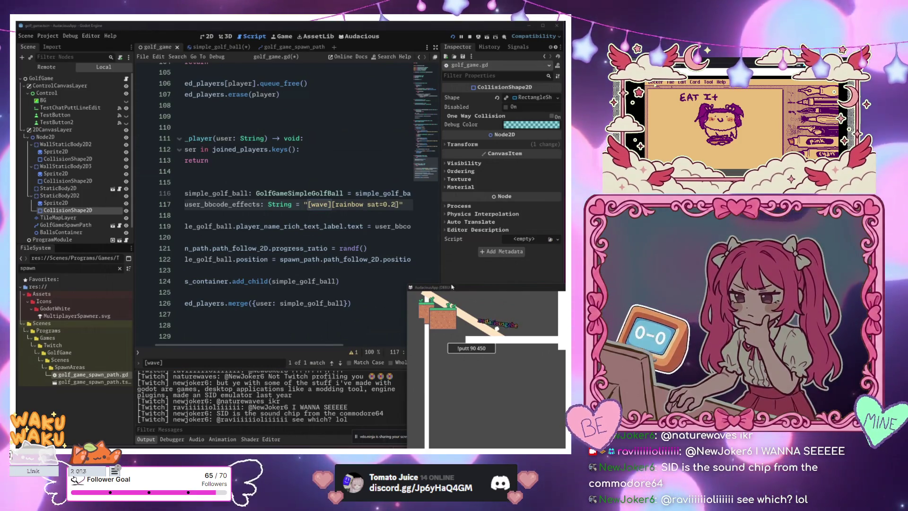
drag(452, 287, 140, 216)
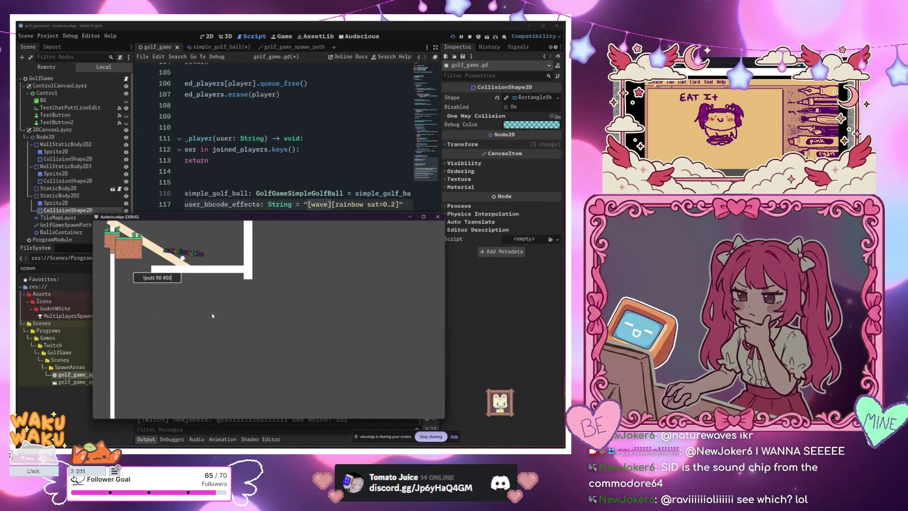
click(261, 173)
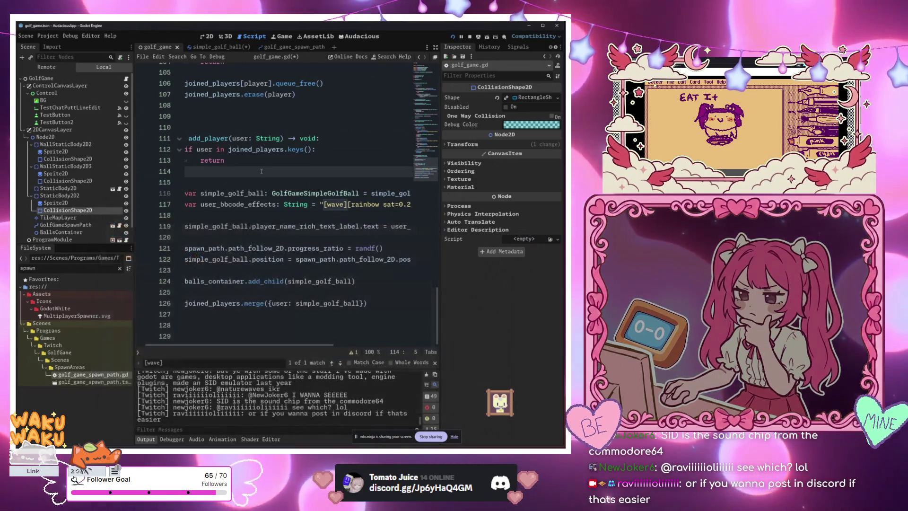
key(F5)
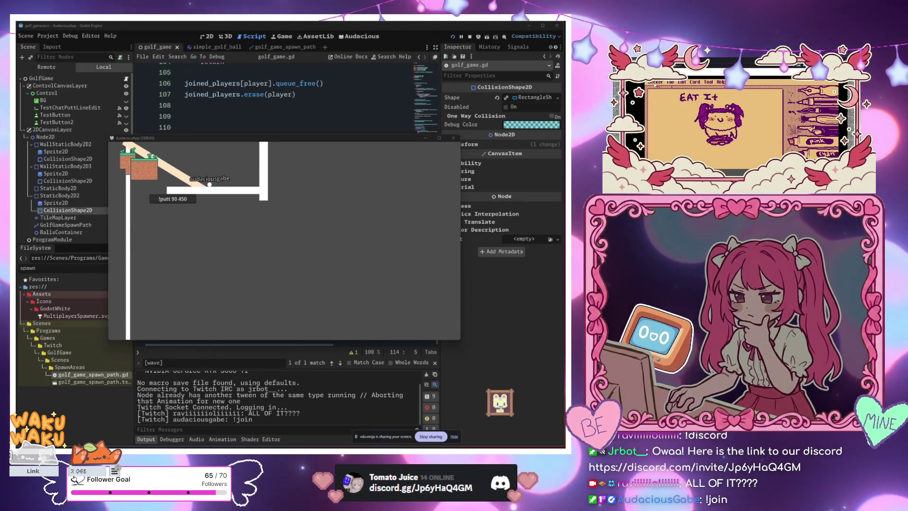
Lower the rainbow saturation to sat=0.1, save the script, and switch to the BBCode docs in the browser
drag(285, 142, 348, 261)
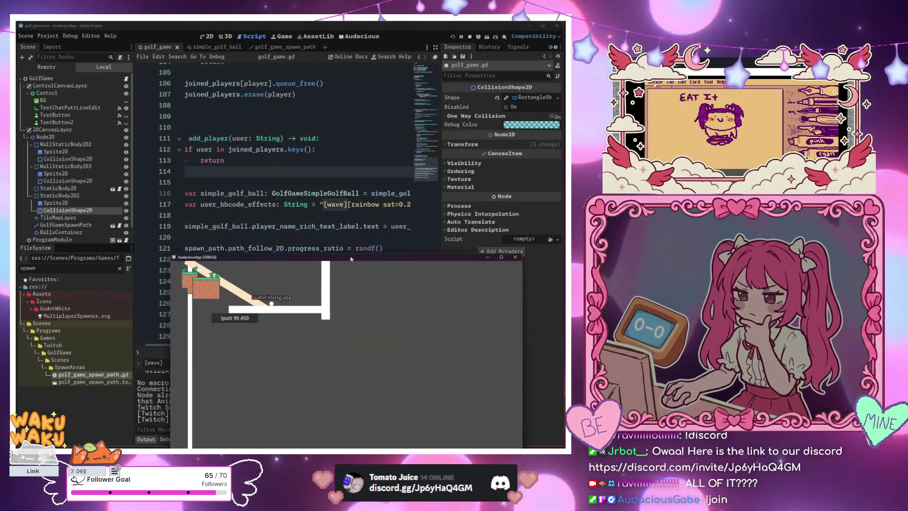
scroll(402, 205, right, 2)
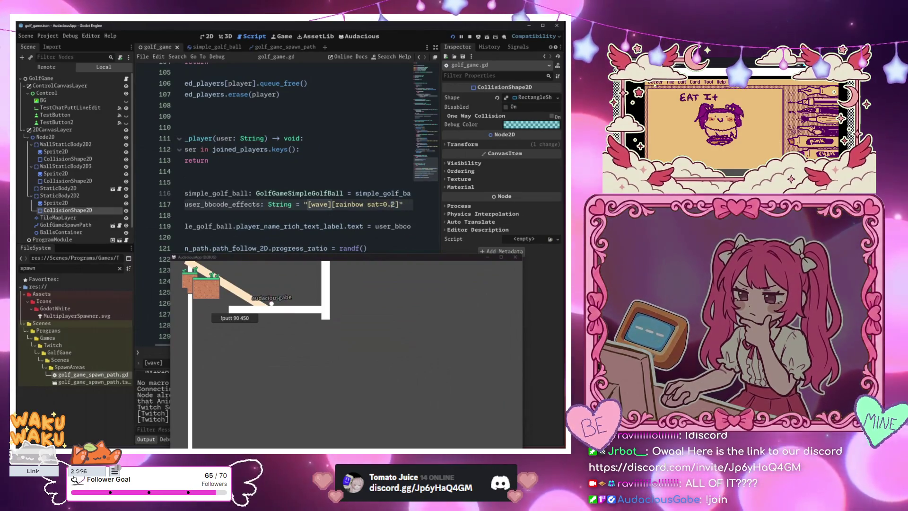
key(BackSpace)
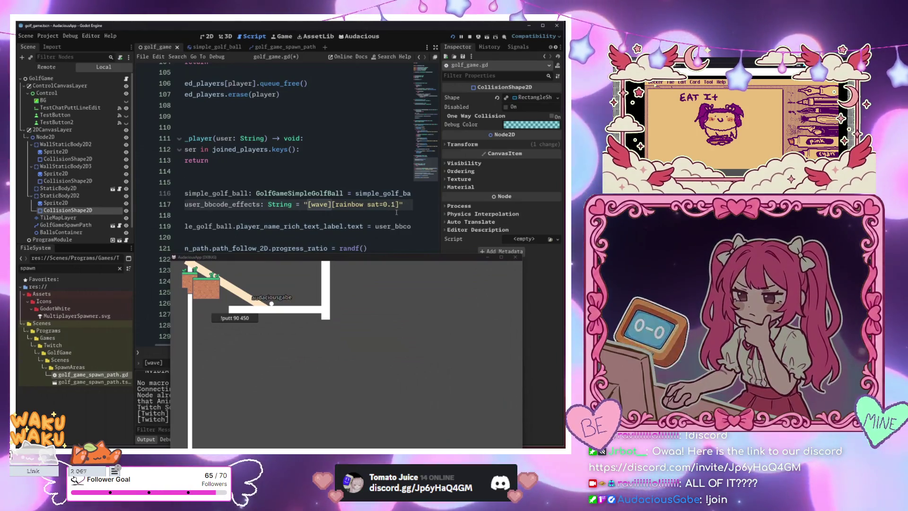
text(1)
key(ctrl+s)
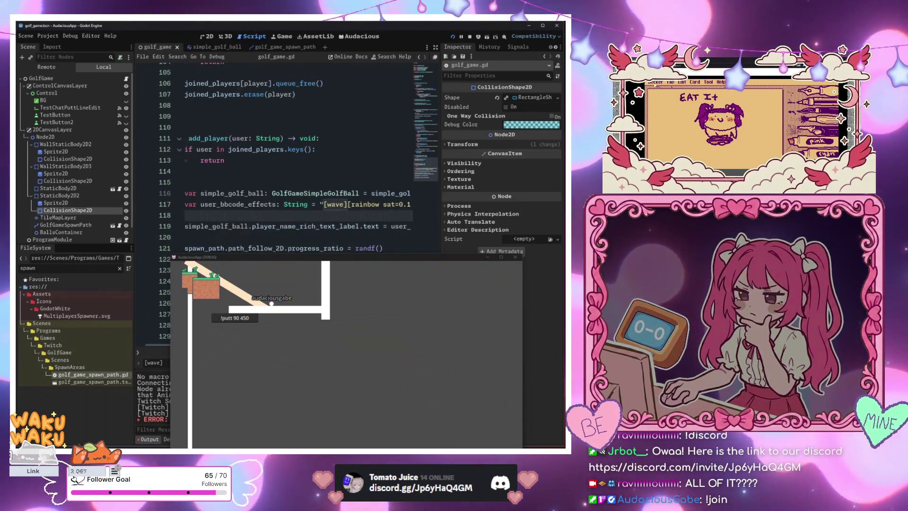
key(alt+Tab)
mouse_move(277, 259)
mouse_down()
mouse_move(305, 399)
mouse_move(298, 375)
mouse_up()
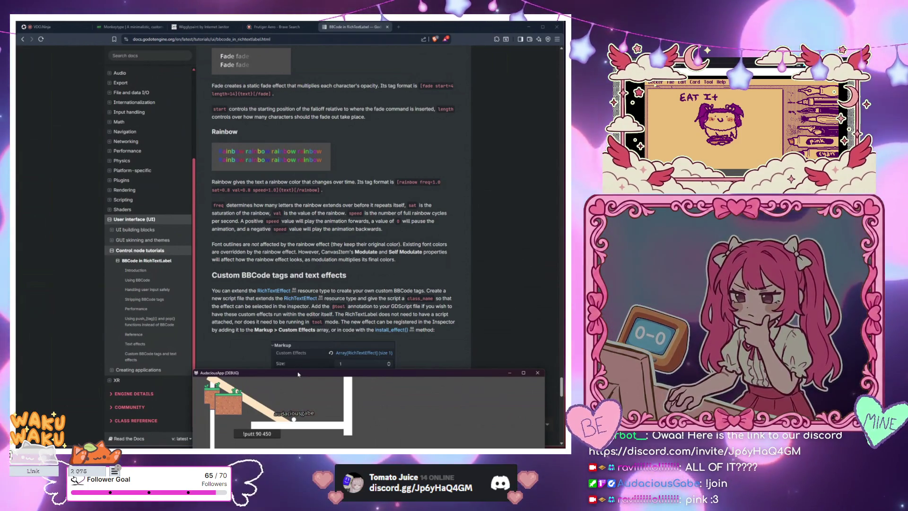
Read the Rainbow tag's freq, sat, val and speed parameters in the docs, then return to the script
drag(298, 374, 283, 332)
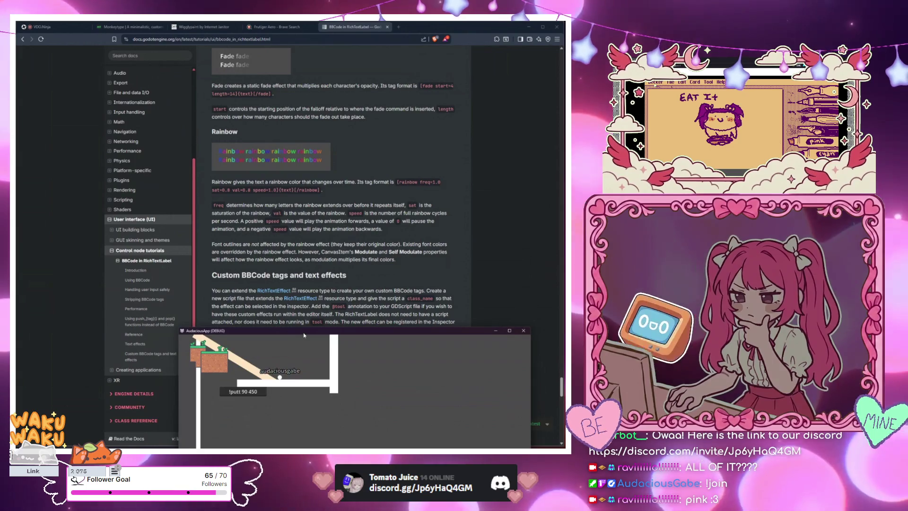
drag(304, 333, 301, 287)
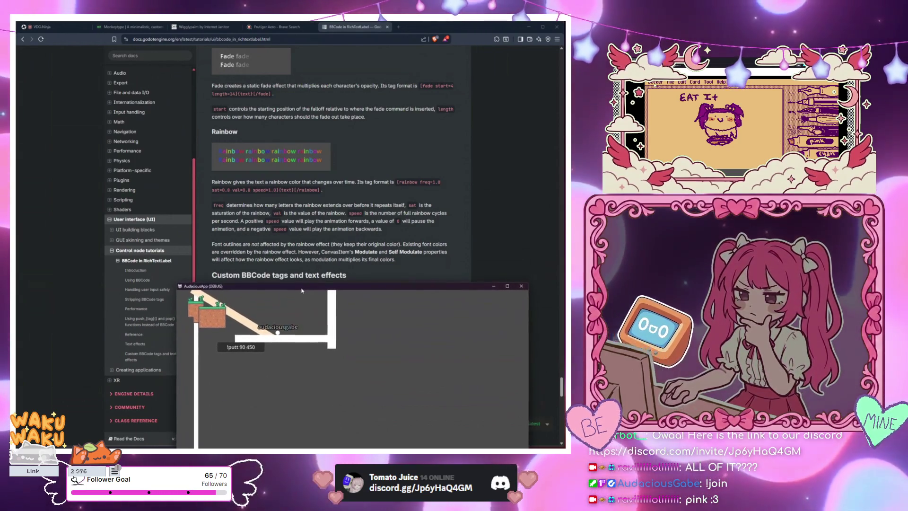
drag(300, 287, 335, 189)
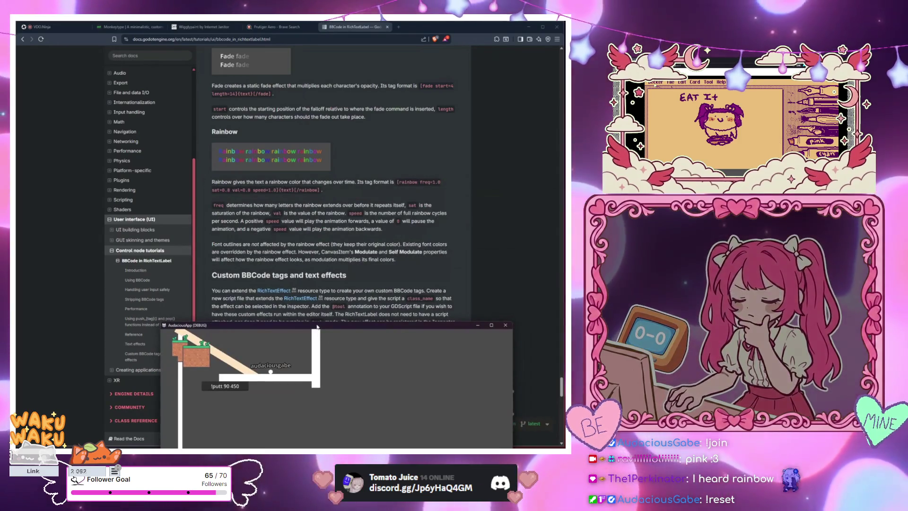
mouse_move(361, 238)
mouse_down()
mouse_move(382, 163)
mouse_move(380, 205)
mouse_up()
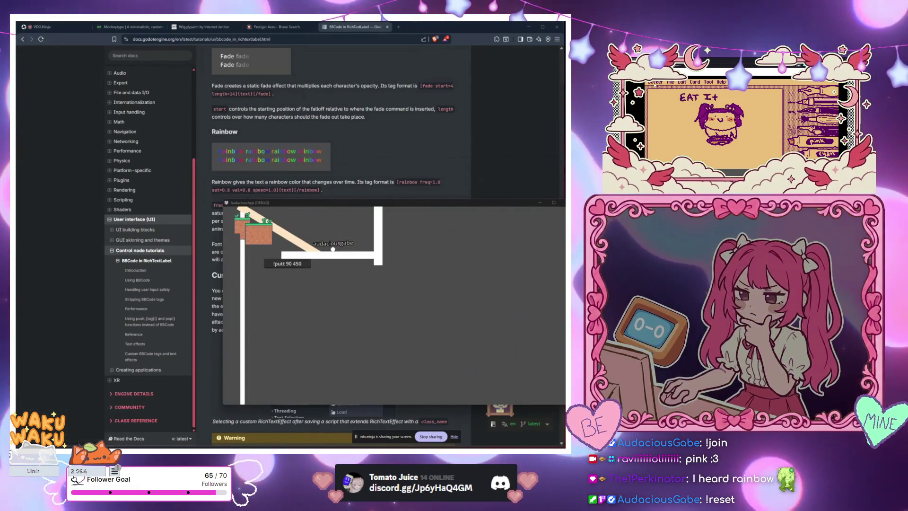
key(alt+Tab)
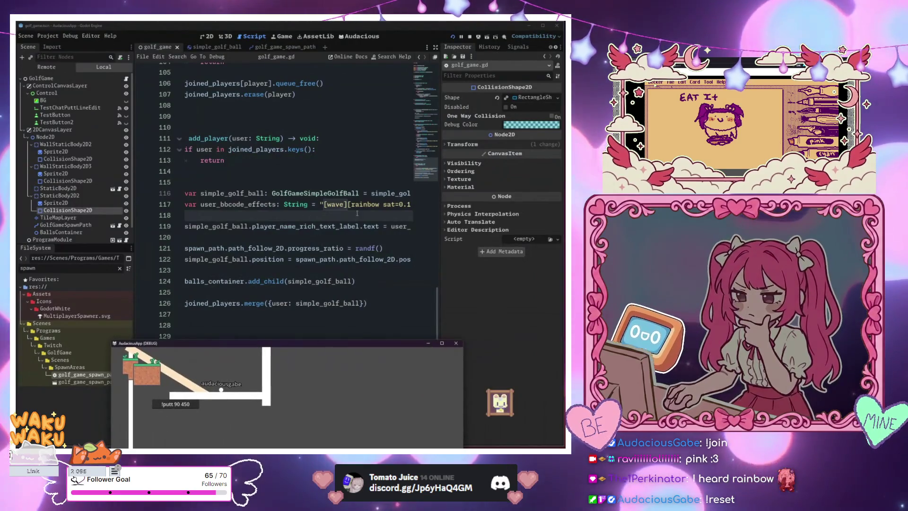
Add val=1.0 after sat=0.1 in the rainbow tag on line 117 and save golf_game.gd
drag(371, 204, 404, 204)
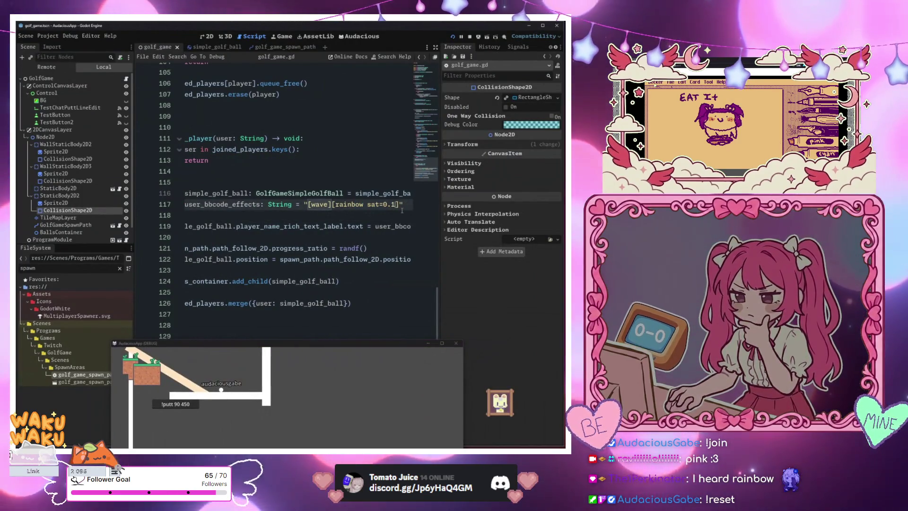
text(ba:)
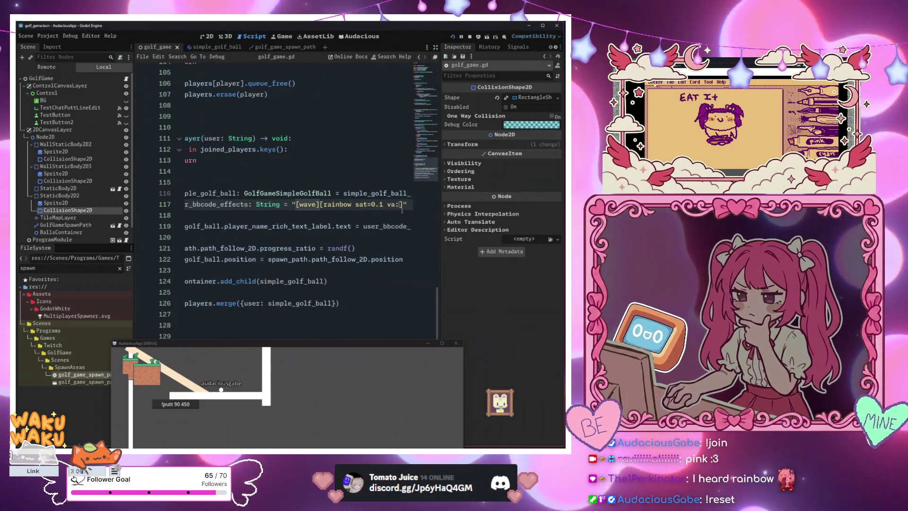
key(BackSpace)
text(l)
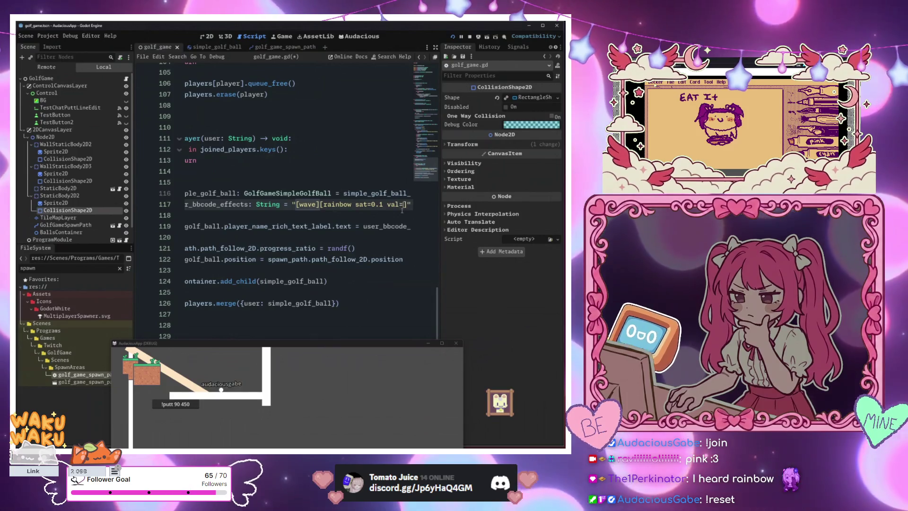
text(=1.0)
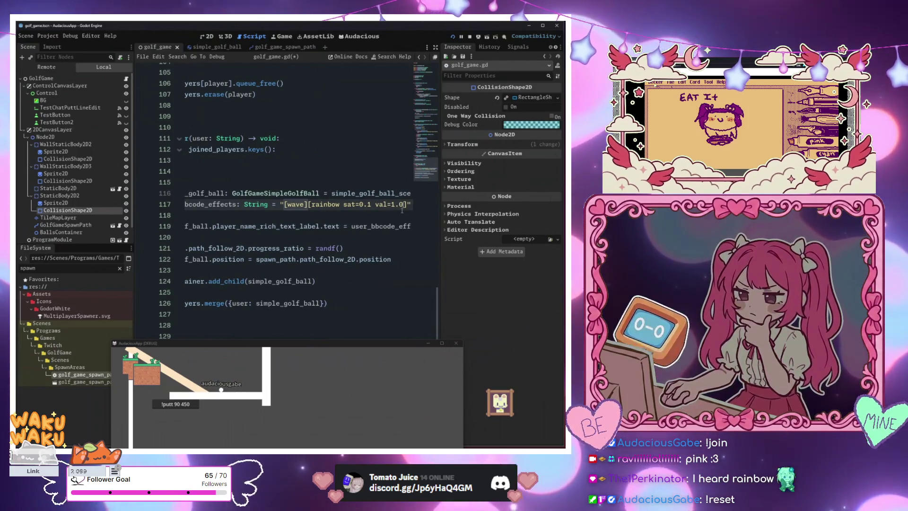
key(ctrl+s)
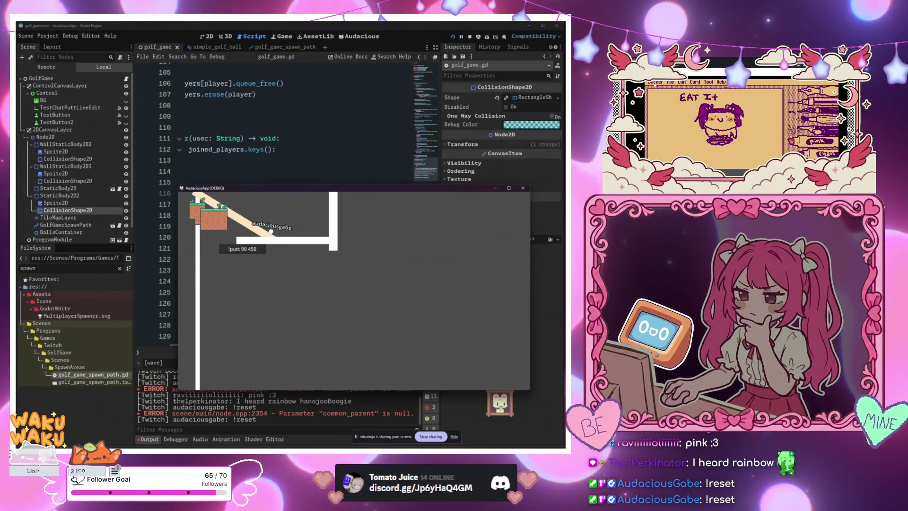
Move the running game window aside and select the TestButton2 node in the Scene dock
mouse_move(261, 195)
mouse_down()
mouse_move(336, 181)
mouse_move(472, 115)
mouse_move(241, 191)
mouse_up()
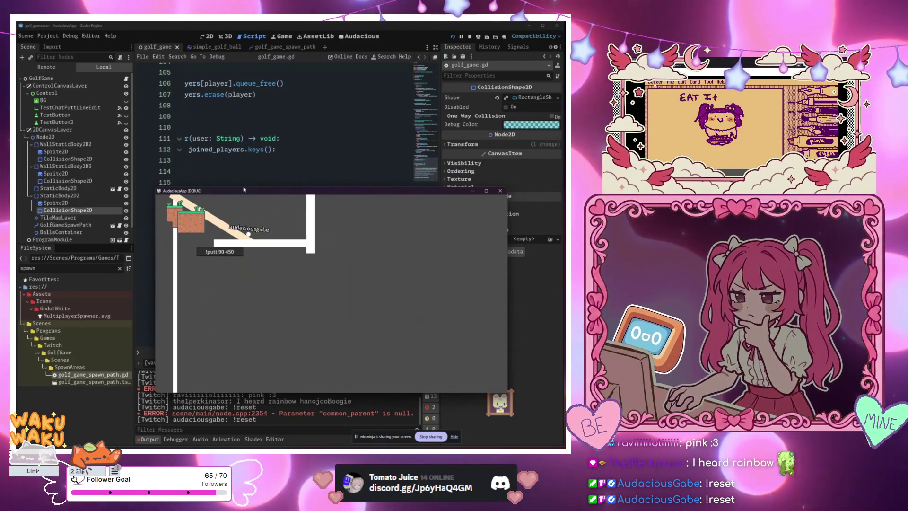
mouse_move(244, 189)
mouse_down()
mouse_move(184, 203)
mouse_move(117, 325)
mouse_move(193, 152)
mouse_move(207, 173)
mouse_up()
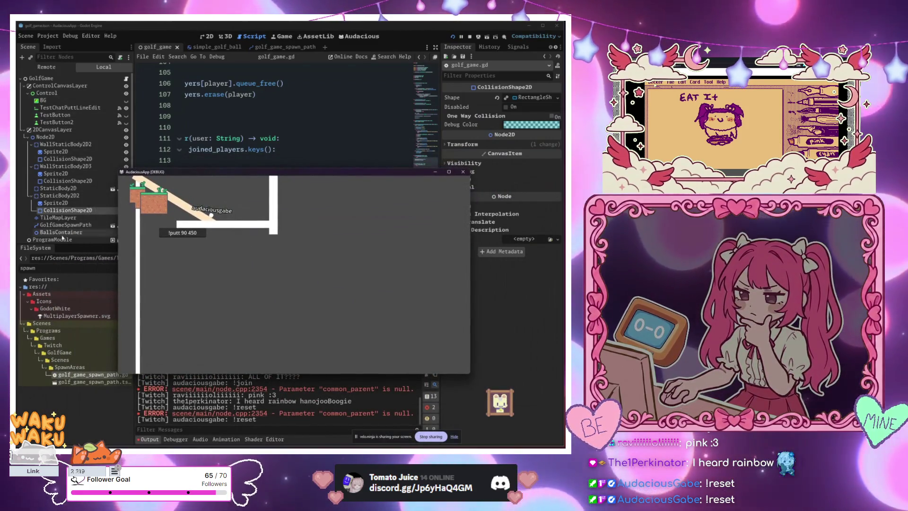
scroll(63, 240, down, 2)
scroll(65, 230, up, 2)
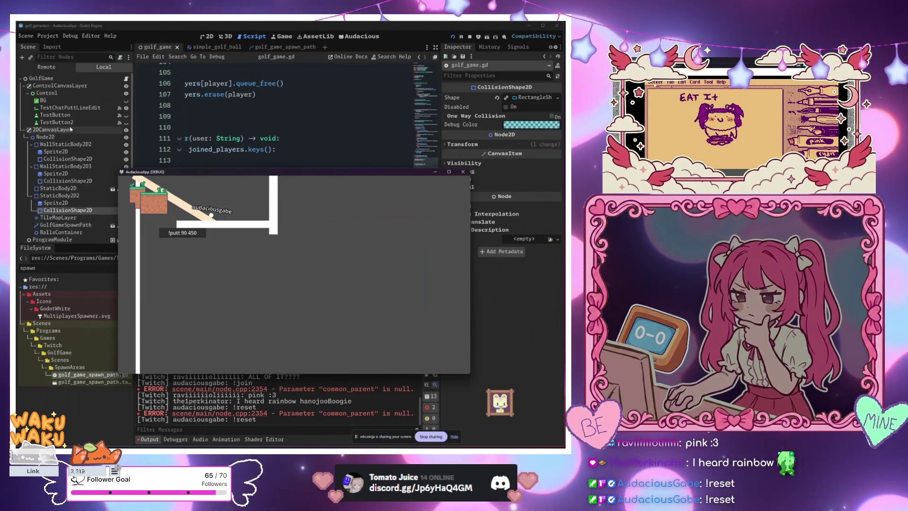
click(57, 122)
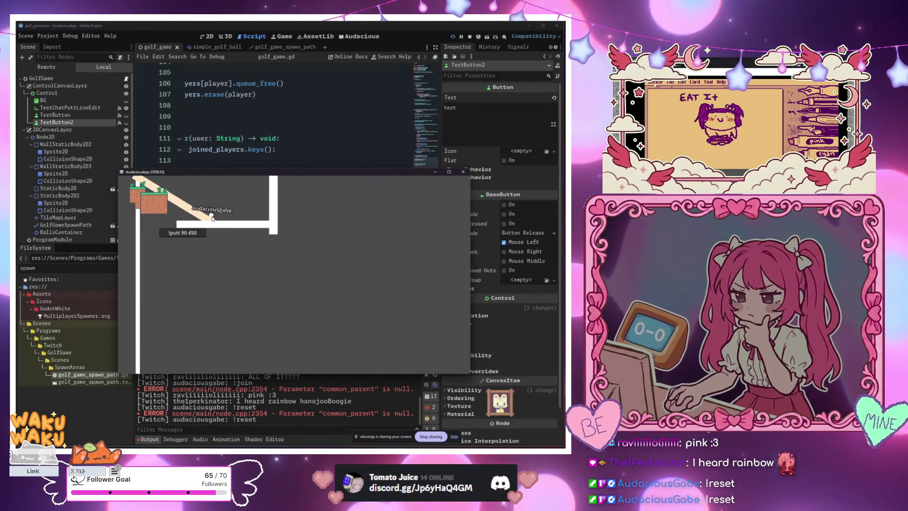
Replace the FileSystem filter with 'circle' so only circle-named assets are listed
drag(216, 173, 267, 277)
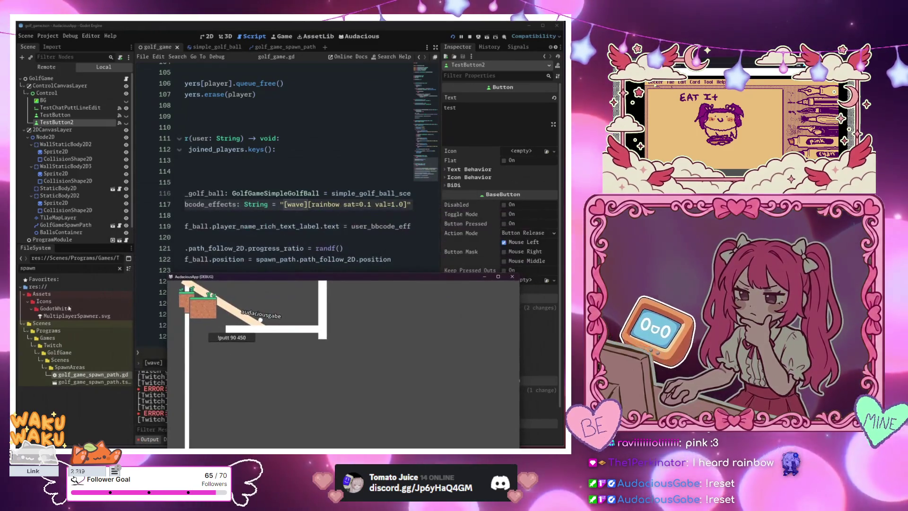
click(68, 267)
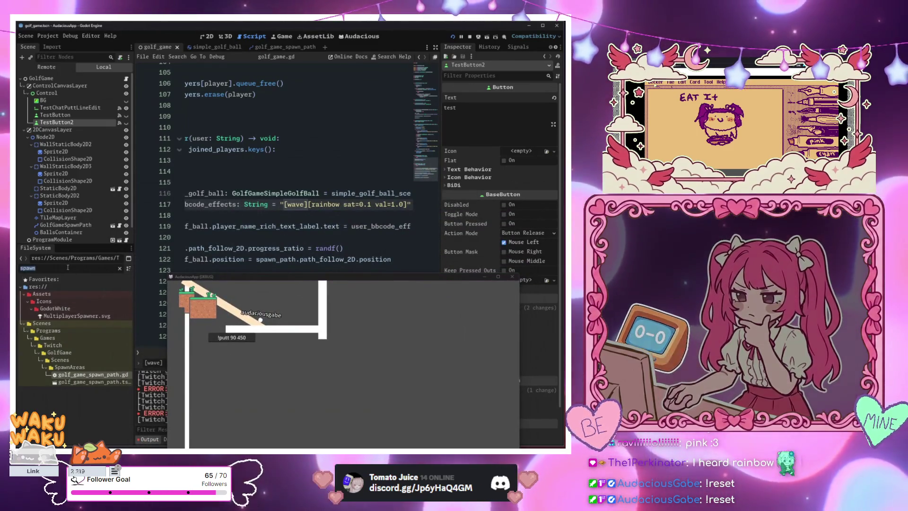
key(BackSpace)
key(BackSpace)
key(BackSpace)
text(circle)
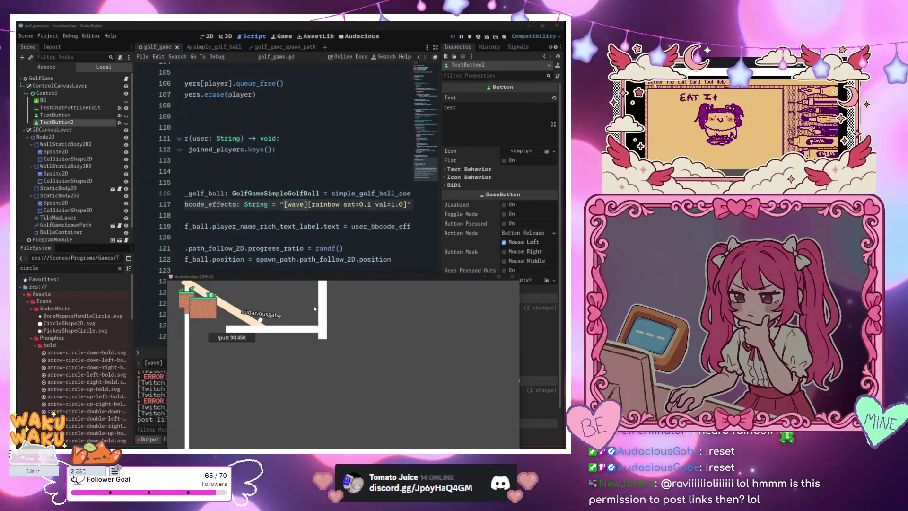
drag(283, 277, 296, 170)
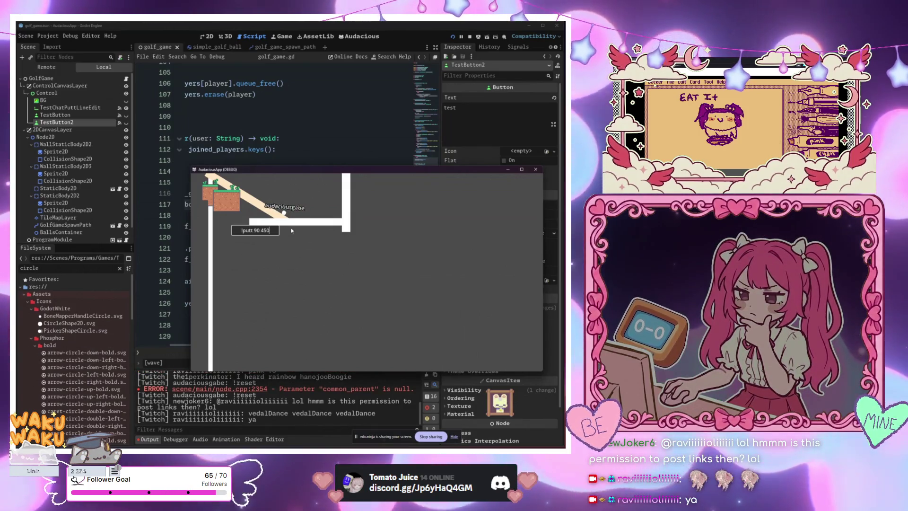
drag(328, 174, 263, 84)
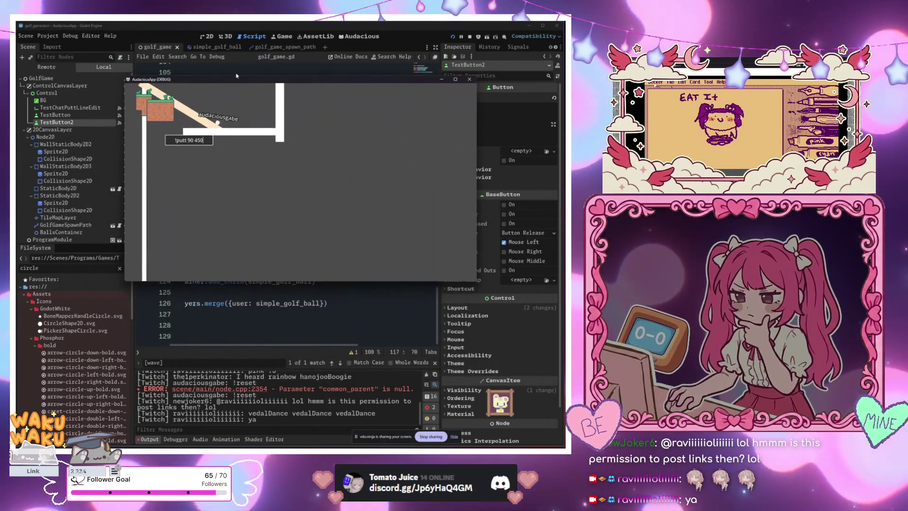
Raise RichTextLabel's Normal Font Size to 22 in simple_golf_ball, close the running game, and return to golf_game
click(234, 48)
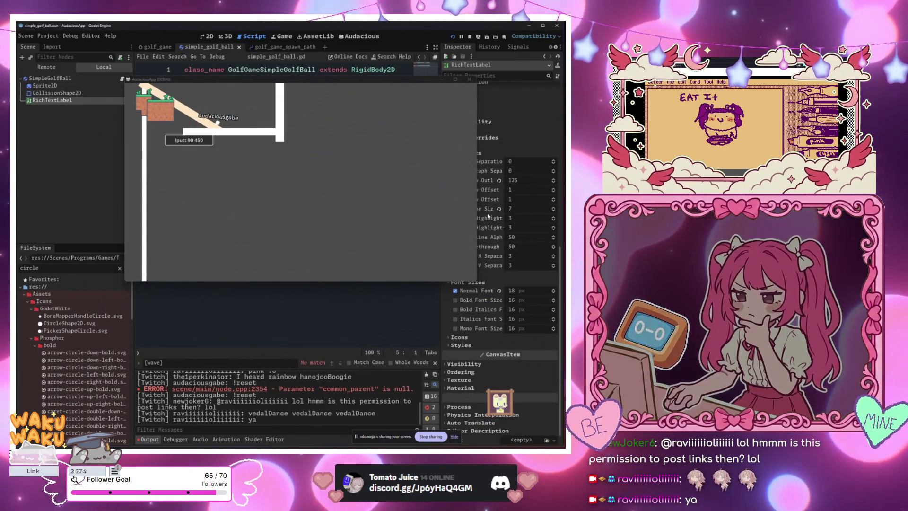
click(554, 290)
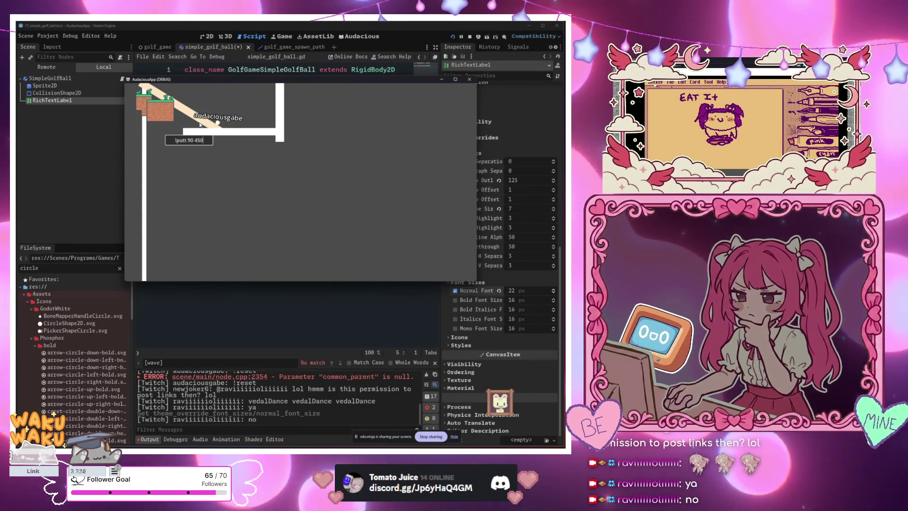
drag(307, 85, 502, 103)
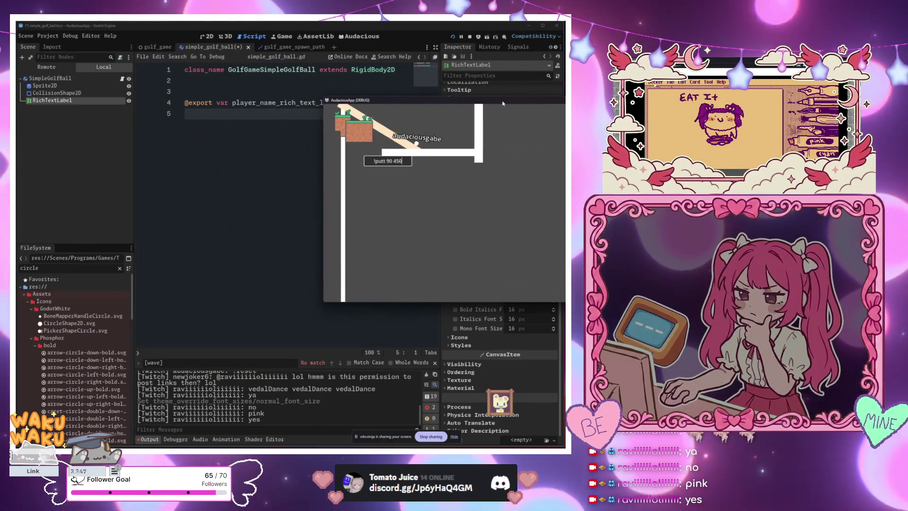
drag(502, 104, 323, 137)
click(486, 135)
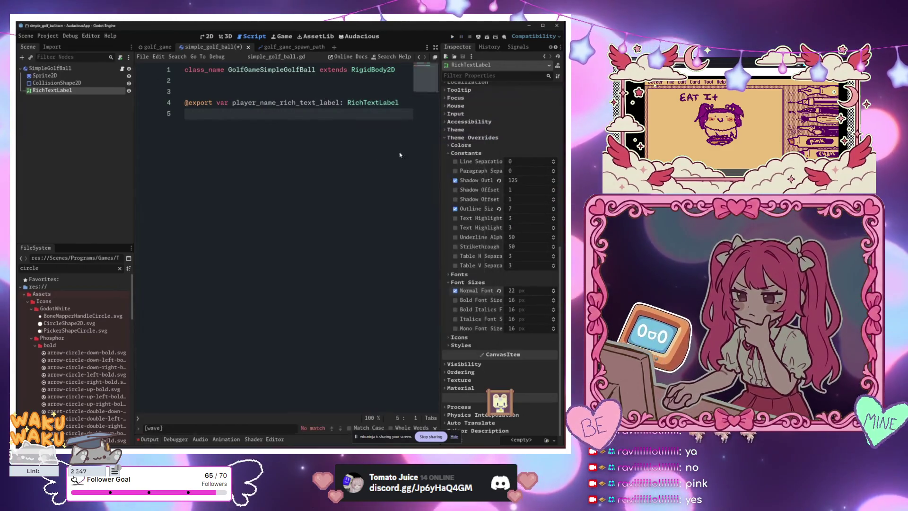
click(159, 46)
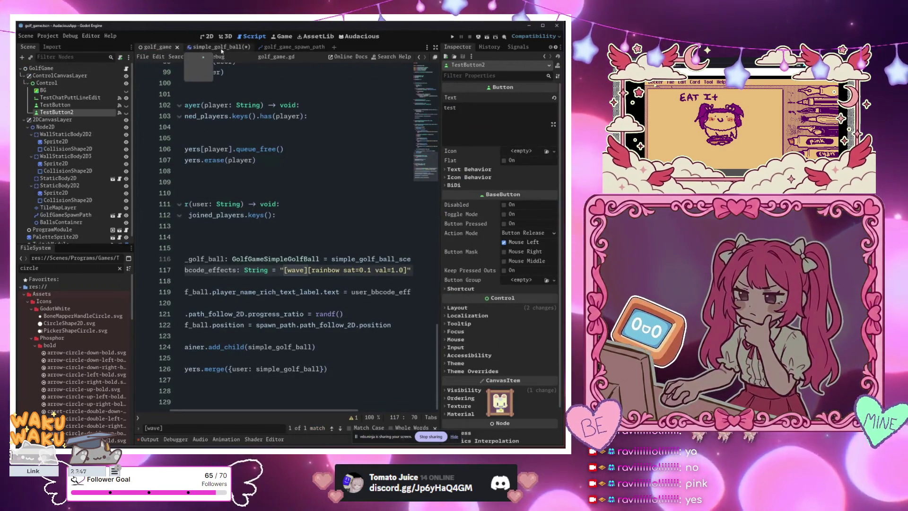
click(201, 48)
click(157, 47)
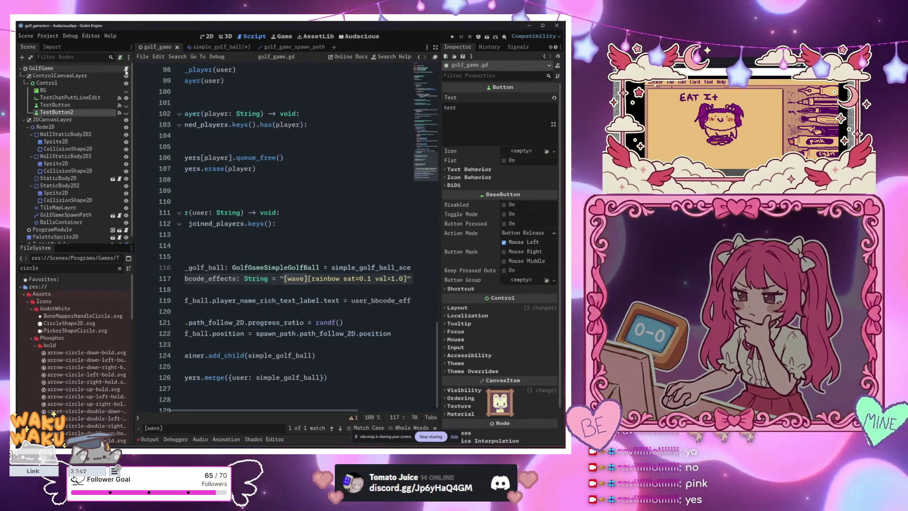
drag(311, 270, 383, 271)
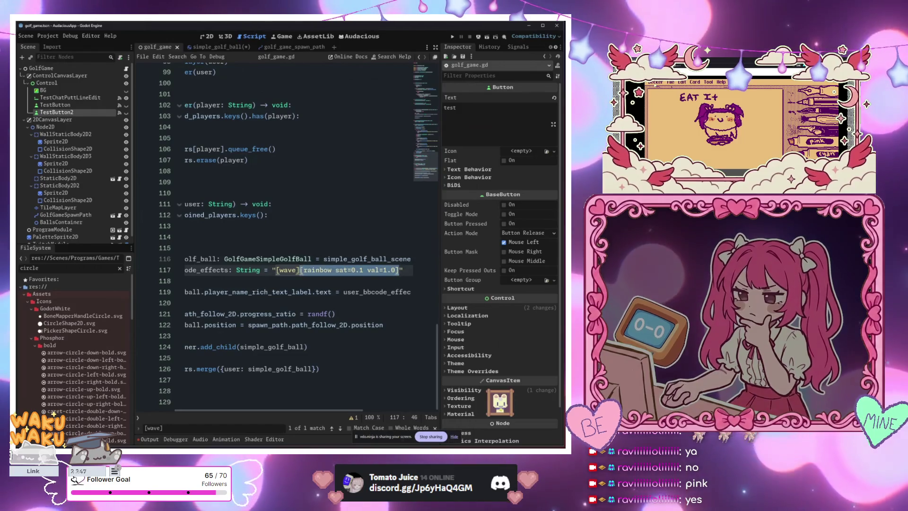
key(BackSpace)
click(317, 283)
key(Down)
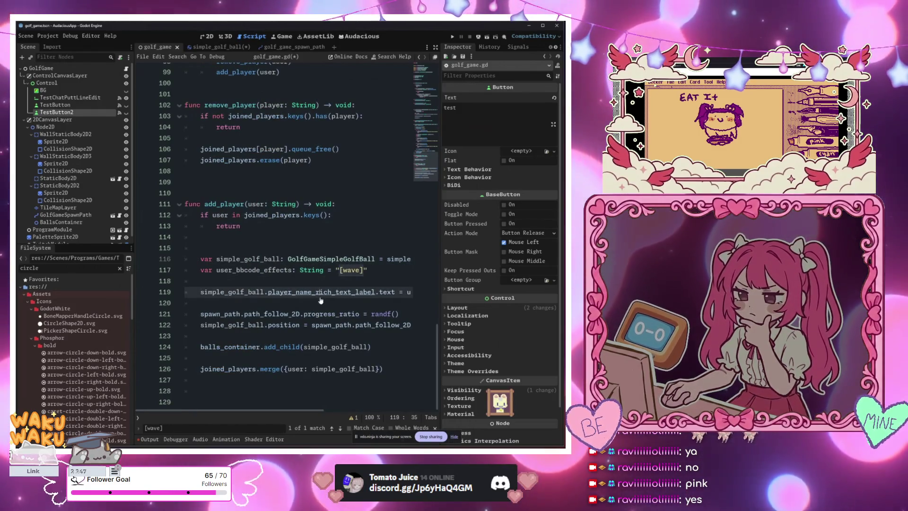
key(ctrl+s)
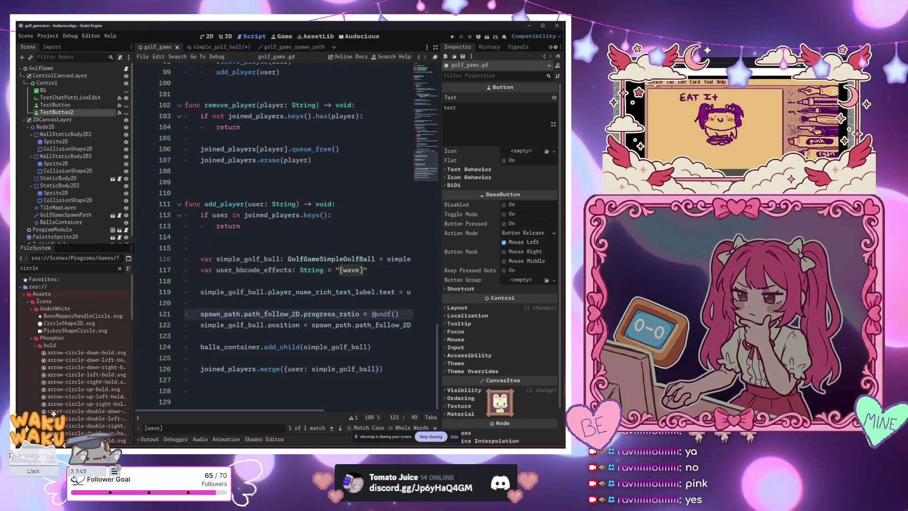
click(355, 324)
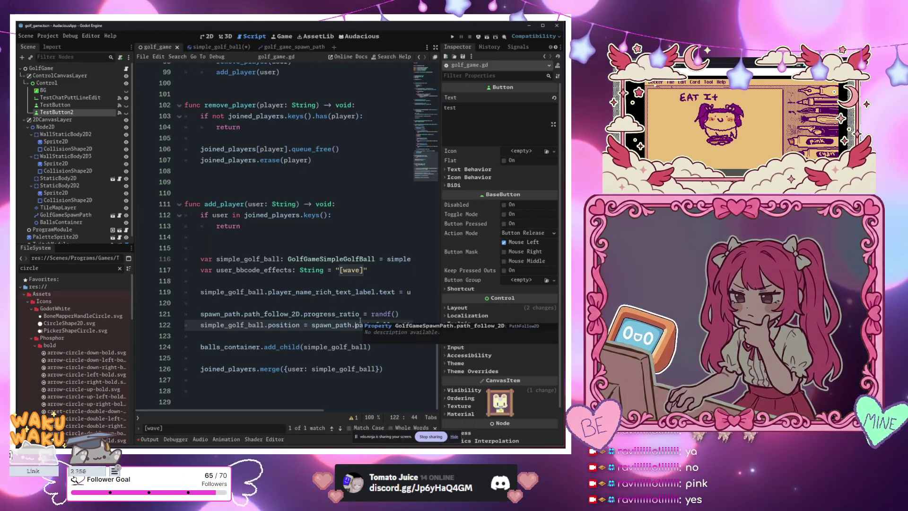
drag(390, 292, 425, 287)
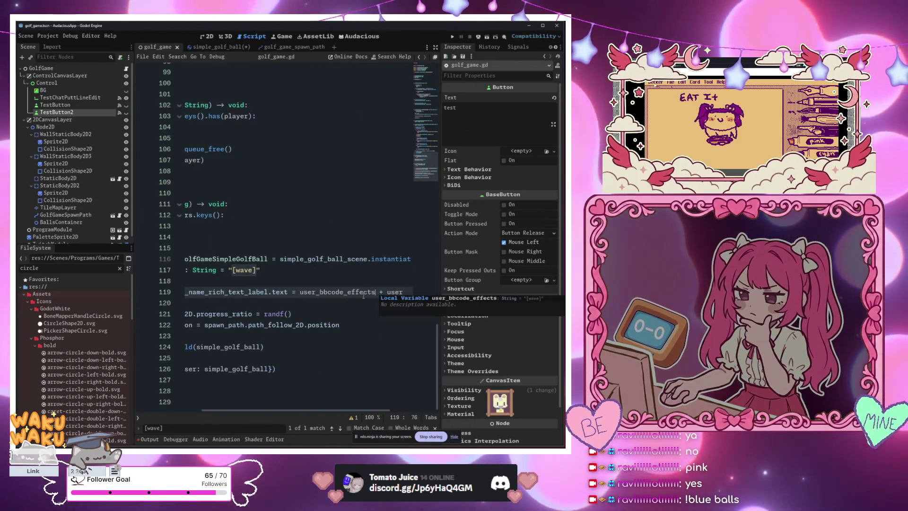
click(340, 305)
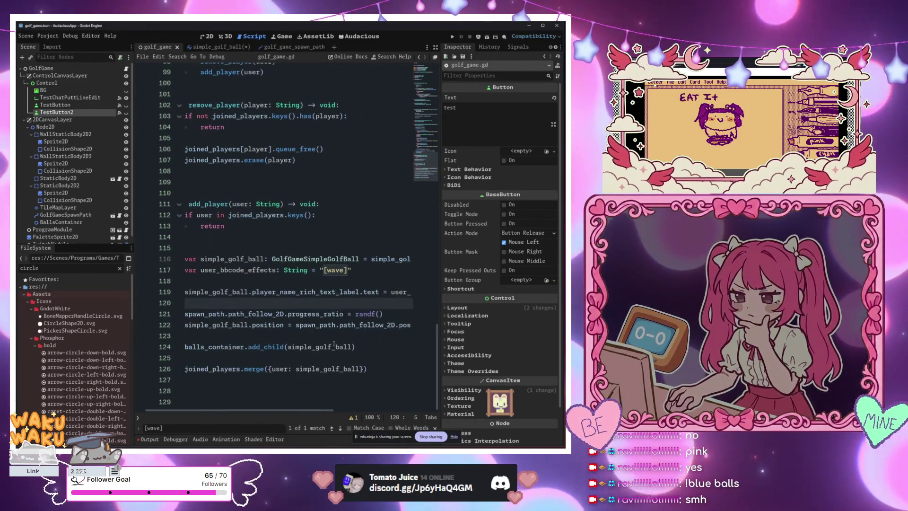
drag(156, 325, 152, 320)
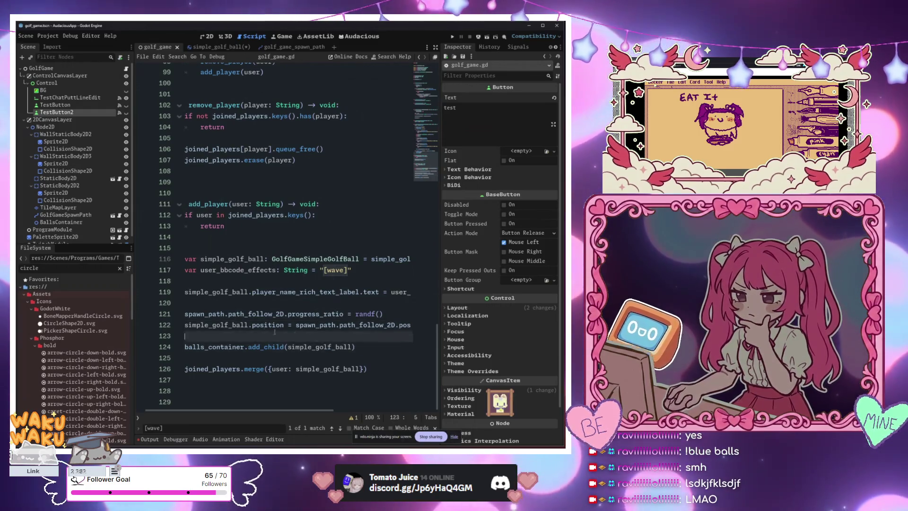
click(304, 292)
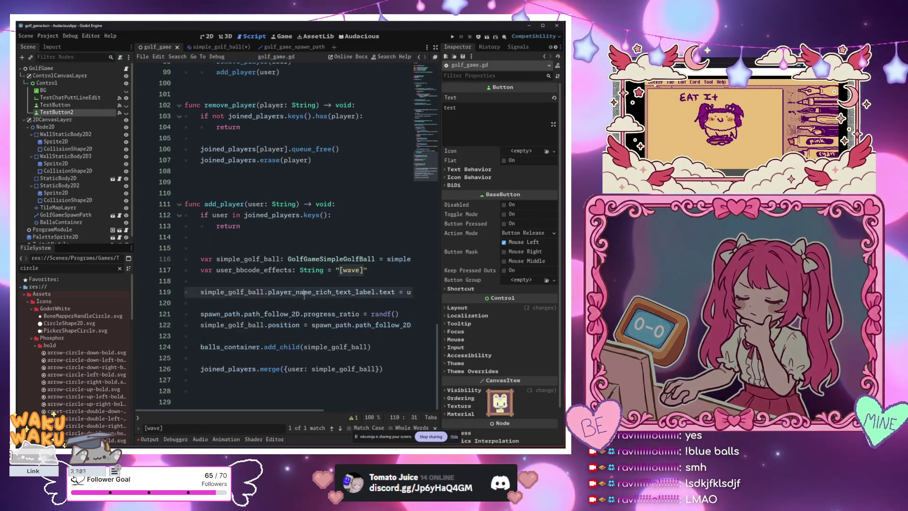
click(321, 250)
scroll(321, 259, up, 3)
scroll(322, 267, up, 3)
scroll(321, 271, up, 1)
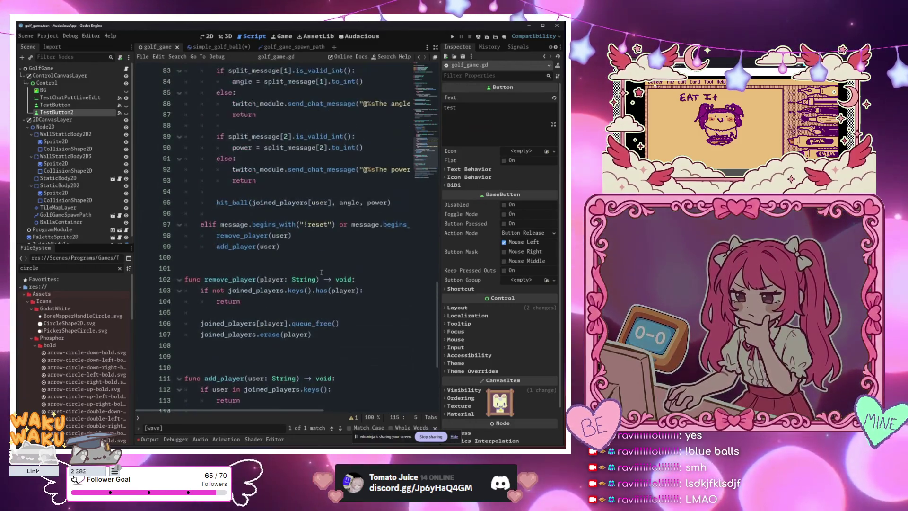
scroll(322, 272, up, 4)
scroll(321, 272, up, 1)
scroll(322, 272, up, 2)
scroll(298, 320, down, 6)
click(284, 346)
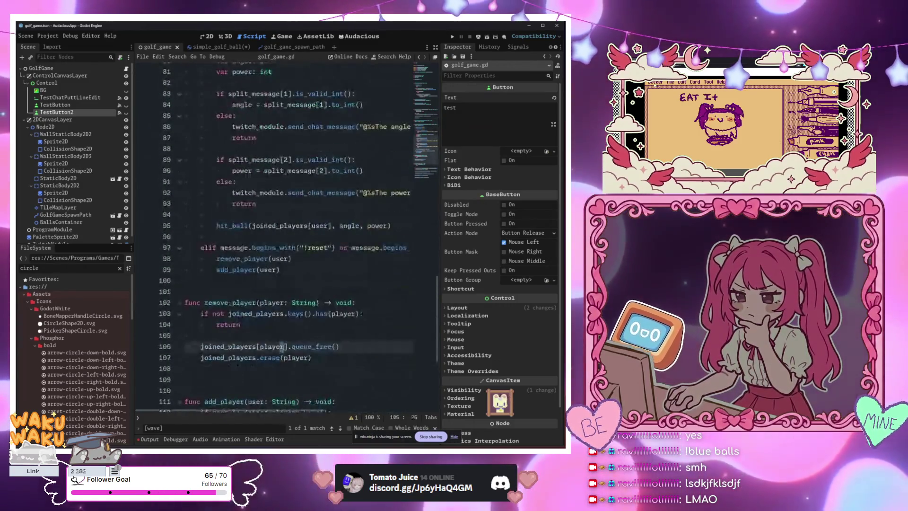
click(323, 291)
click(323, 270)
Add an elif message.begins_with("!color"): branch with a pass body below the !reset handling
key(Return)
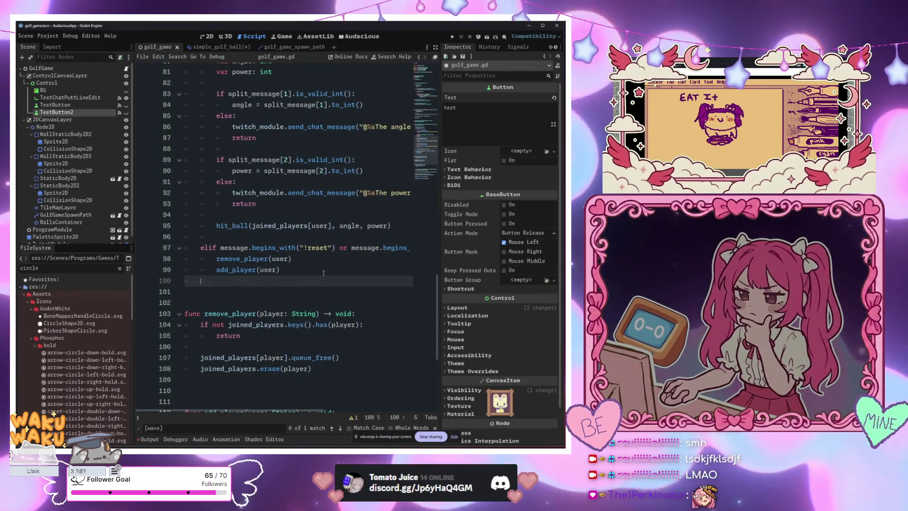
text(elif )
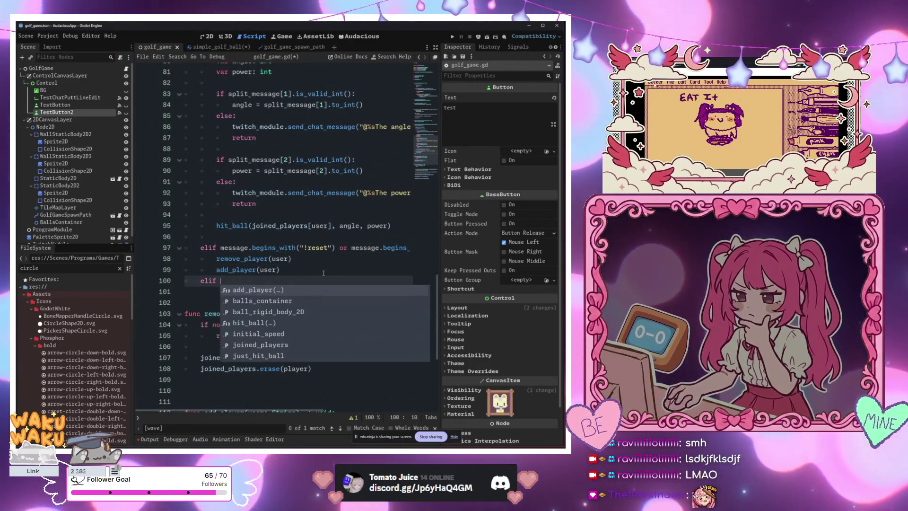
text(message.be)
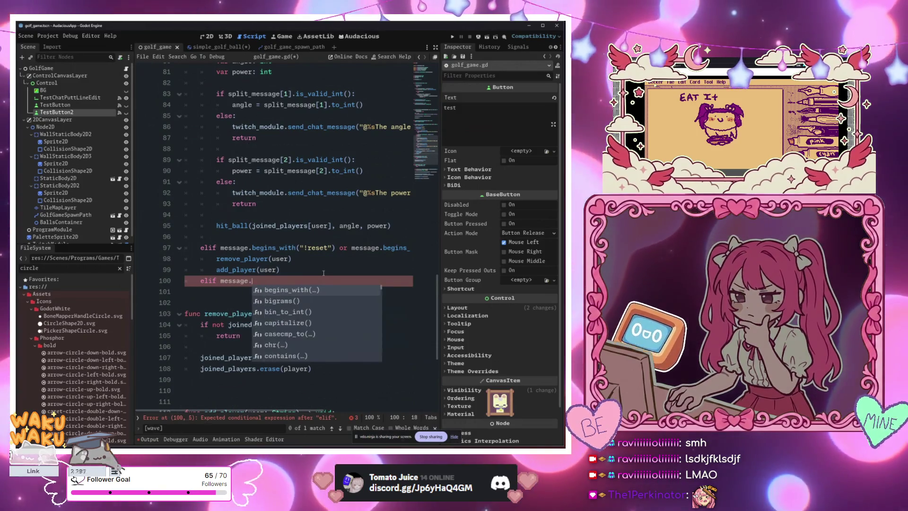
key(Return)
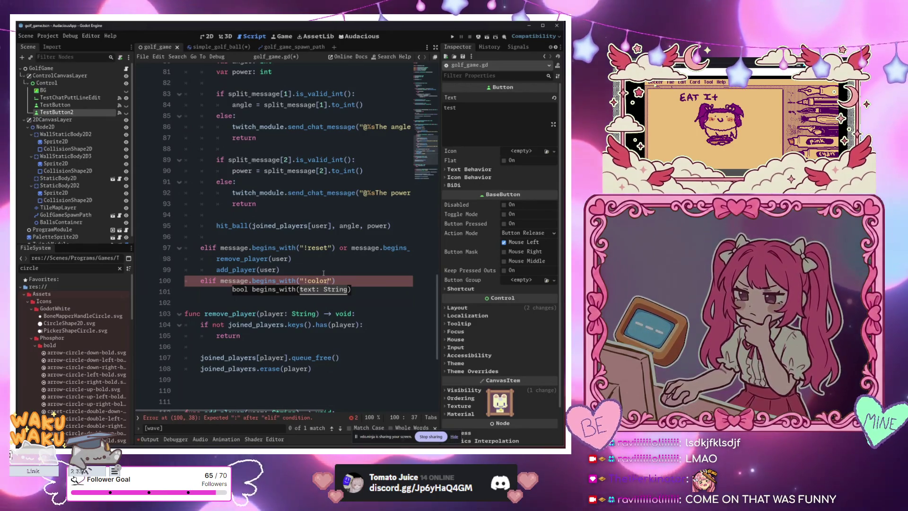
key(End)
text(:)
key(Return)
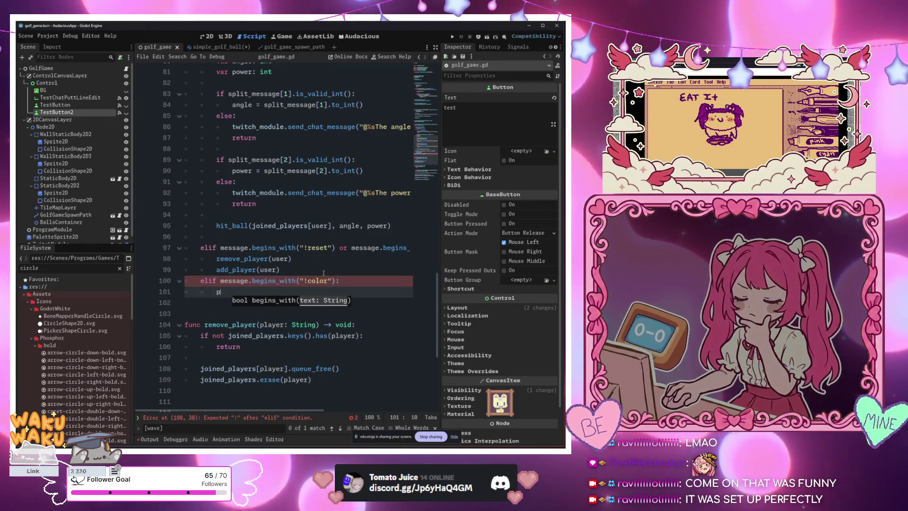
text(pass)
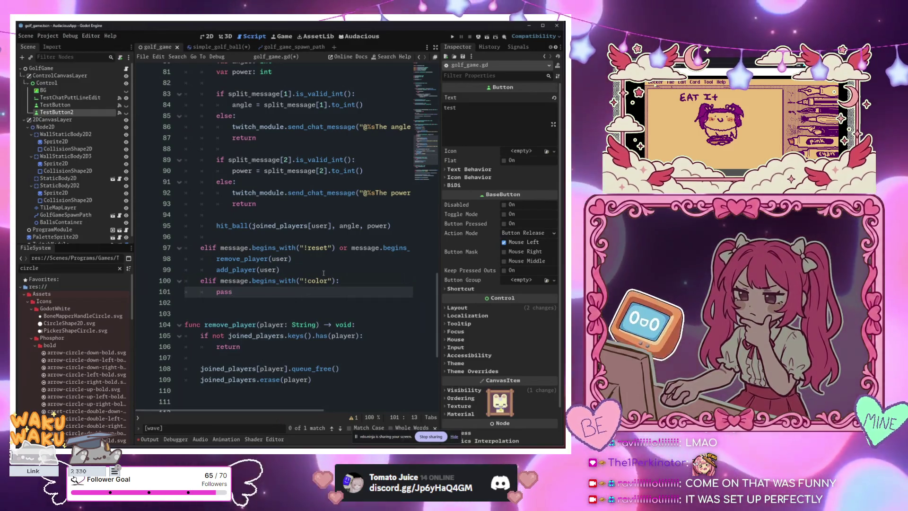
scroll(319, 263, down, 5)
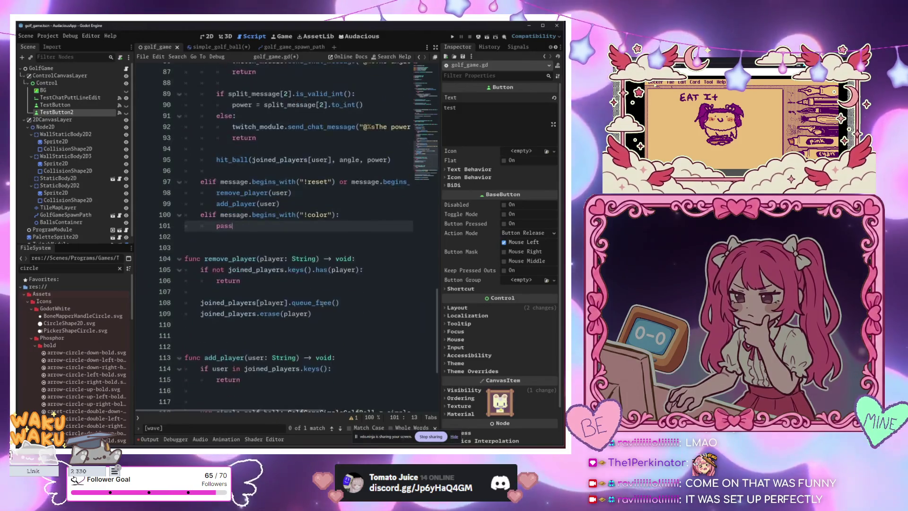
Start a function declaration below remove_player, erase it again, and return to the !color branch
click(310, 228)
key(Return)
key(Return)
text(func)
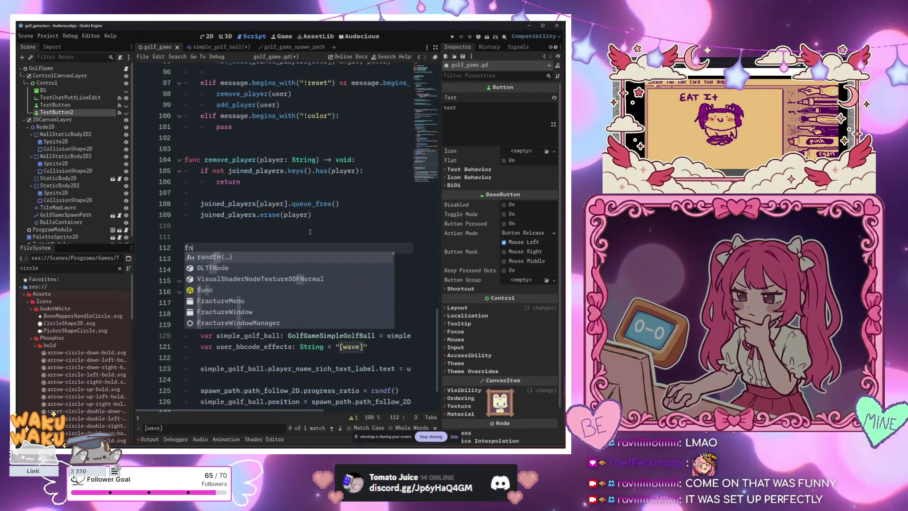
text( ge)
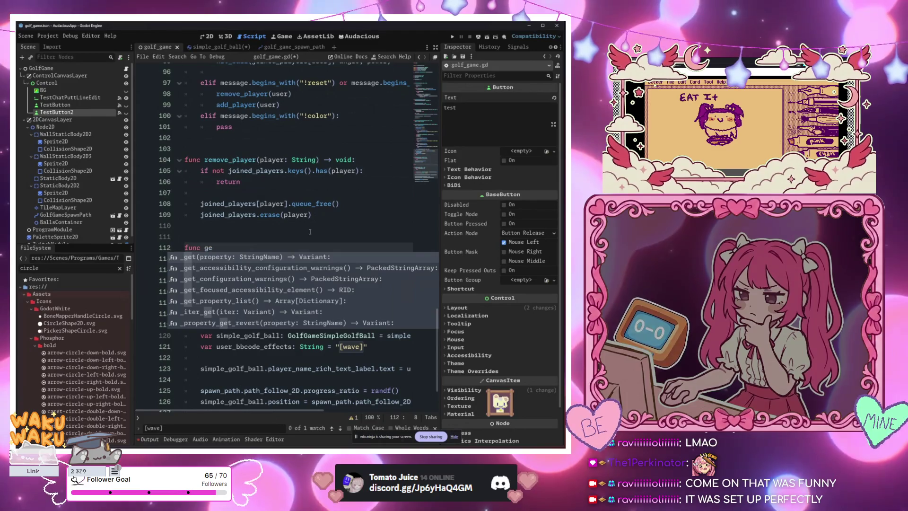
key(BackSpace)
key(BackSpace)
key(BackSpace)
key(BackSpace)
key(BackSpace)
scroll(305, 233, up, 4)
click(304, 232)
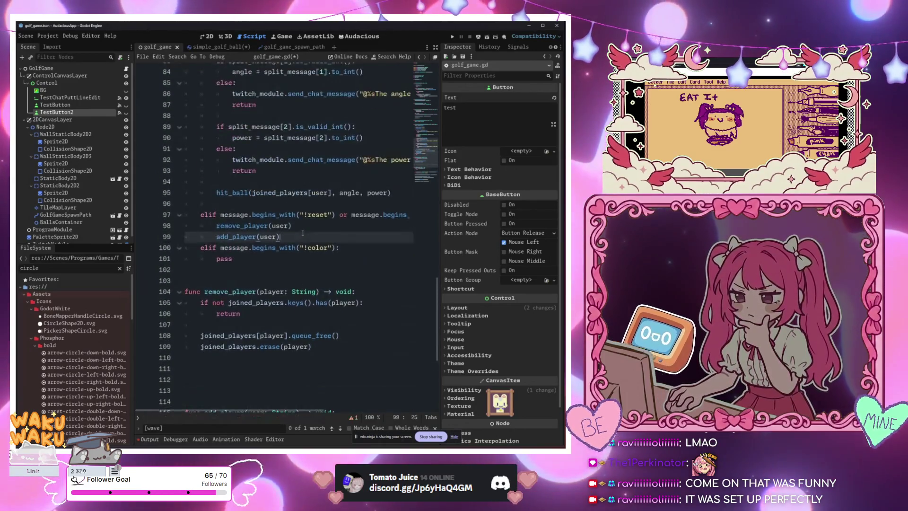
text(var p)
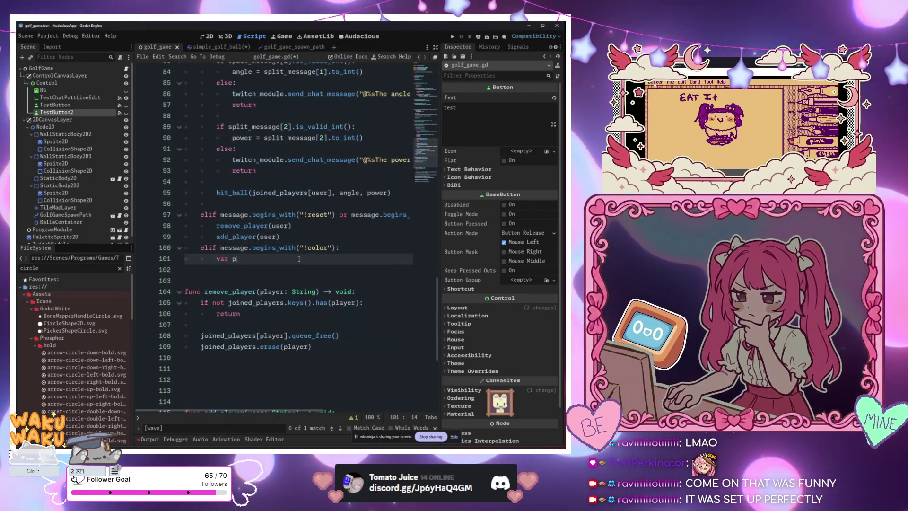
text(layer_ball:)
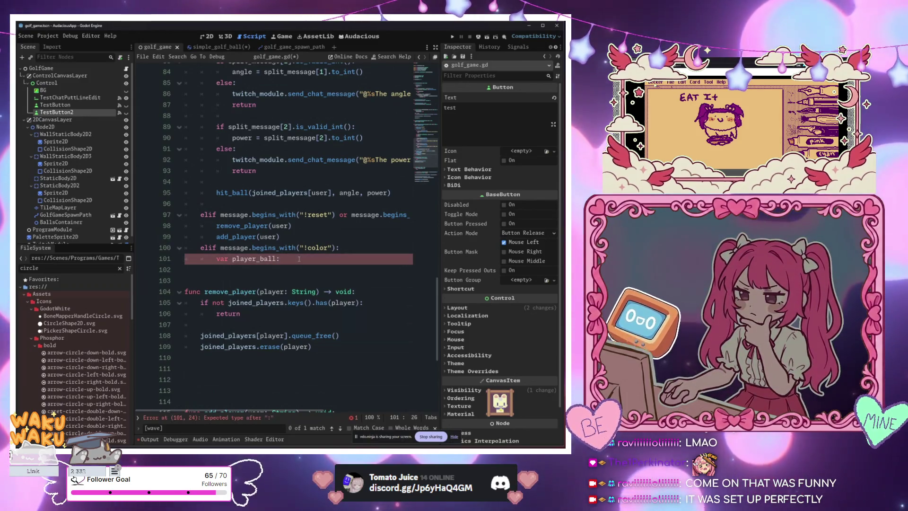
text( Simple)
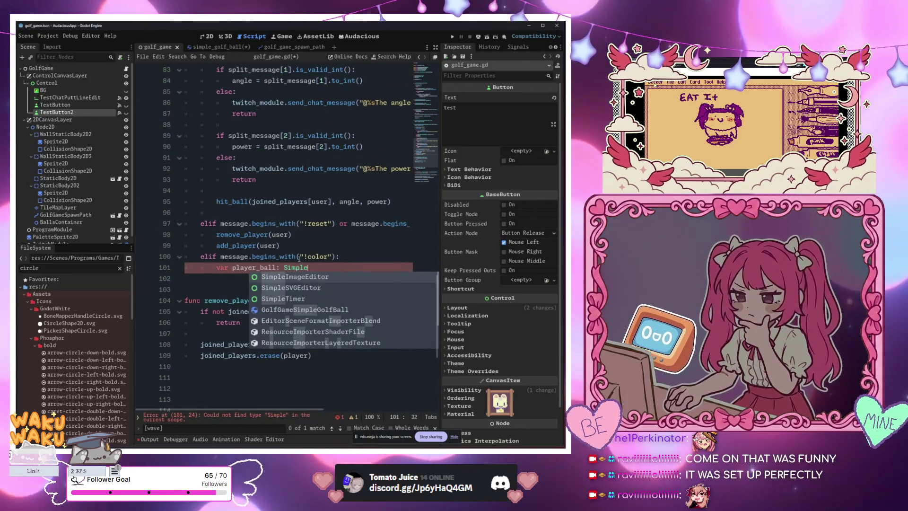
Declare var player_ball: GolfGameSimpleGolfBall = joined_players[user] in place of pass, using autocomplete
key(Down)
key(Down)
key(Down)
key(Return)
text(=)
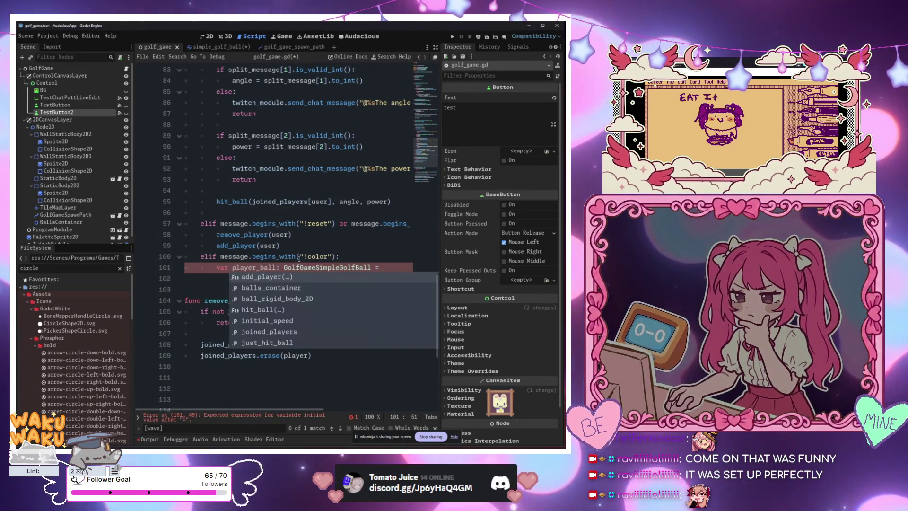
text(ji)
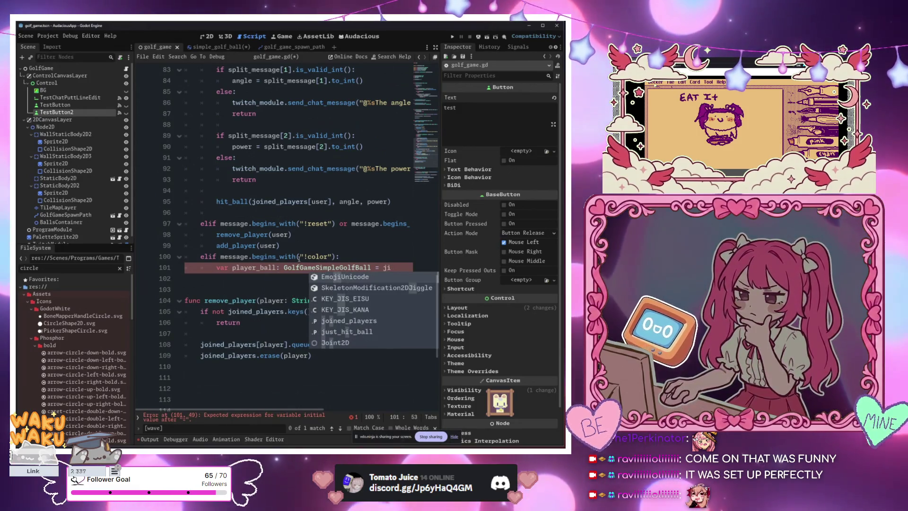
key(Down)
key(Down)
key(Down)
key(Return)
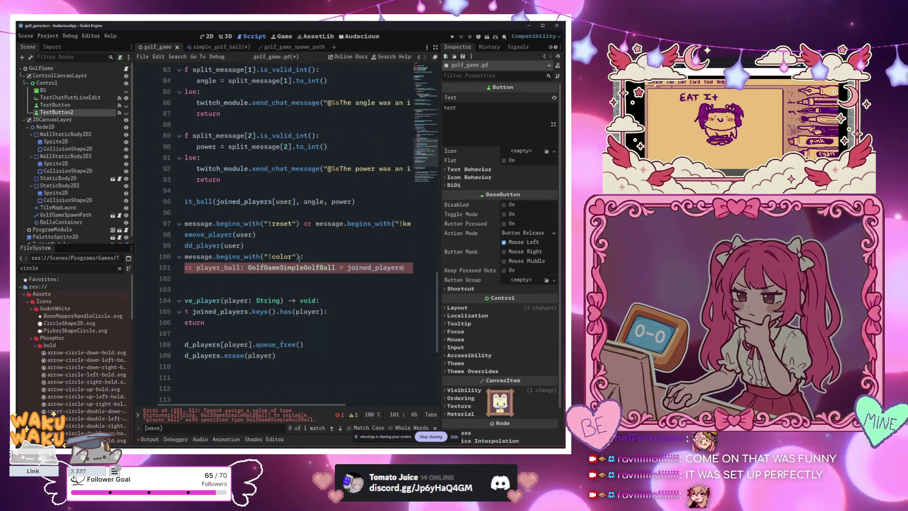
text([)
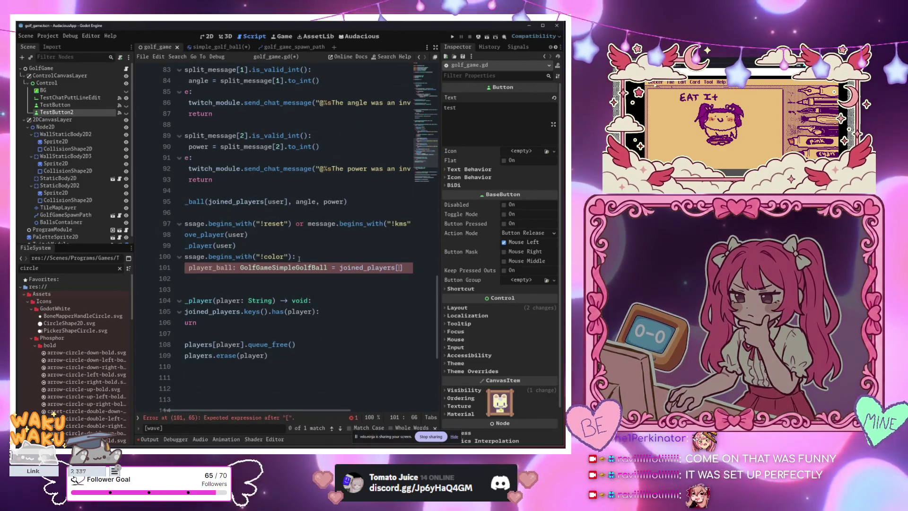
text(user)
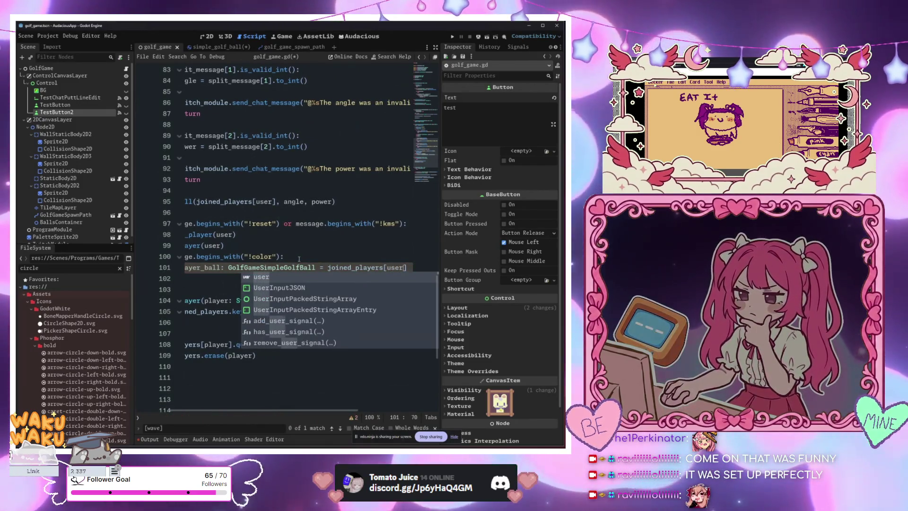
Add an 'if not user in joined_players: return' guard above player_ball, with a blank line before the return
click(298, 259)
key(Return)
text(if )
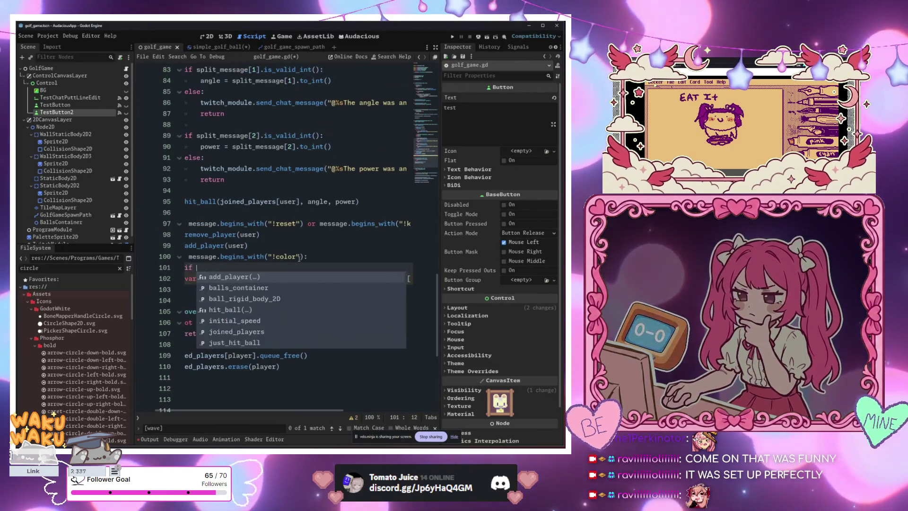
text(not user in join)
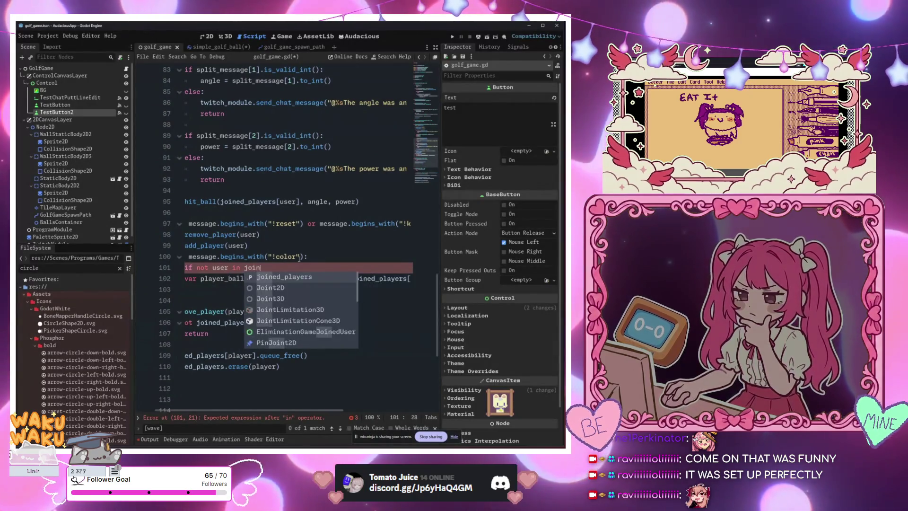
text(ed_players:)
key(Return)
key(Return)
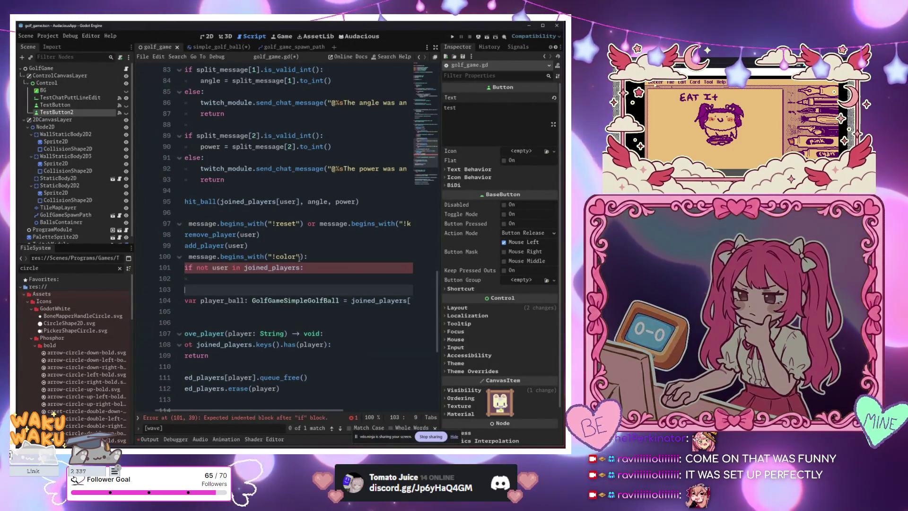
key(Up)
text(return)
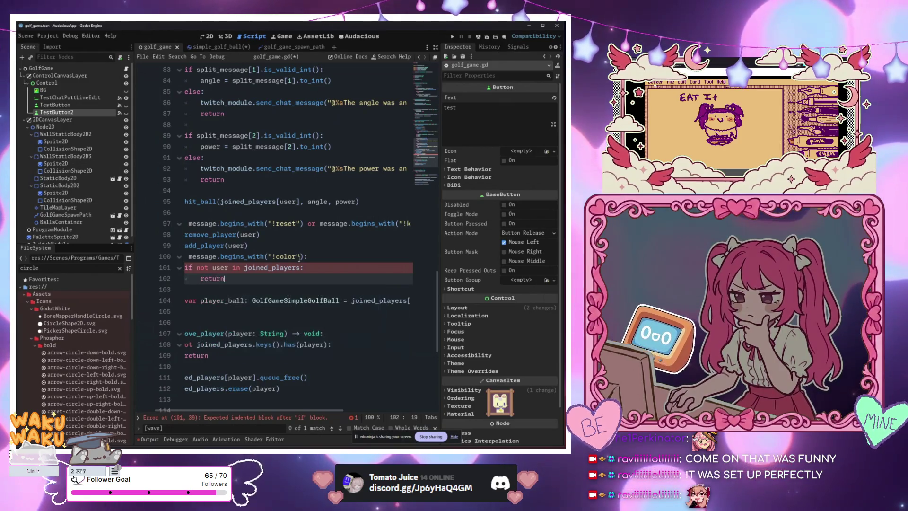
key(Left)
key(Return)
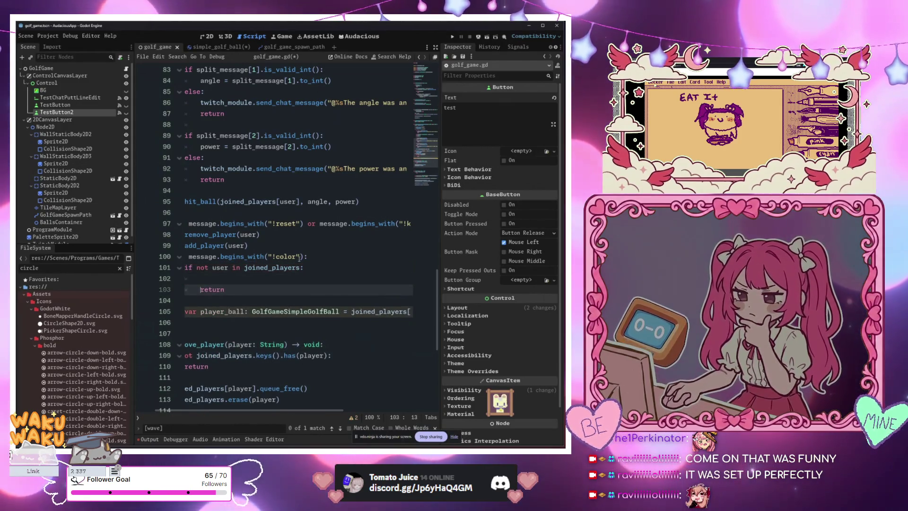
key(Up)
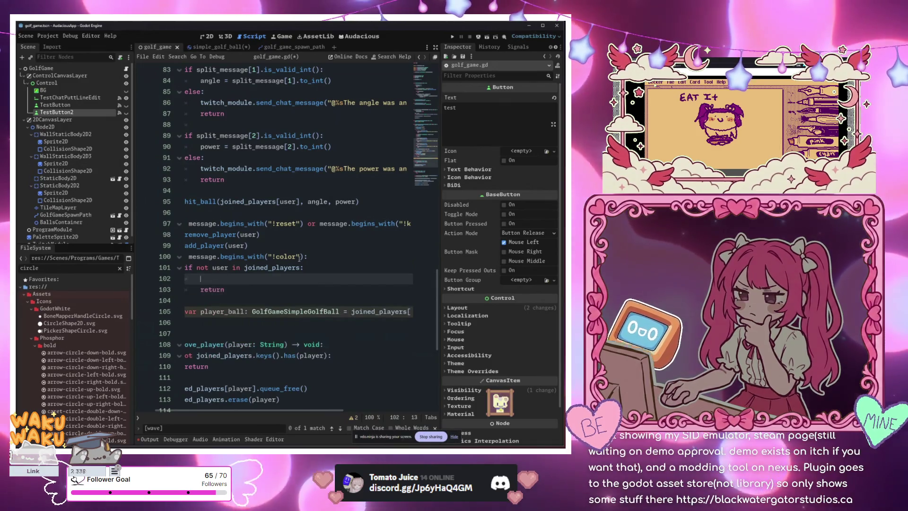
text(twe)
Insert twitch_module.send_chat_message() in the guard and paste the power error string into it
key(BackSpace)
text(itch)
key(Return)
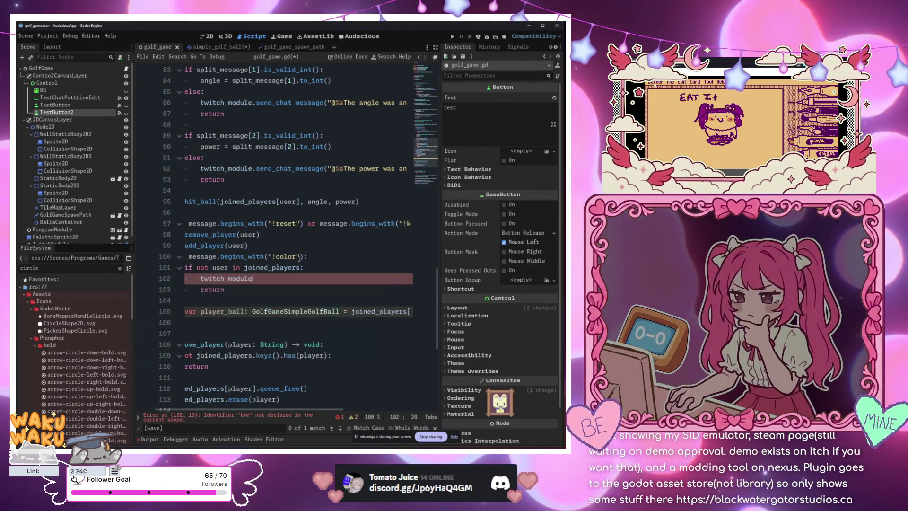
text(.make)
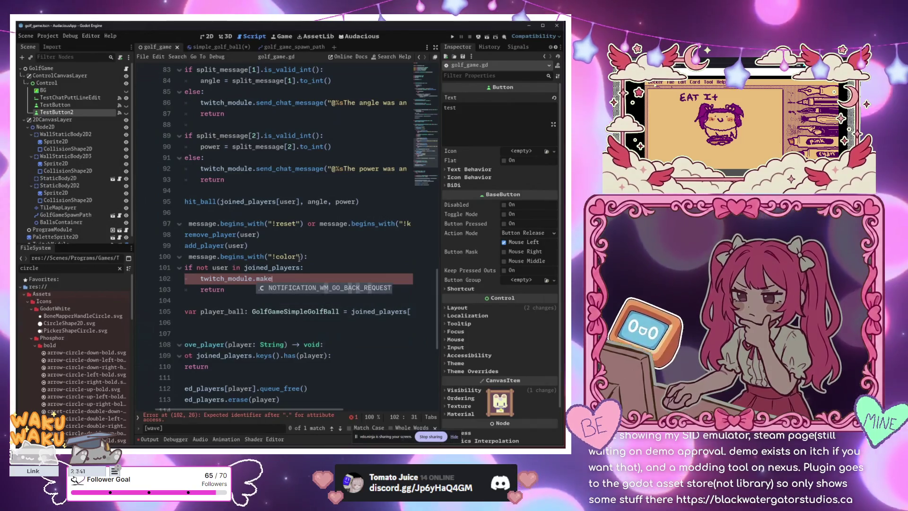
key(BackSpace)
key(BackSpace)
key(BackSpace)
text(send)
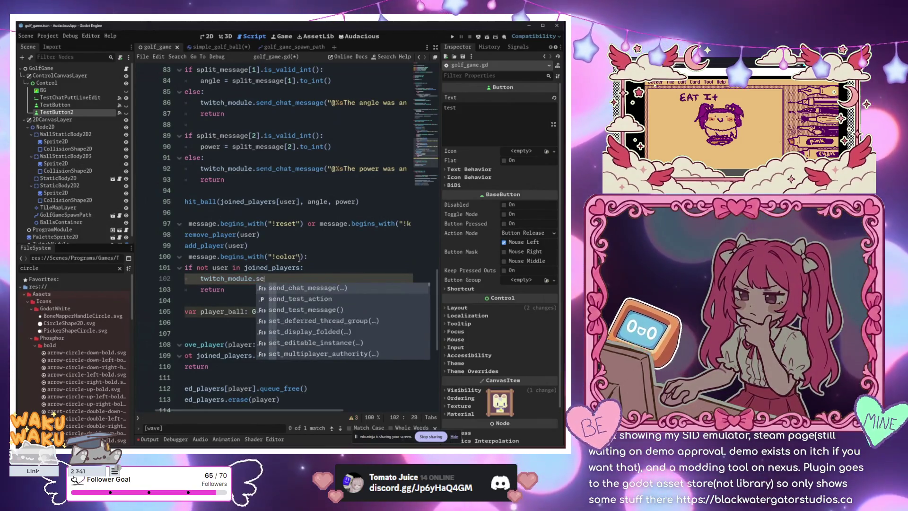
key(Return)
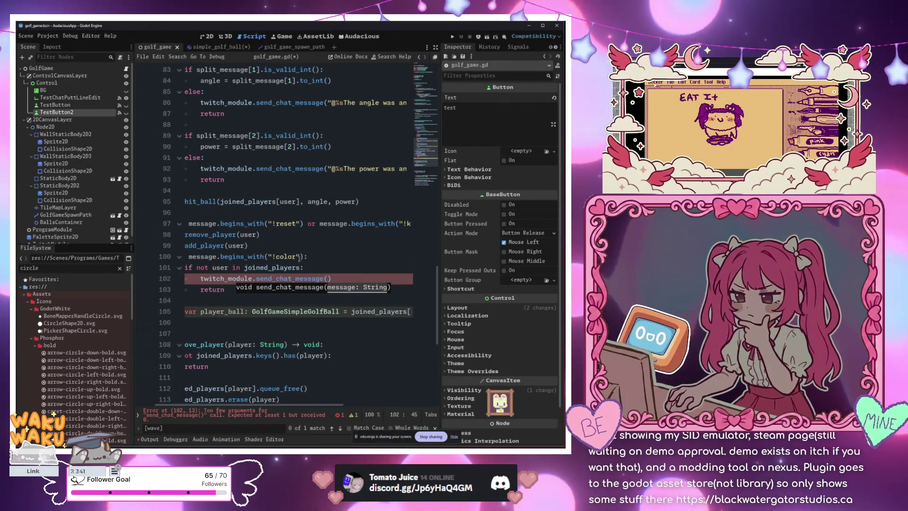
mouse_move(327, 169)
mouse_down()
mouse_move(412, 169)
mouse_move(402, 169)
mouse_up()
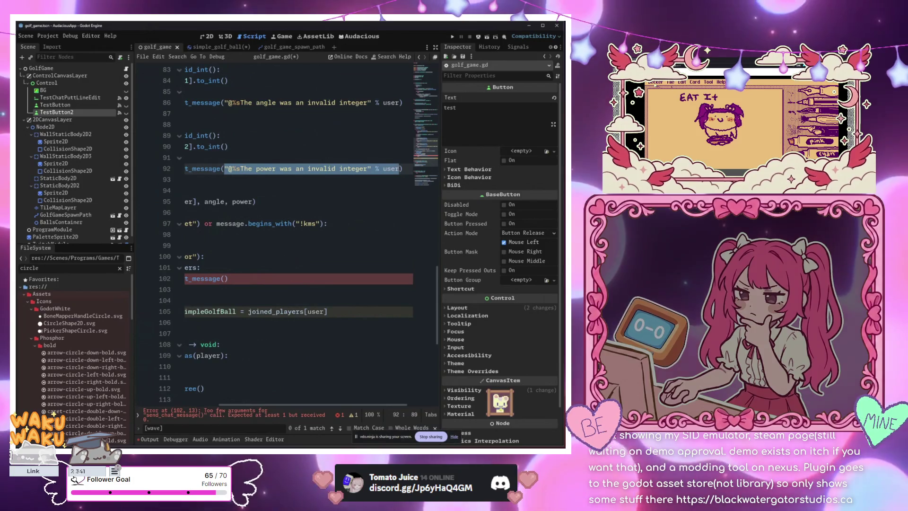
key(ctrl+c)
click(225, 279)
key(ctrl+v)
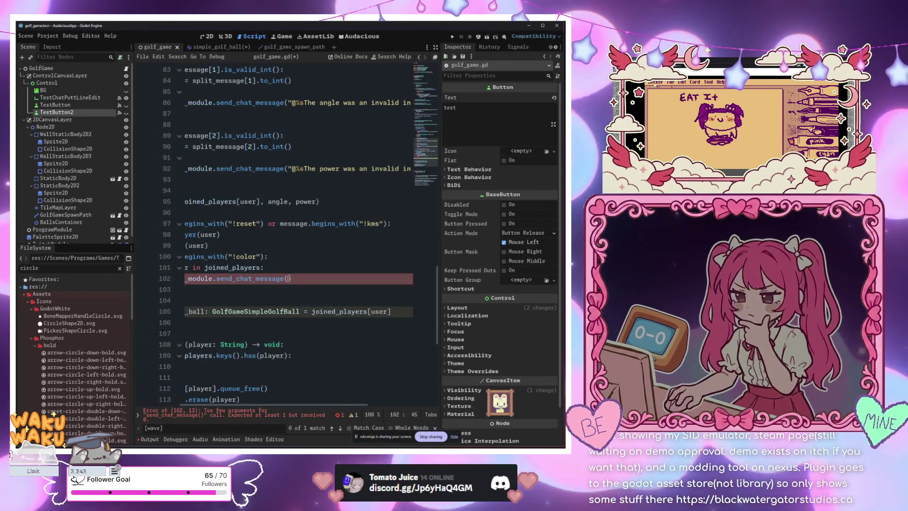
Add a space after @%s in the new call and the power and angle messages, then select the power wording to replace
click(243, 278)
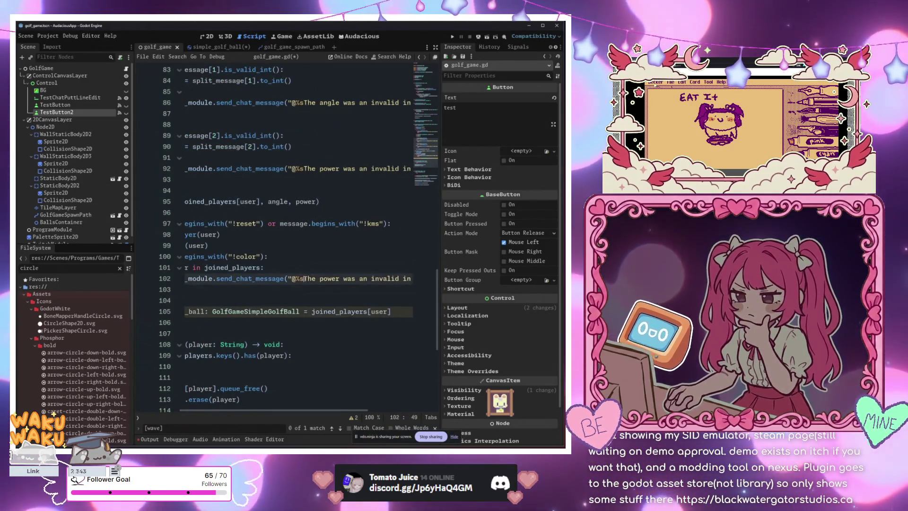
click(304, 169)
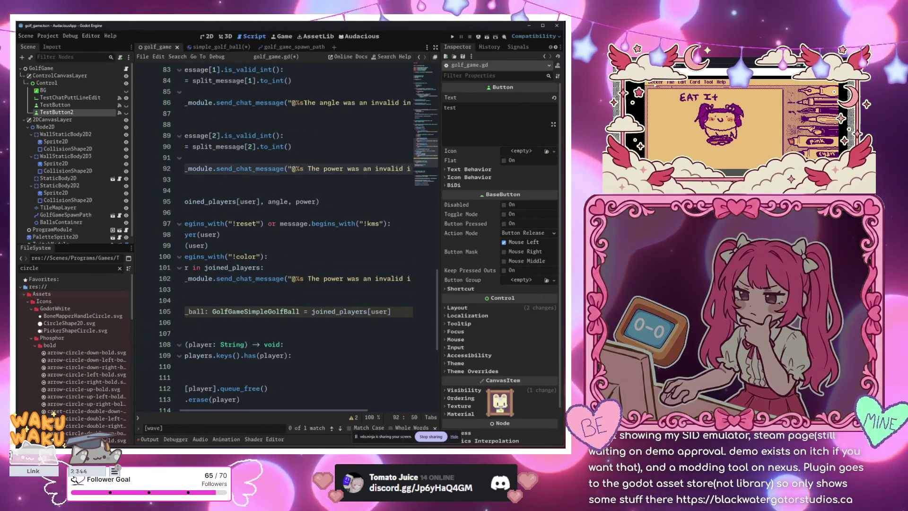
click(304, 103)
scroll(350, 112, up, 3)
scroll(313, 157, up, 2)
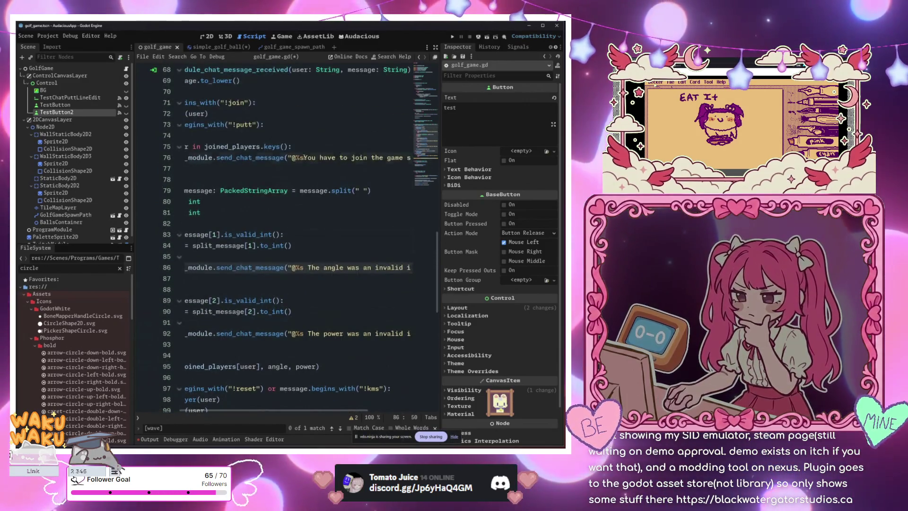
click(305, 157)
scroll(336, 205, up, 4)
scroll(338, 204, down, 8)
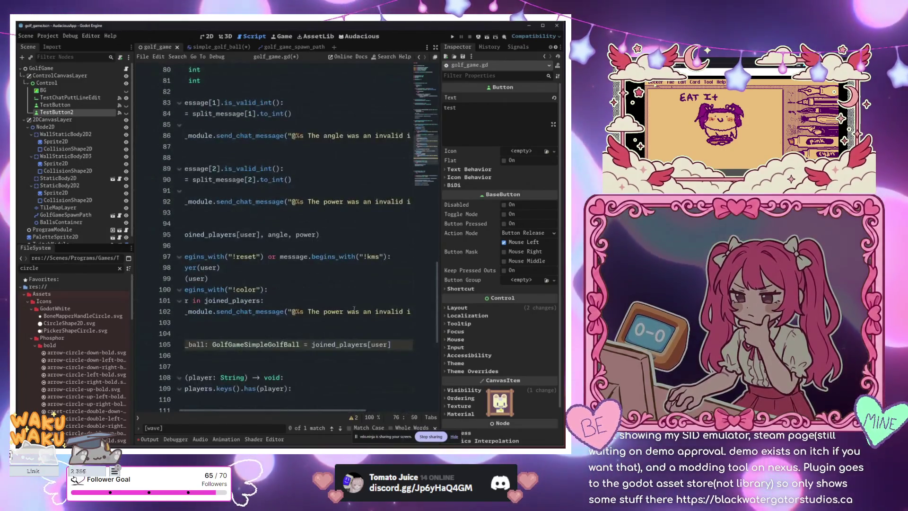
drag(351, 310, 415, 312)
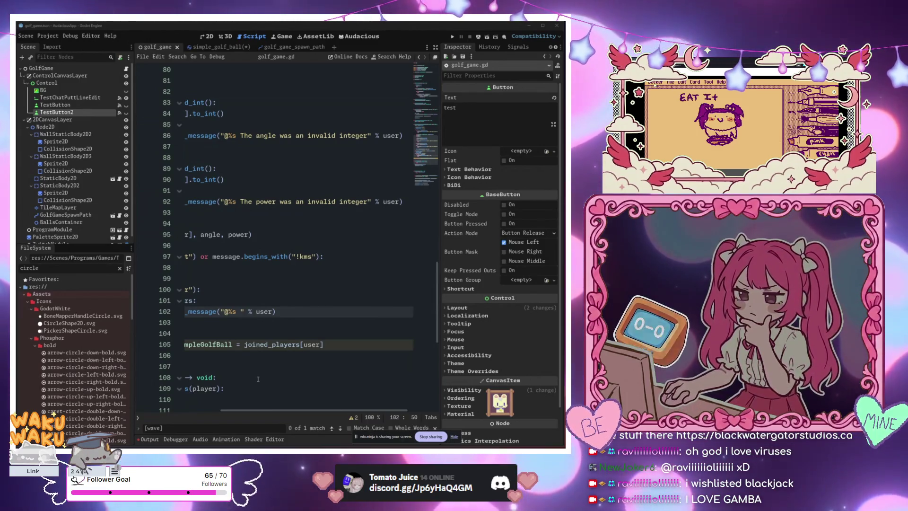
Insert an empty indented line after the player_ball declaration in the !color branch
click(244, 344)
scroll(244, 345, left, 5)
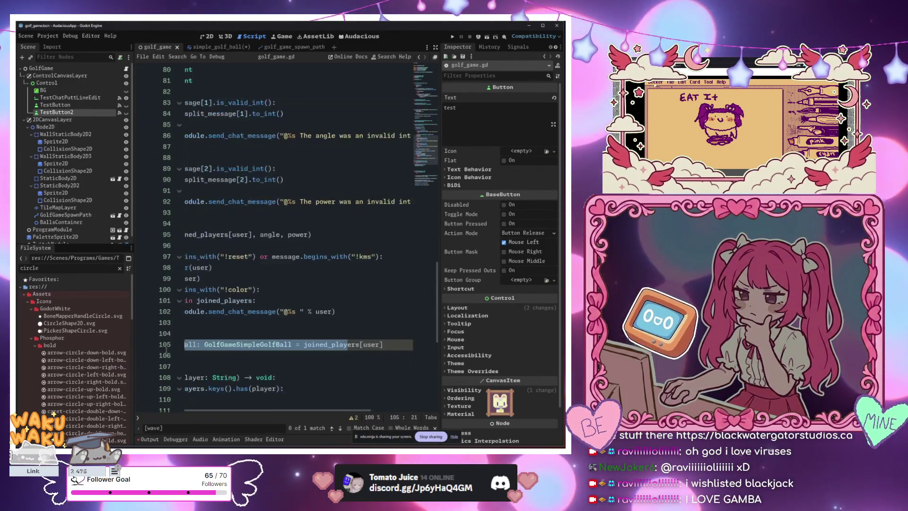
click(242, 352)
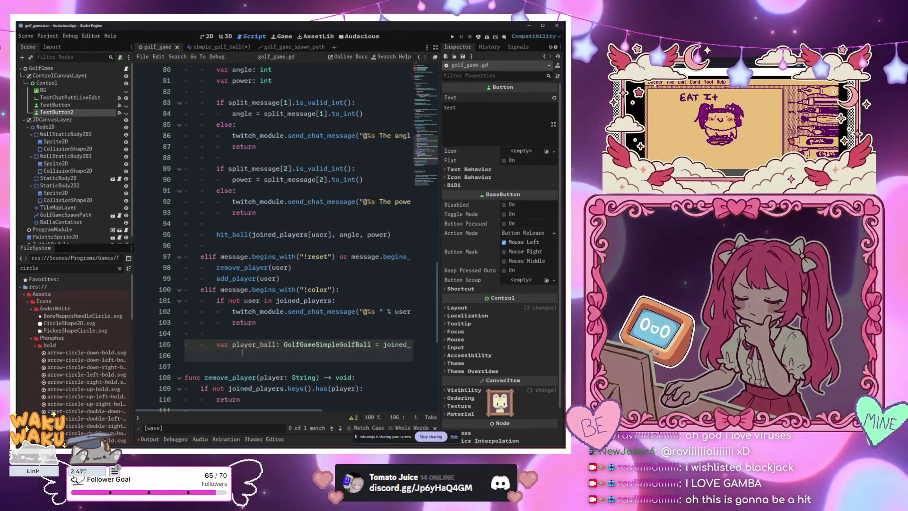
scroll(242, 352, down, 1)
scroll(242, 351, down, 4)
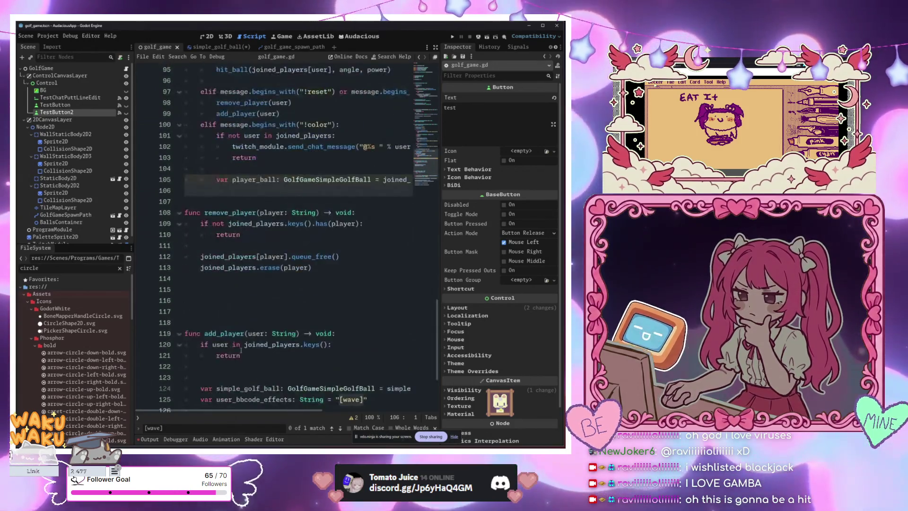
scroll(243, 349, down, 4)
scroll(242, 348, up, 3)
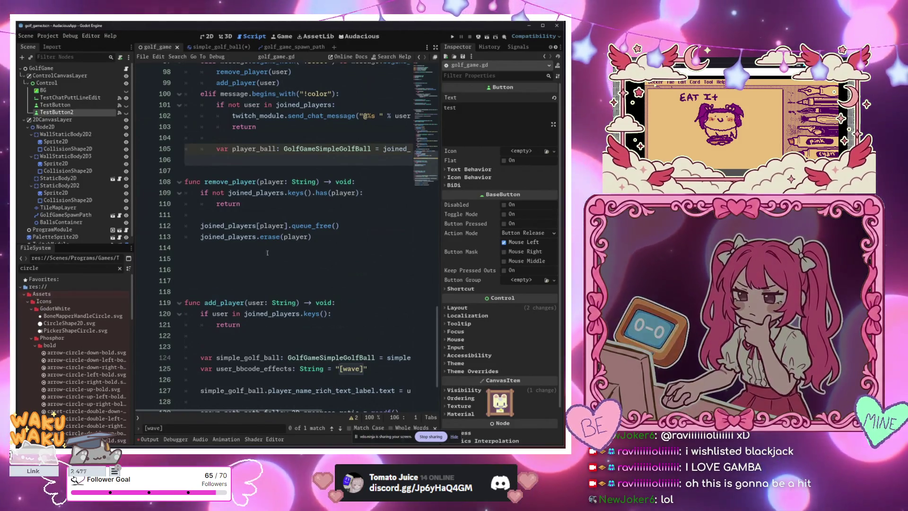
click(288, 168)
click(262, 153)
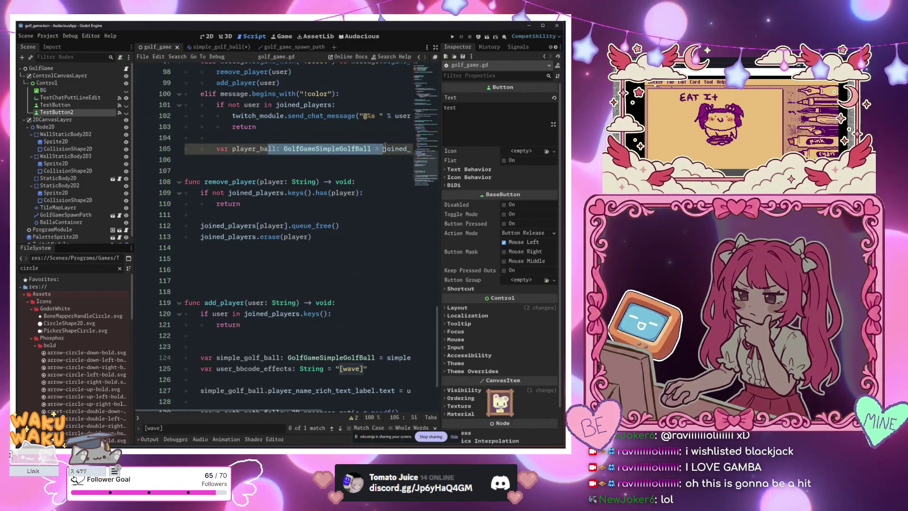
key(End)
key(Return)
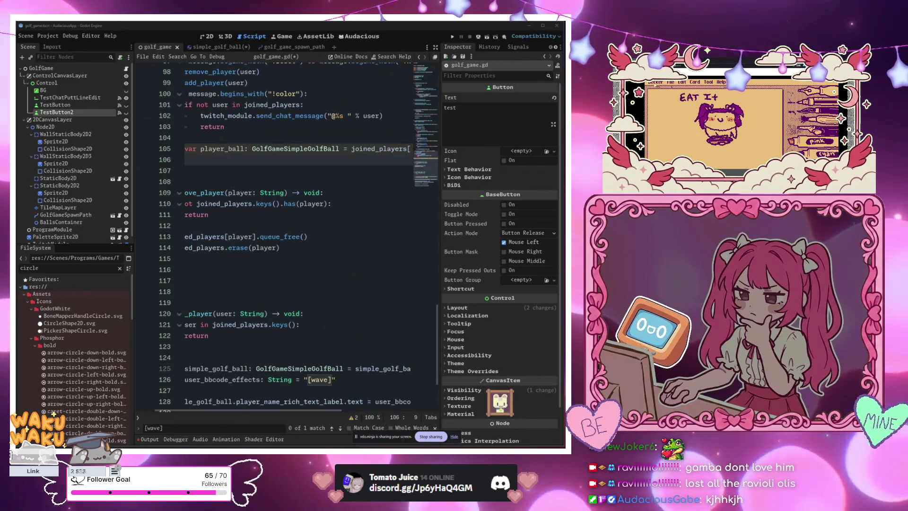
key(Down)
key(Down)
key(Down)
key(End)
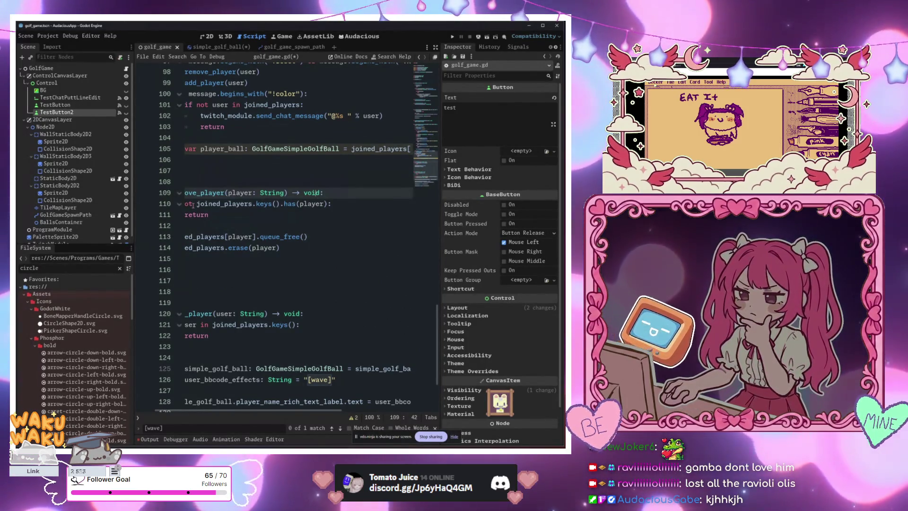
key(Up)
key(Up)
key(Up)
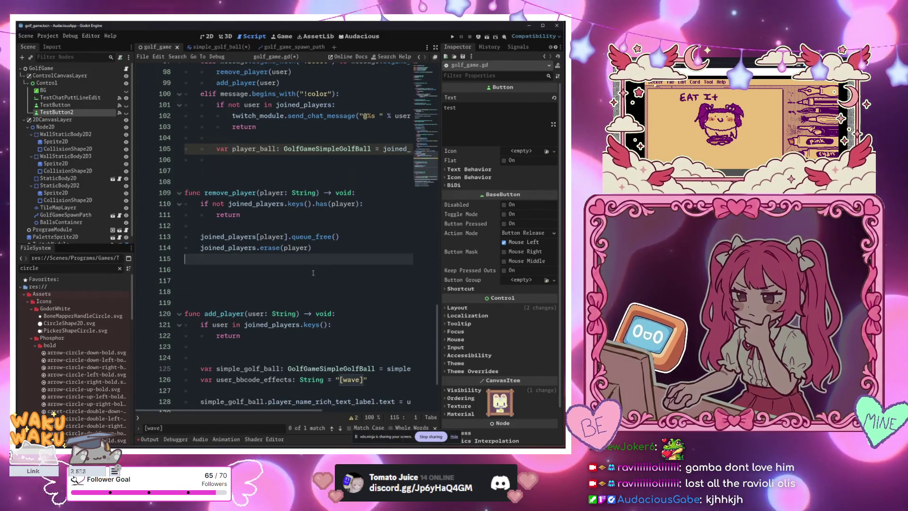
scroll(288, 261, up, 3)
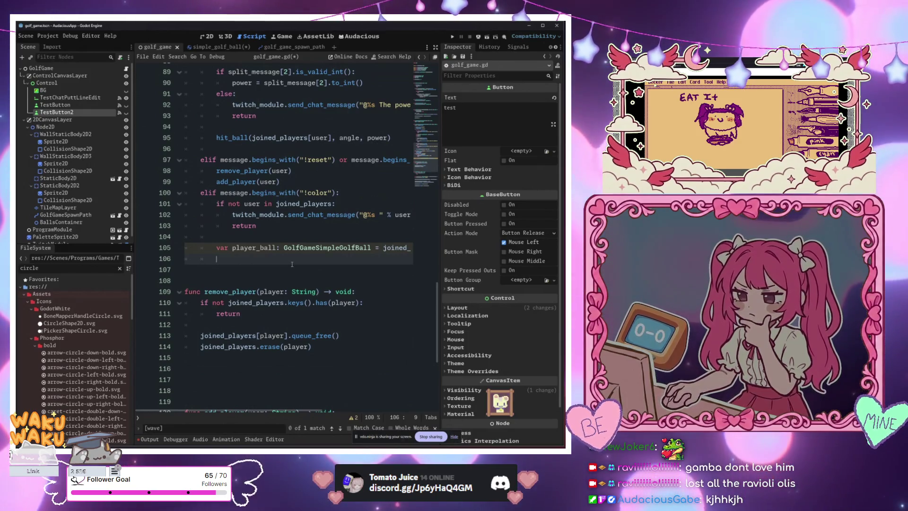
text(pla)
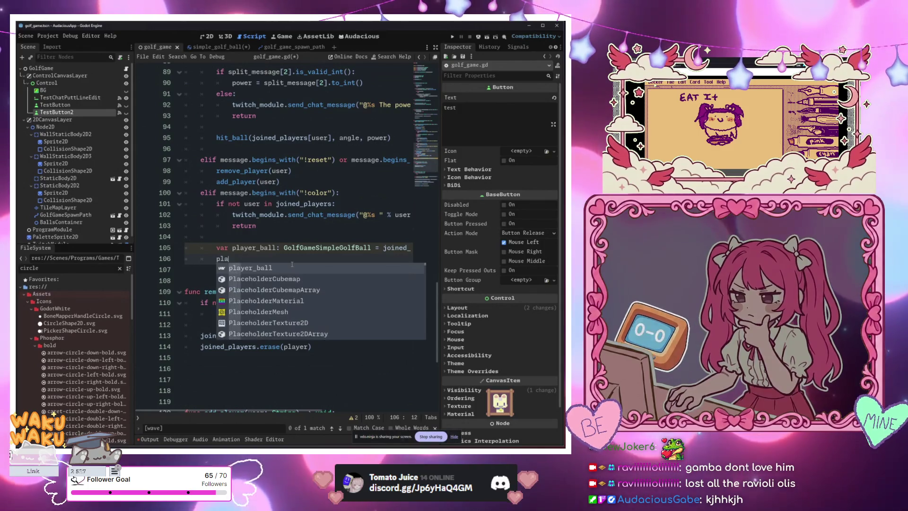
Finish the line as player_ball.modulate without the trailing assignment
key(Return)
text(.mo)
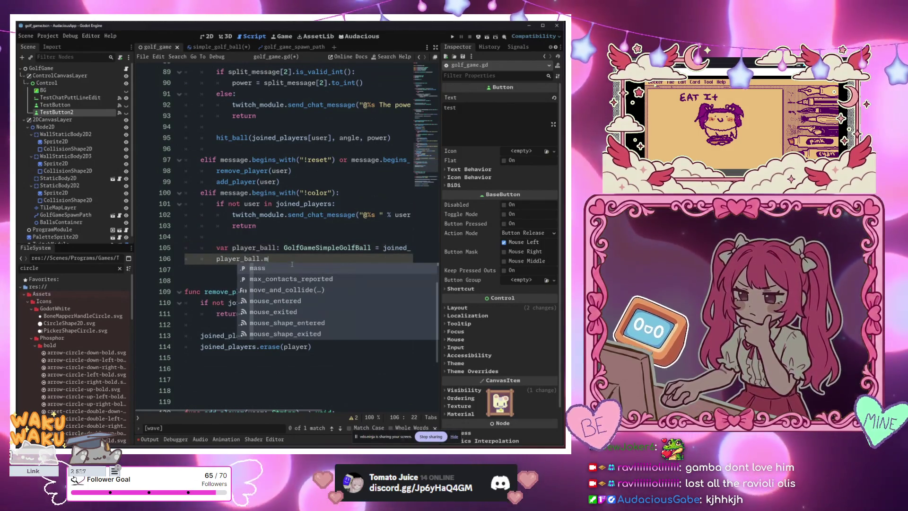
text(u)
key(BackSpace)
text(du)
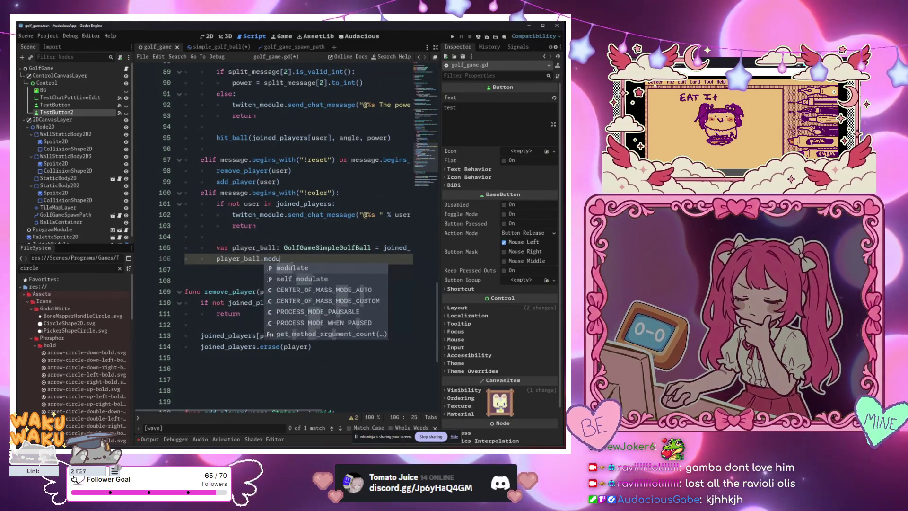
key(Return)
text(=)
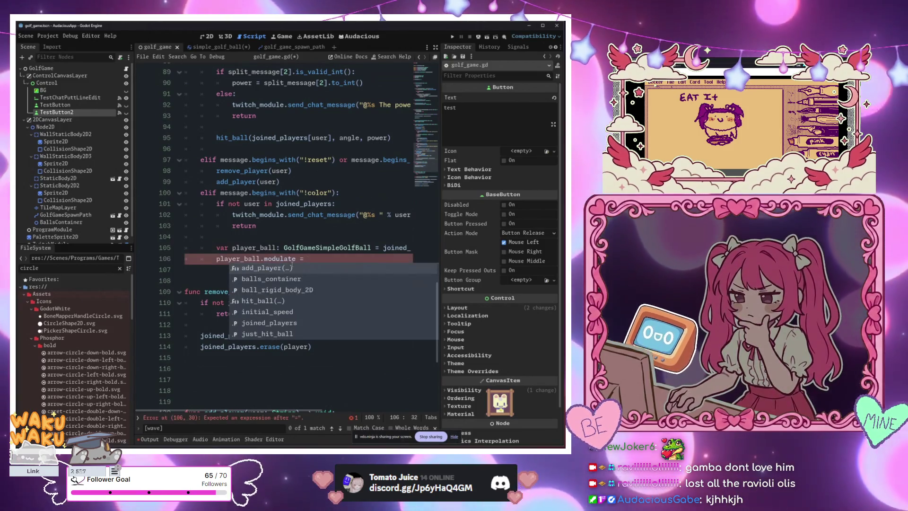
key(BackSpace)
key(BackSpace)
Add blank lines above the ball variable on line 104 and bring up Search Help
click(304, 241)
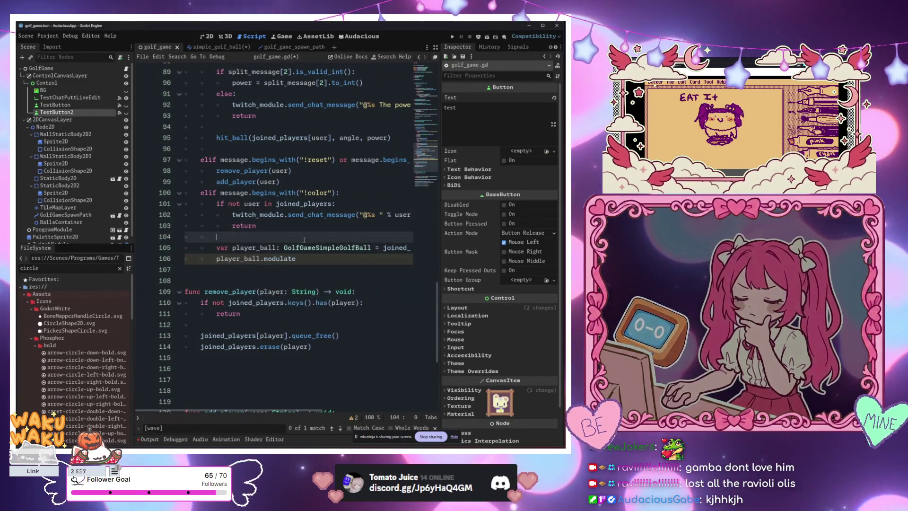
key(Return)
key(Return)
key(Up)
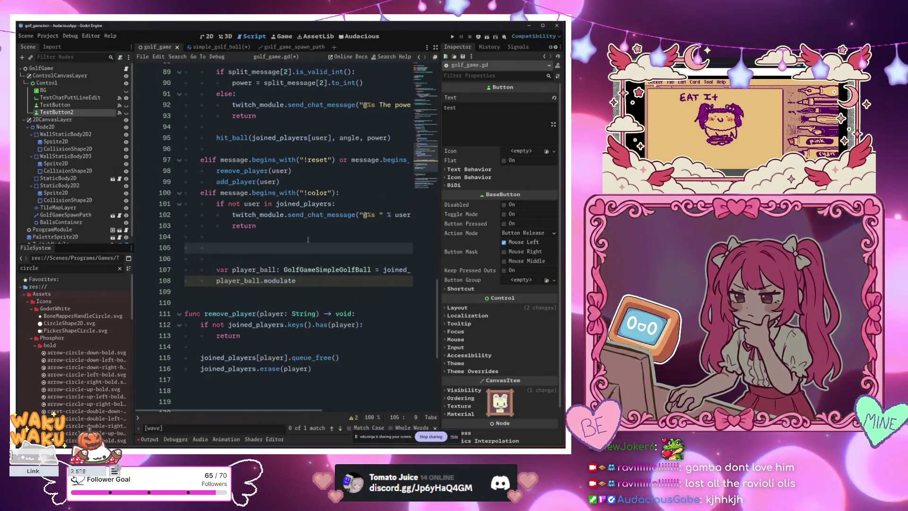
key(F1)
text(string)
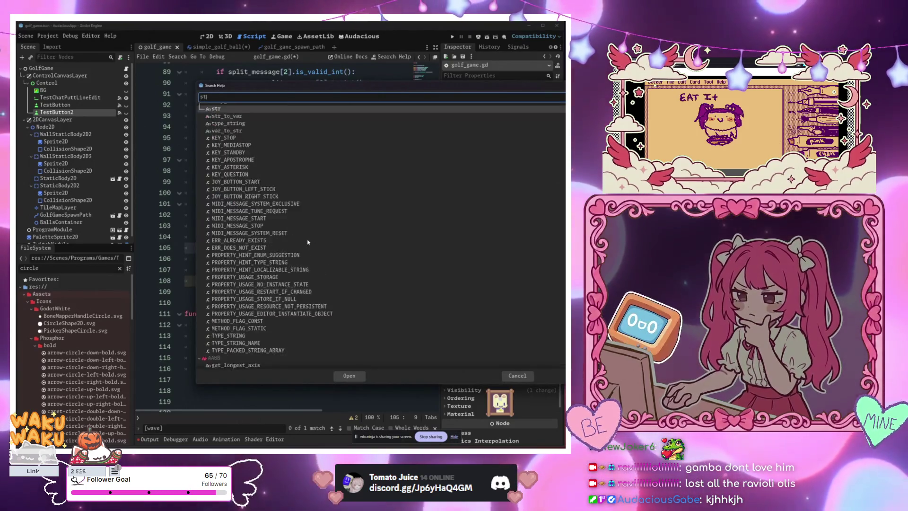
Read String's is_valid_html_color and is_valid_hex_number docs, then return to golf_game.gd
key(Return)
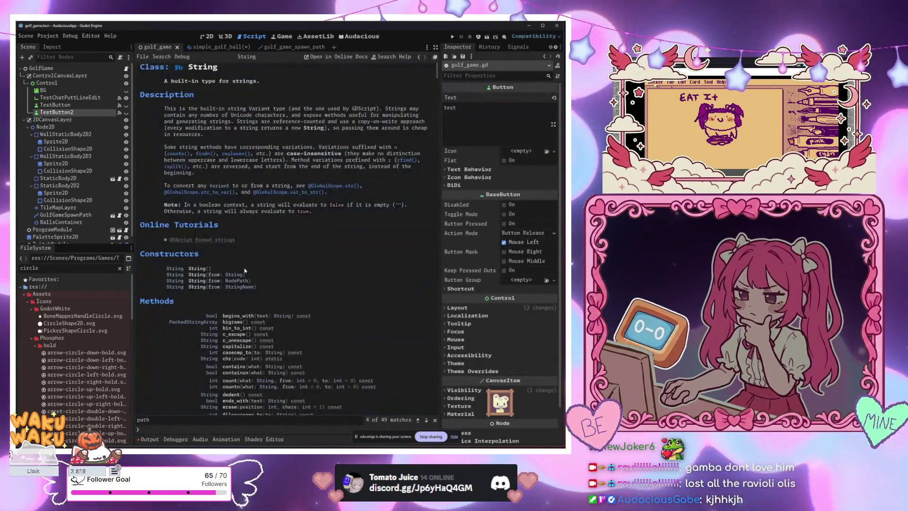
scroll(245, 270, down, 10)
scroll(245, 272, down, 3)
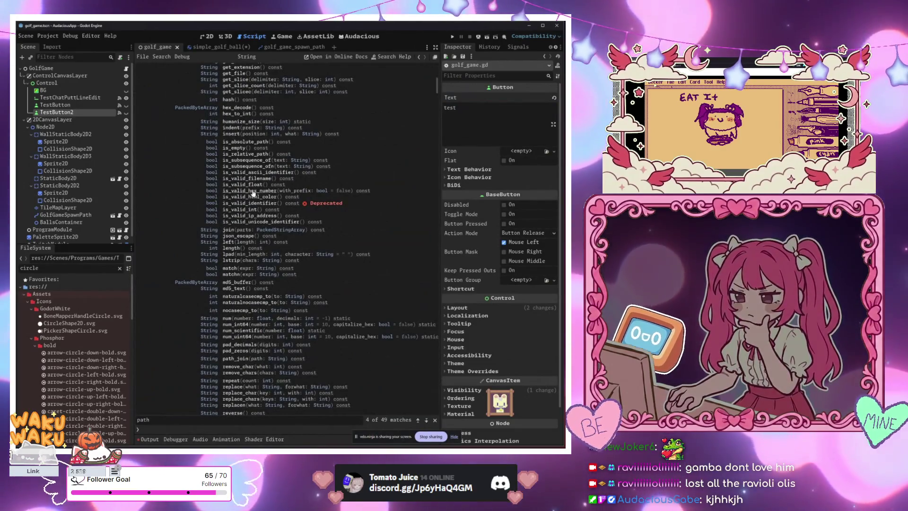
click(252, 197)
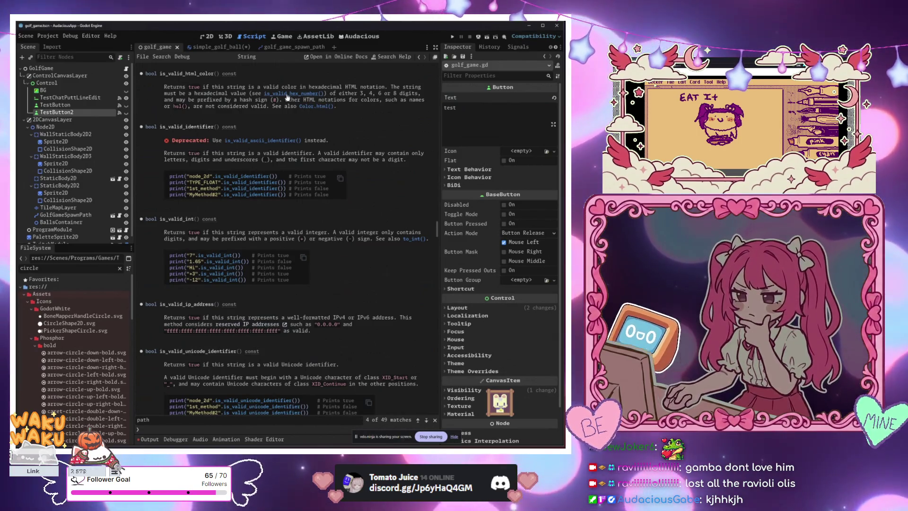
scroll(287, 97, up, 2)
scroll(297, 126, up, 2)
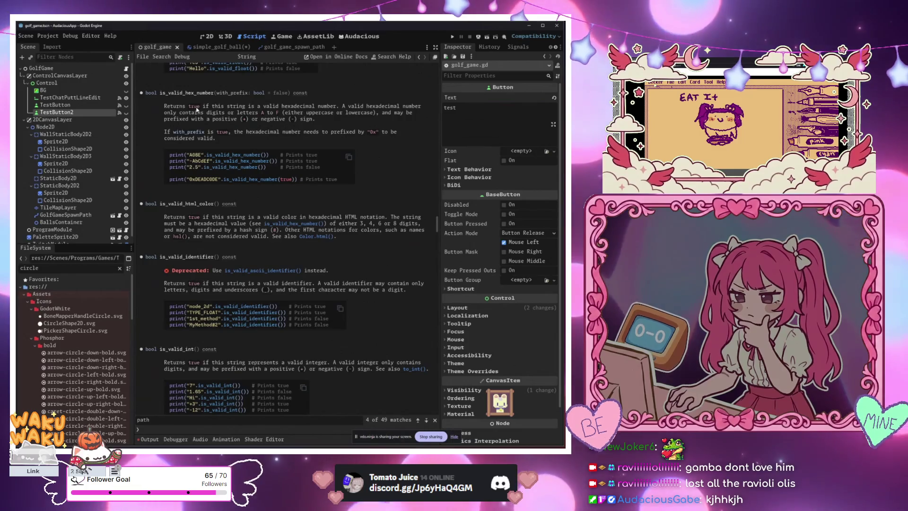
scroll(231, 127, up, 1)
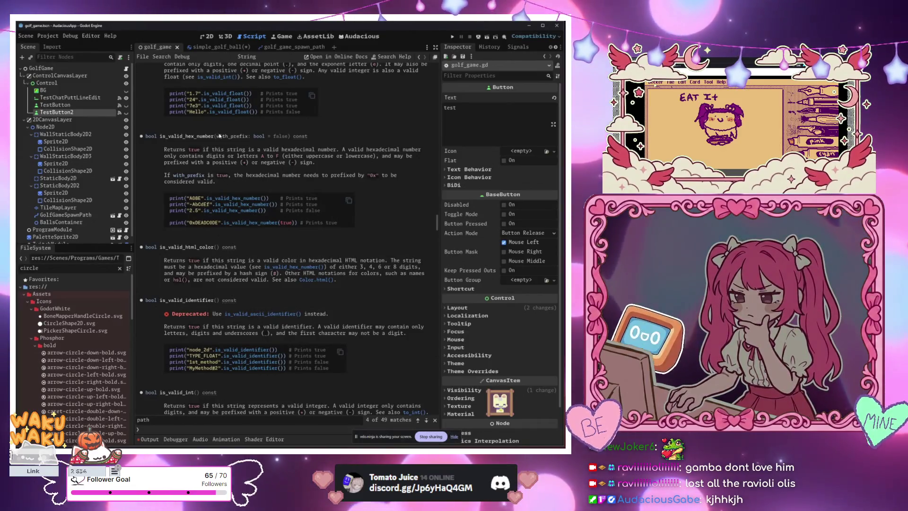
click(156, 47)
click(321, 245)
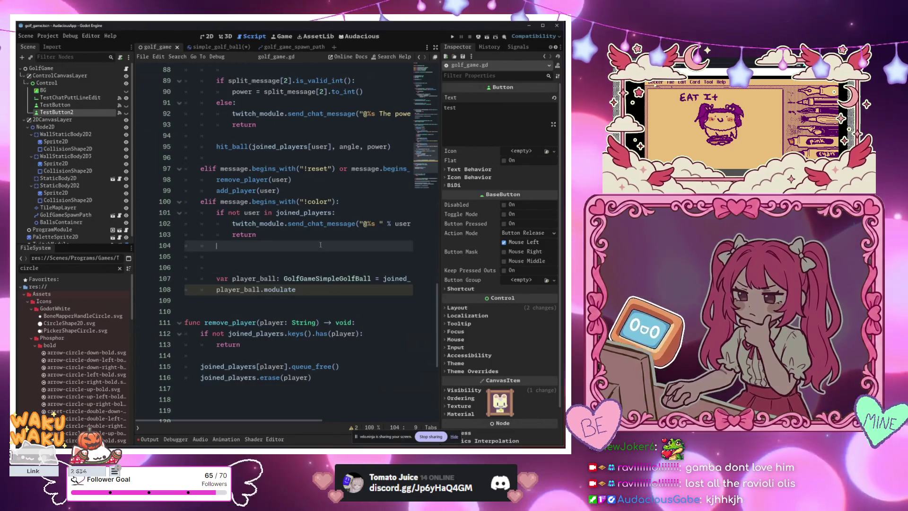
Declare split_message as a PackedStringArray from message and add lines below it
click(316, 255)
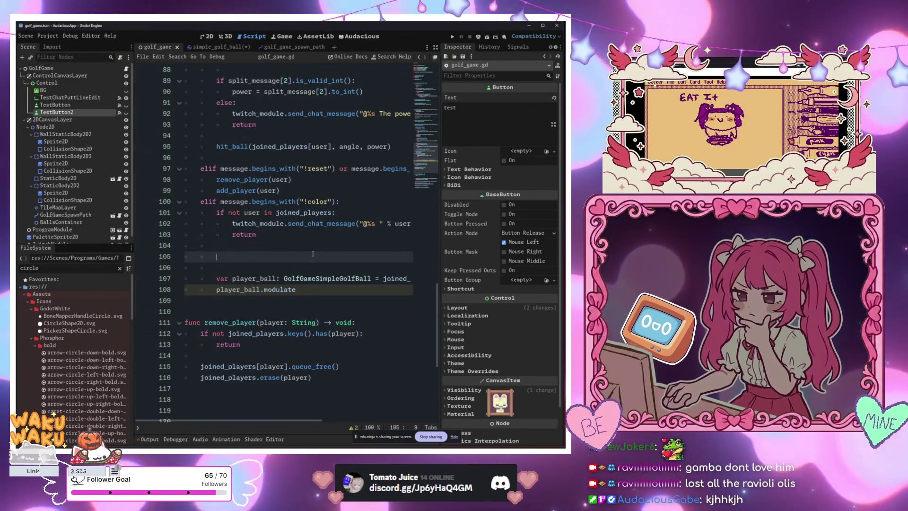
text(var split_mess)
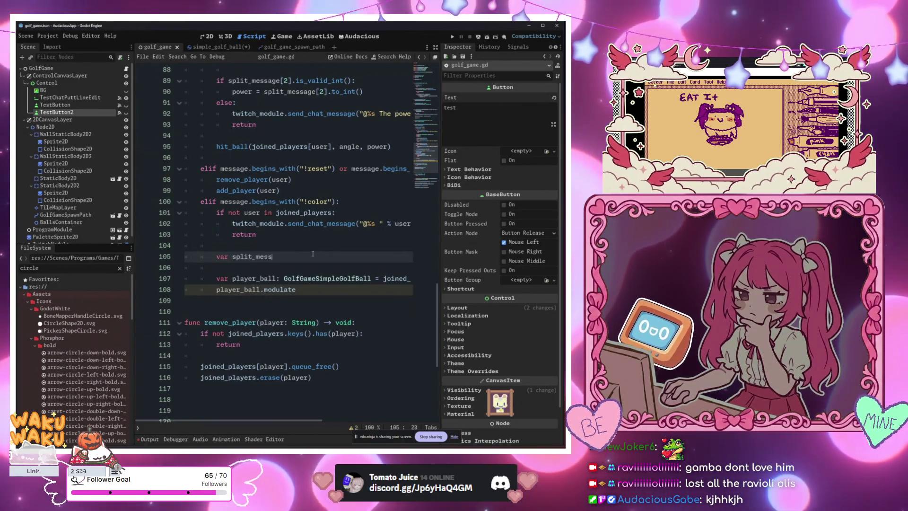
text(age: P)
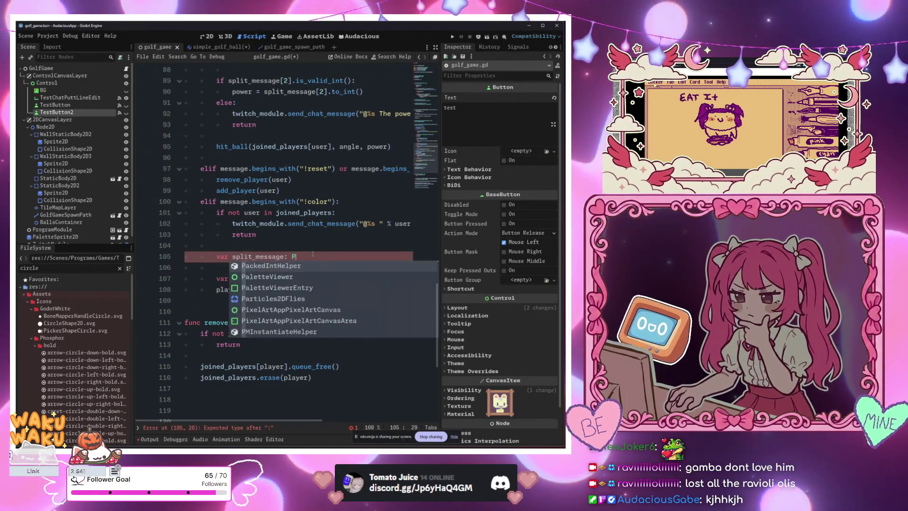
text(ackedStrin)
key(Return)
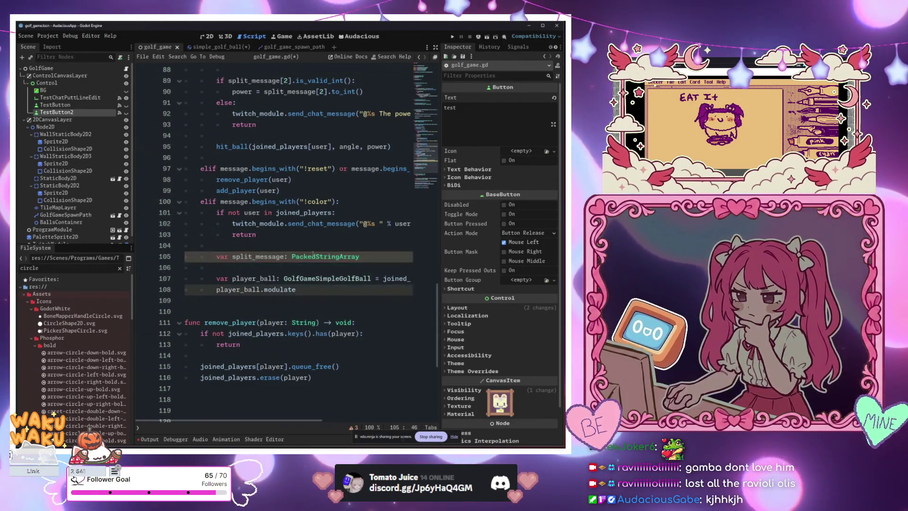
text(= join)
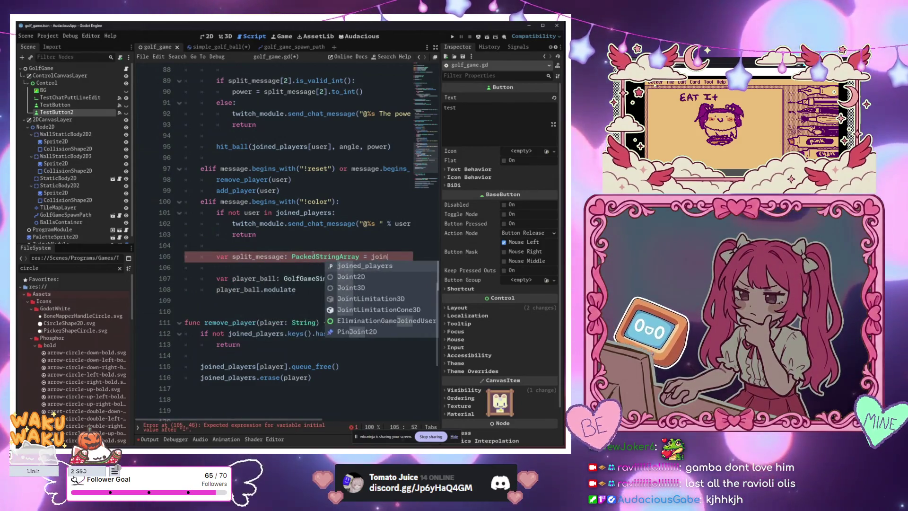
key(BackSpace)
key(BackSpace)
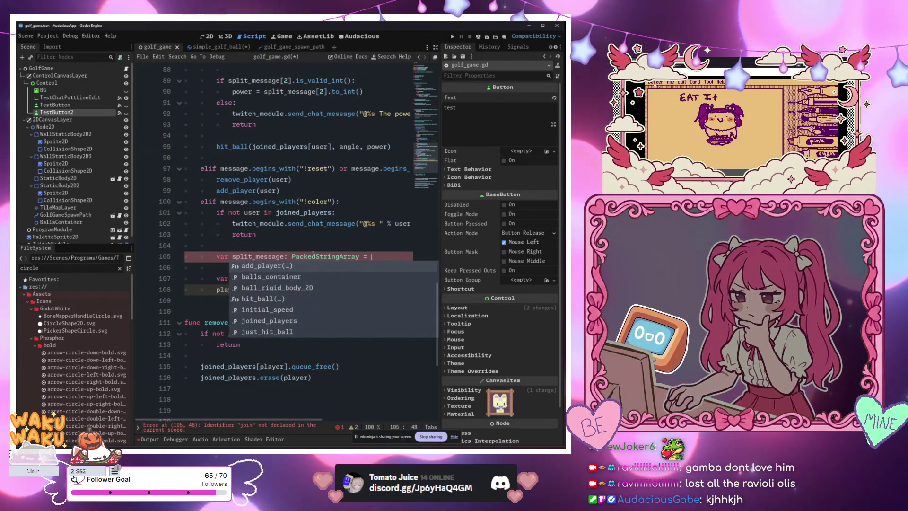
text(message.spl)
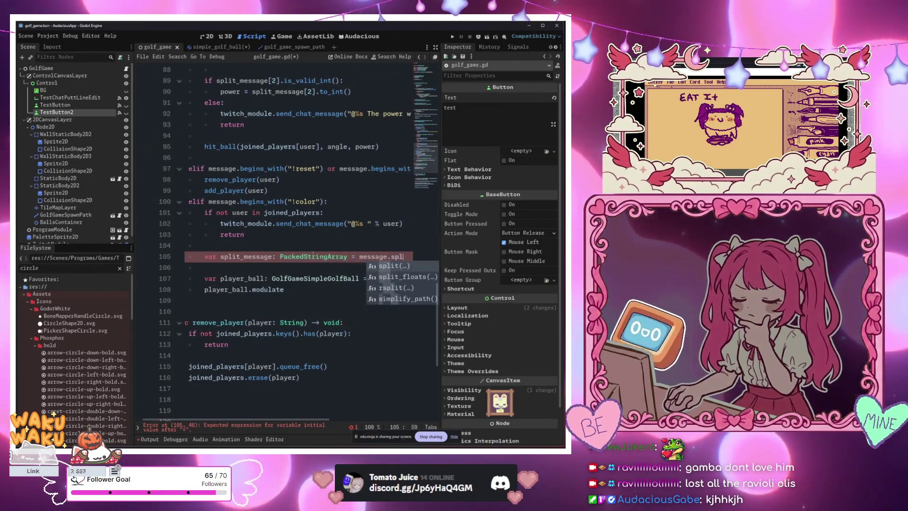
text(it(")
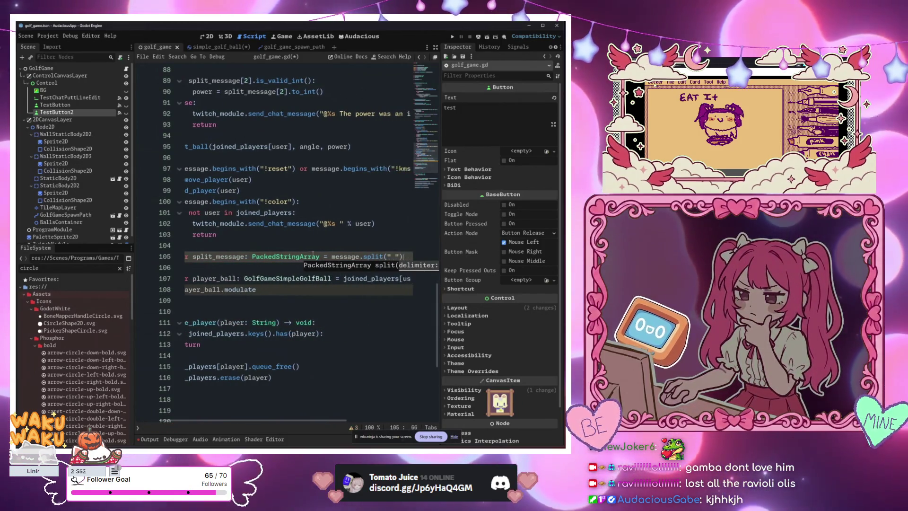
key(Return)
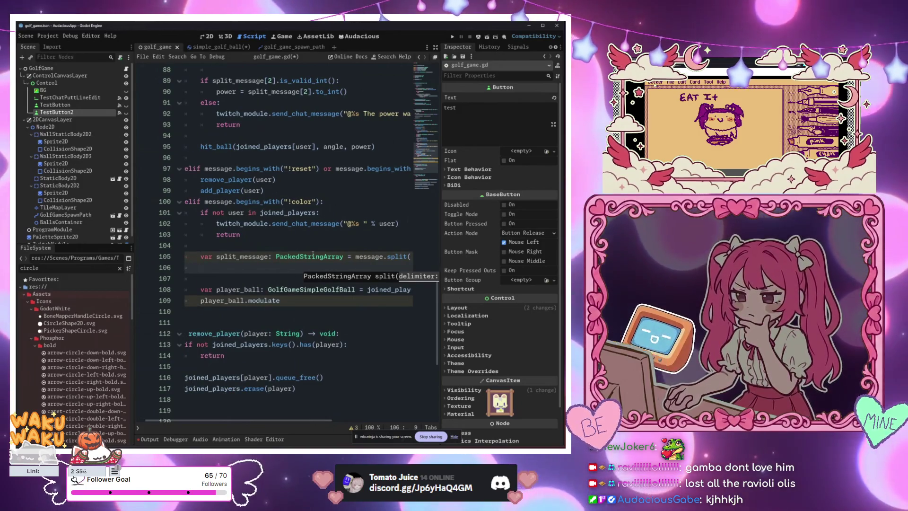
key(Return)
text(if not)
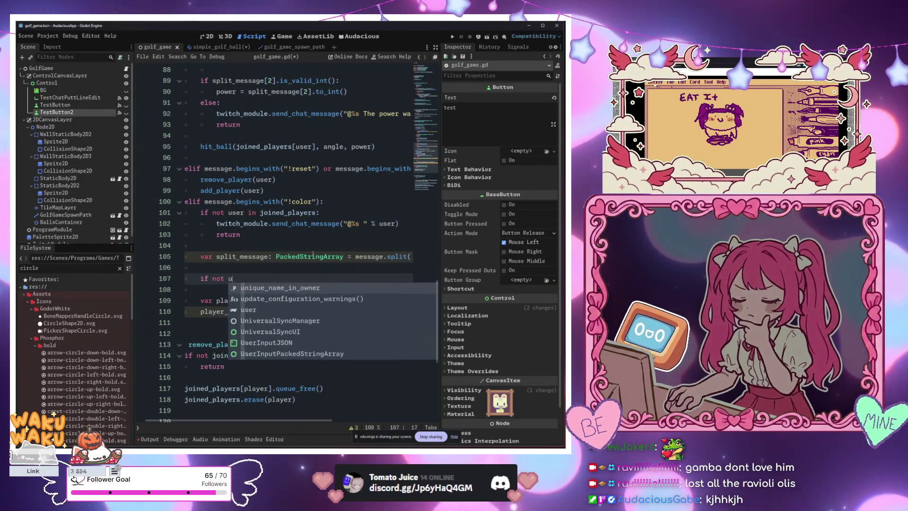
text( split)
Write 'if not split_message[1].is_valid_hex_number()' and look up is_valid_hex_number's docs
key(Return)
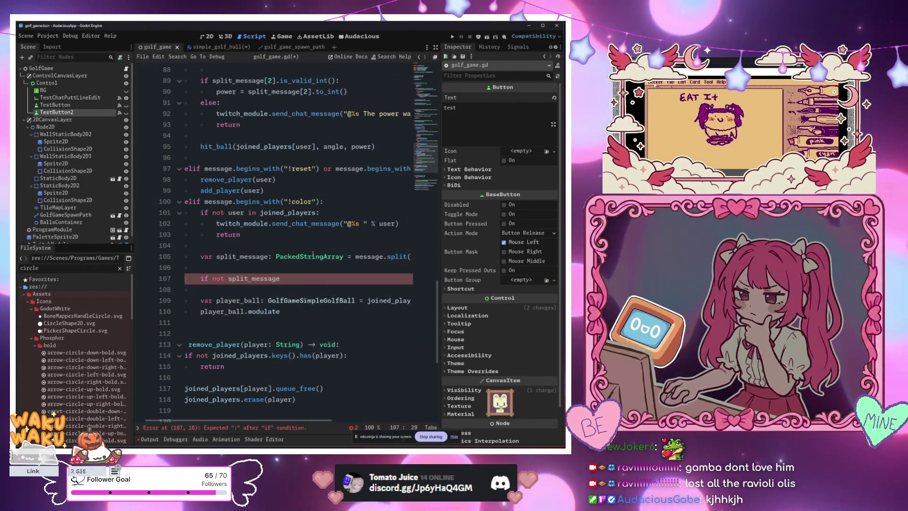
text([1]:)
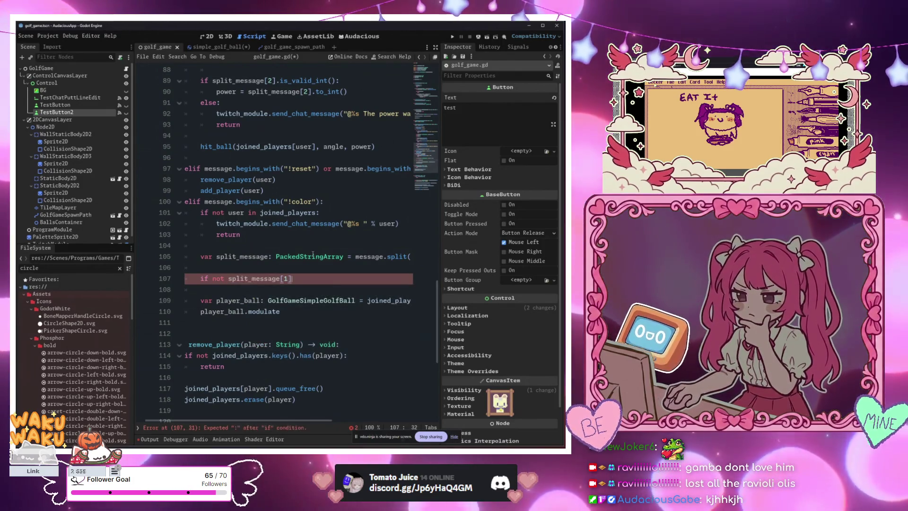
key(BackSpace)
key(BackSpace)
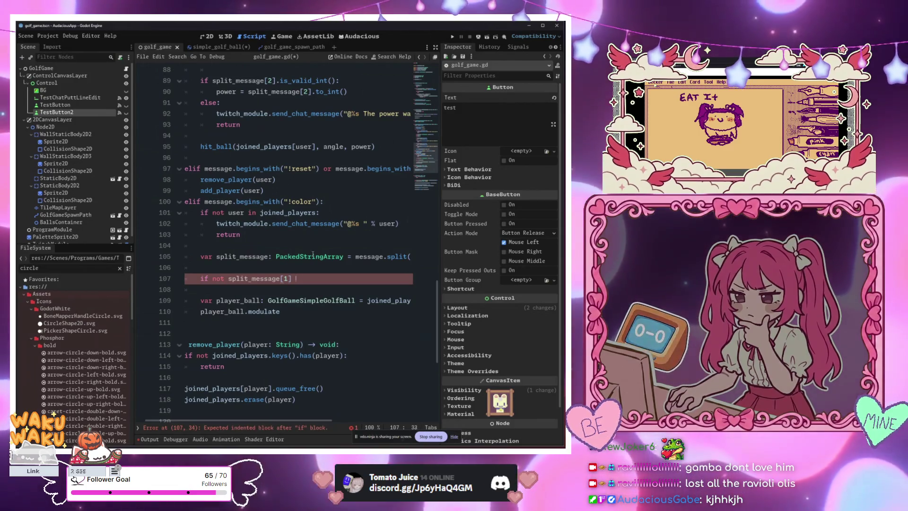
text(.is)
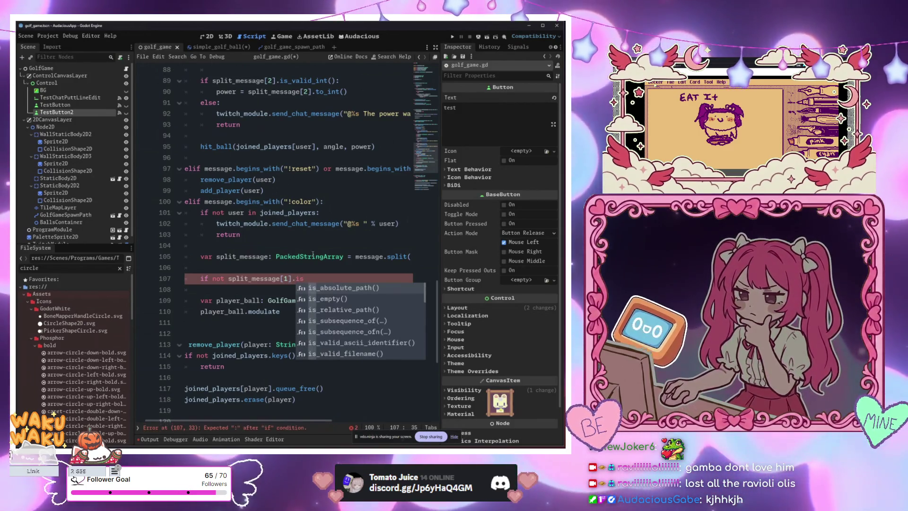
text(_valid)
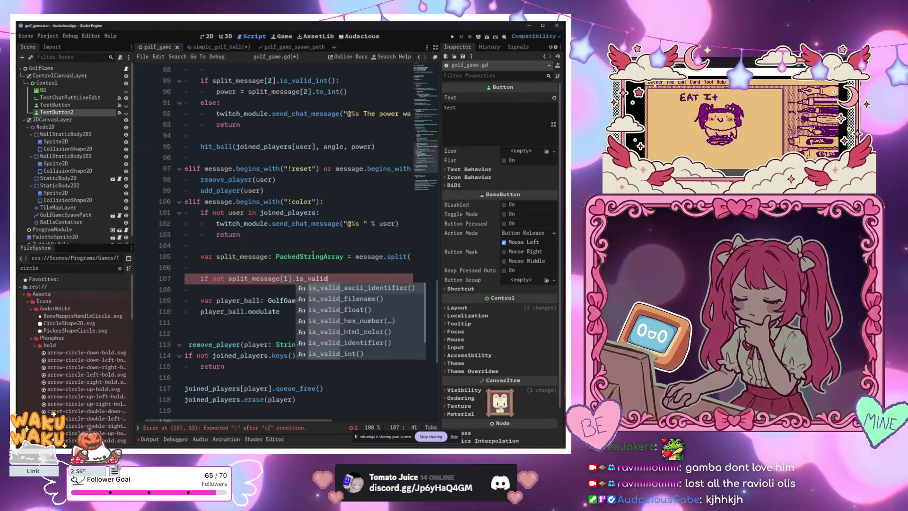
text(_h)
key(Return)
text())
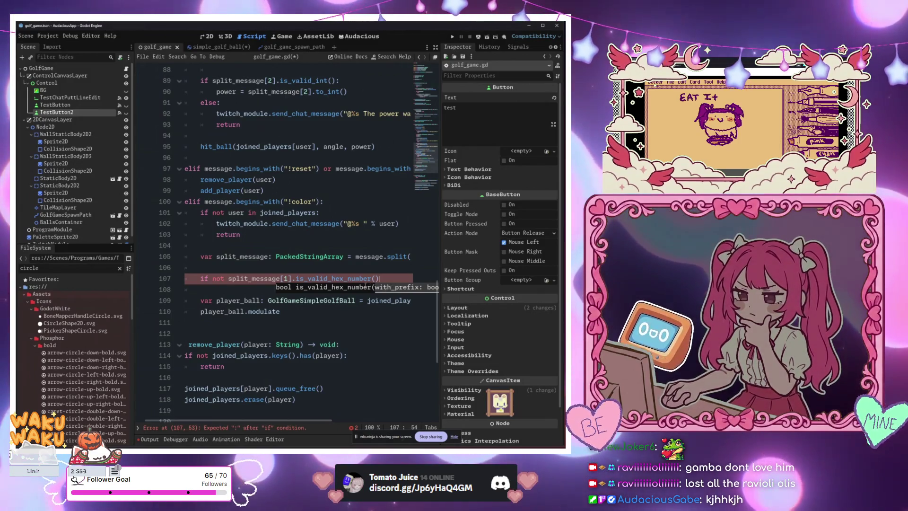
ctrl+click(334, 278)
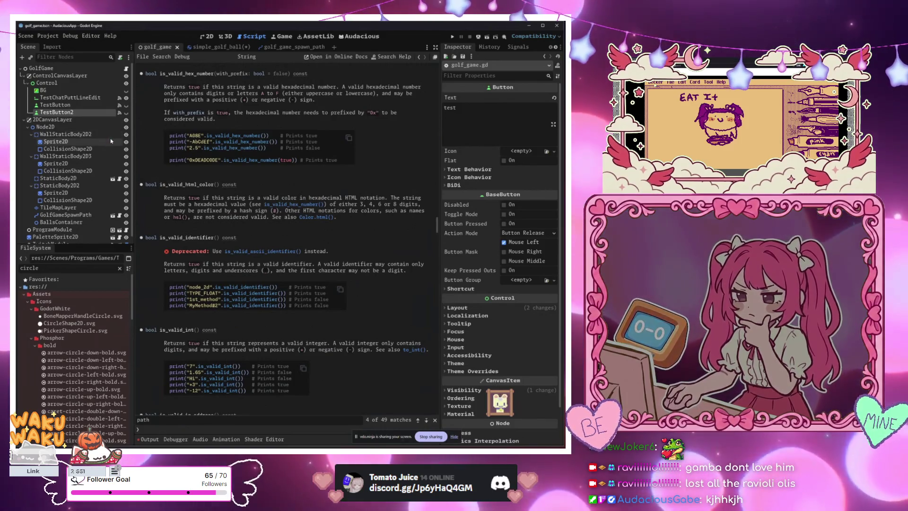
key(alt+Left)
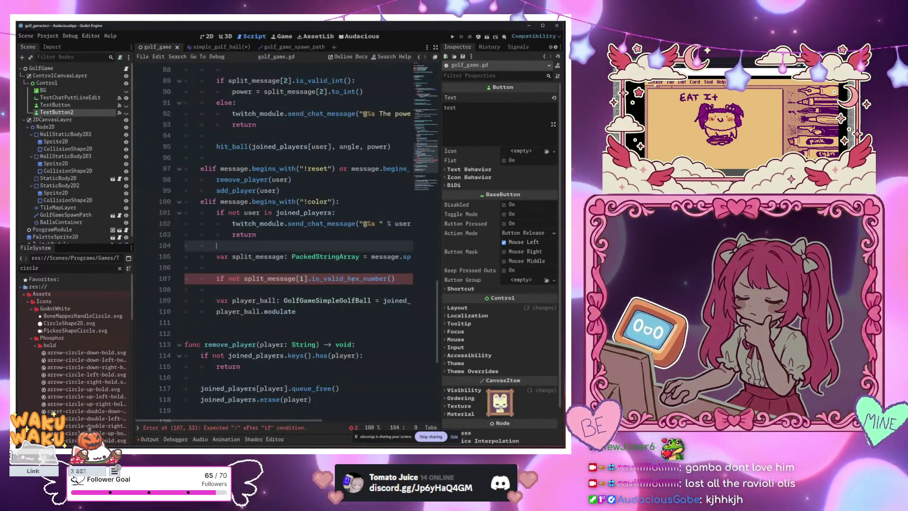
text(:)
Give the hex check a body with a copied send_chat_message("@%s " % user) call and return
key(Return)
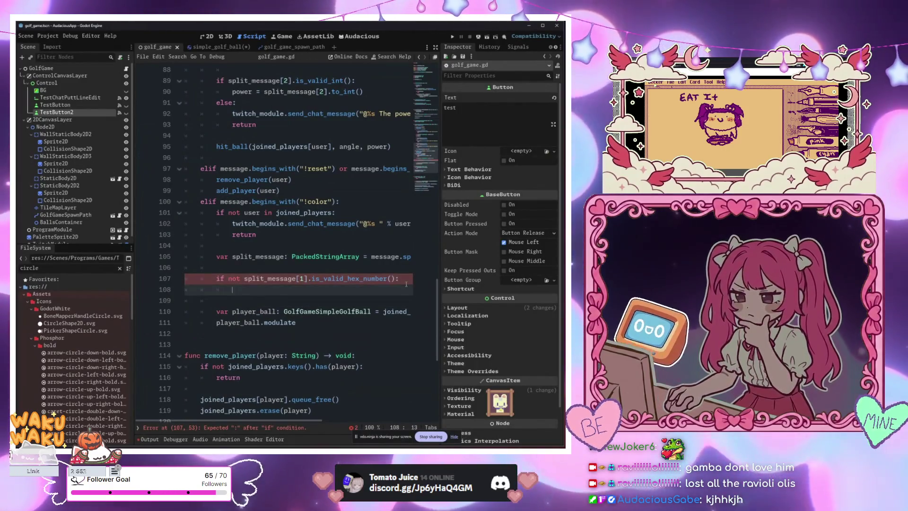
key(Return)
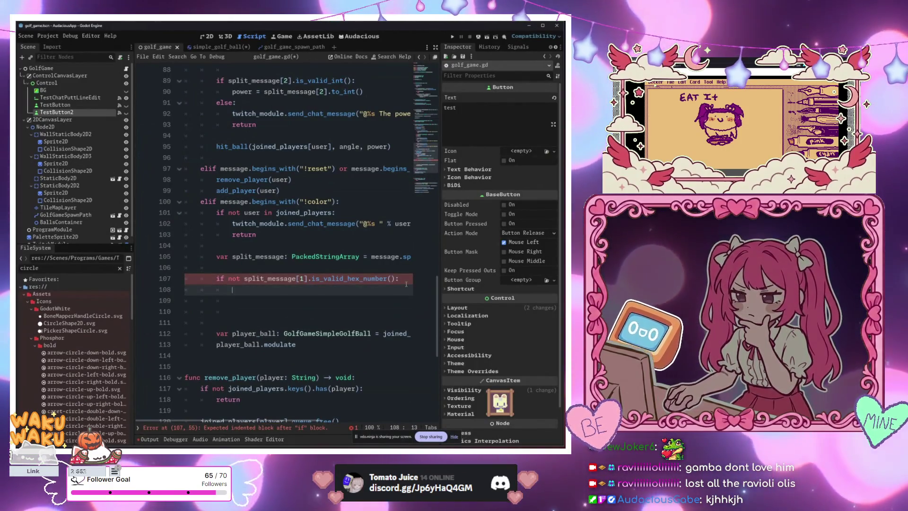
text(retu)
key(Return)
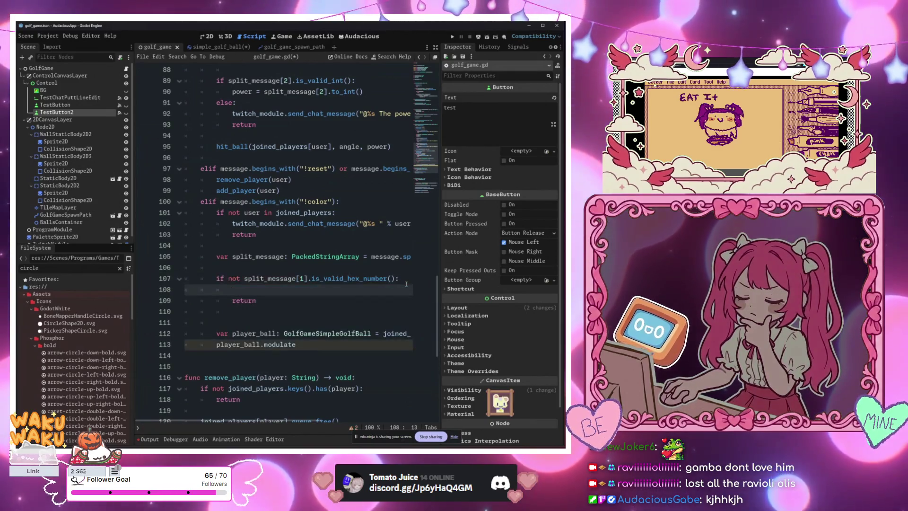
click(231, 224)
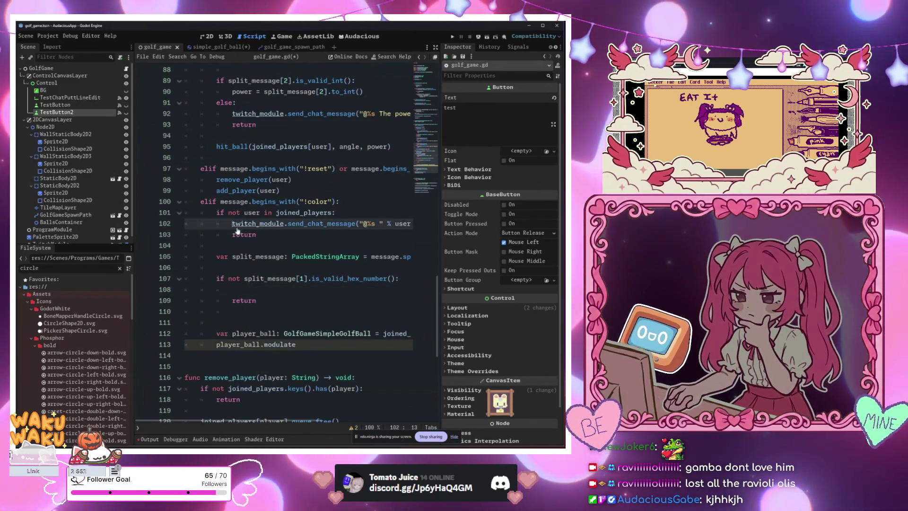
key(ctrl+c)
click(298, 290)
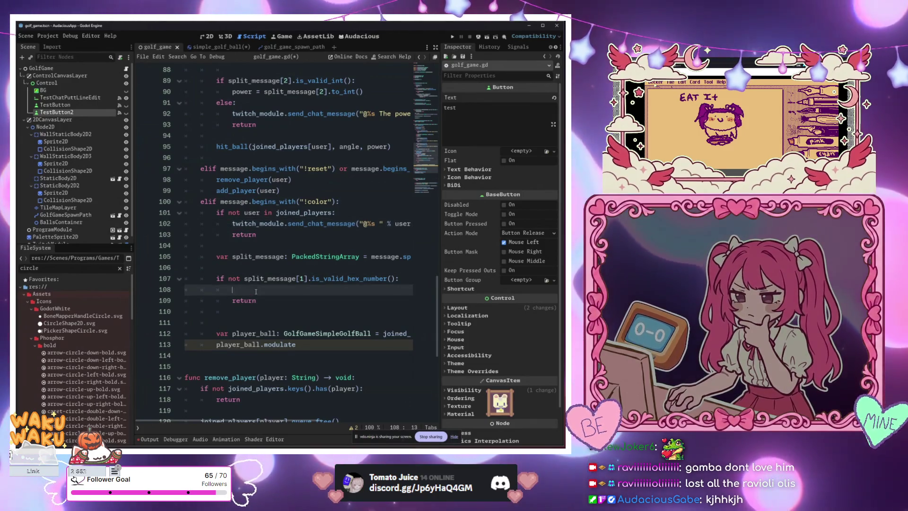
key(ctrl+v)
Remove the extra blank line and a stray character from line 102's message
key(Down)
key(BackSpace)
text(n)
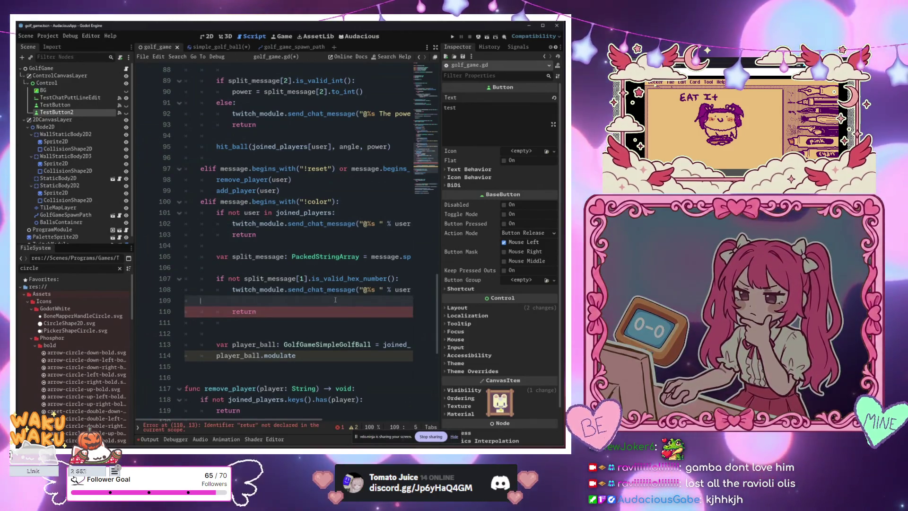
key(Home)
key(BackSpace)
drag(355, 289, 397, 290)
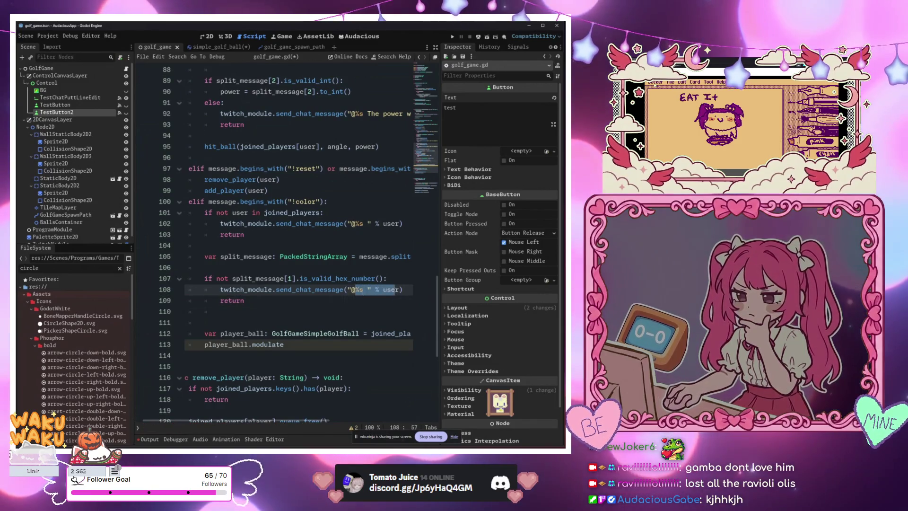
click(370, 223)
key(BackSpace)
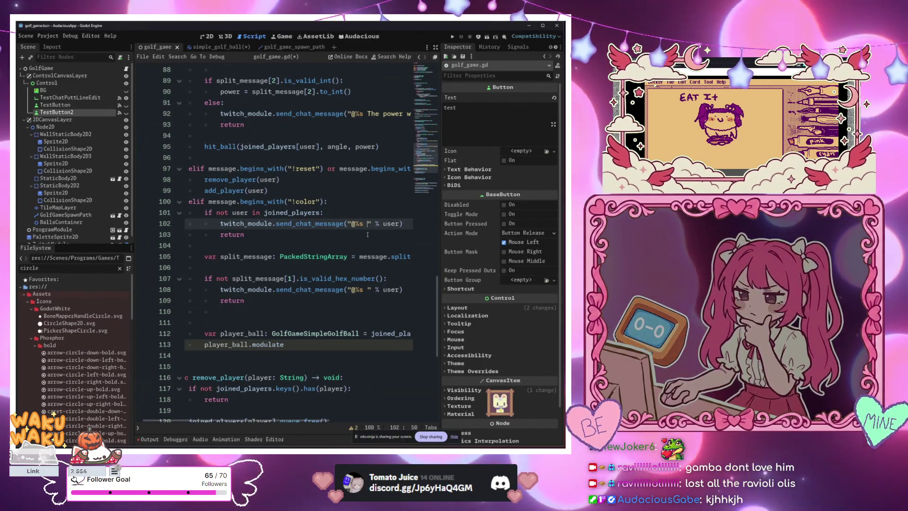
text(Y)
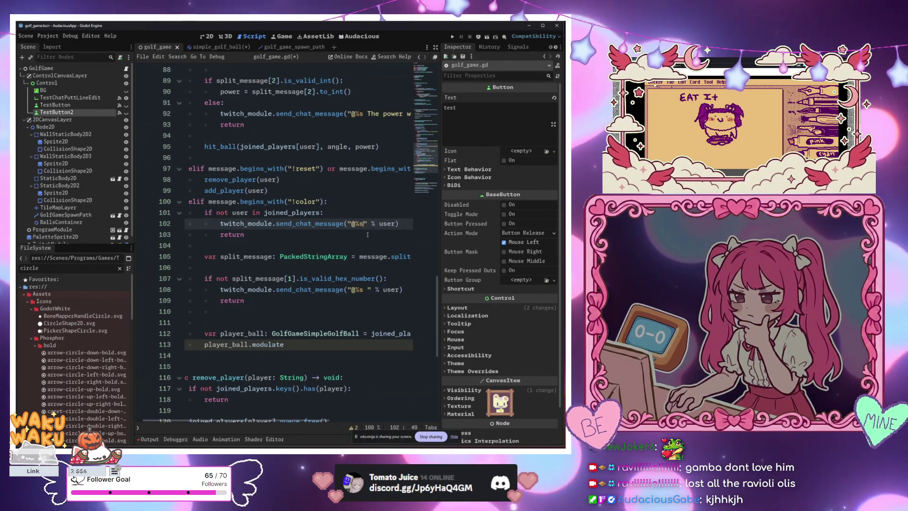
text( join the game v)
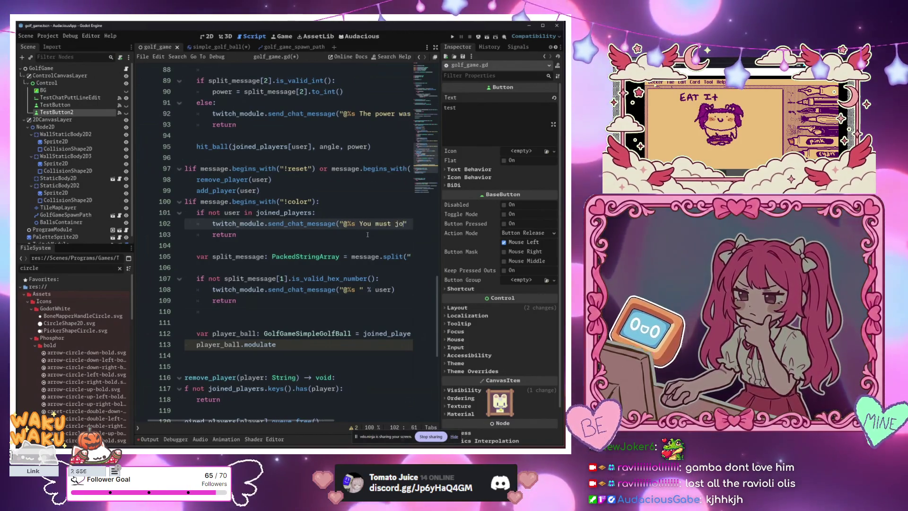
Reword line 102 to "@%s You must join the game first before changing you color silly!"
key(BackSpace)
text(fir)
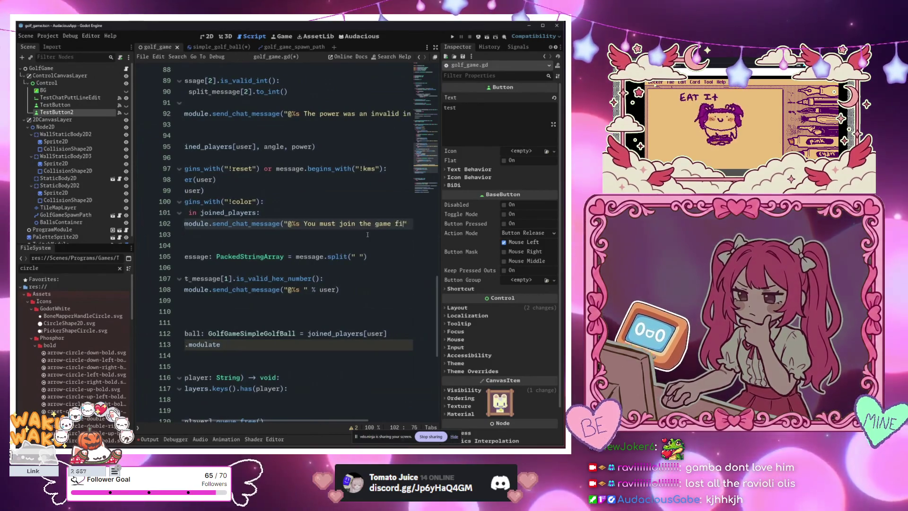
text(st before ch)
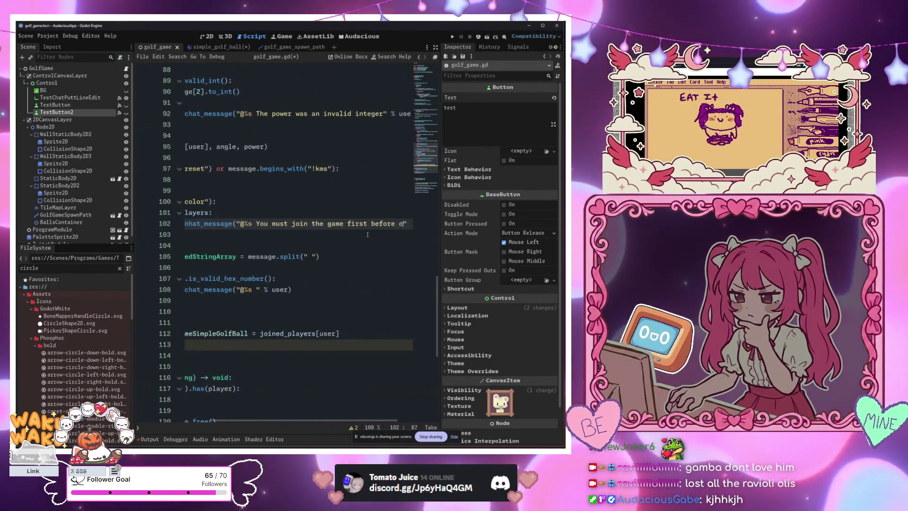
text(anging you color!)
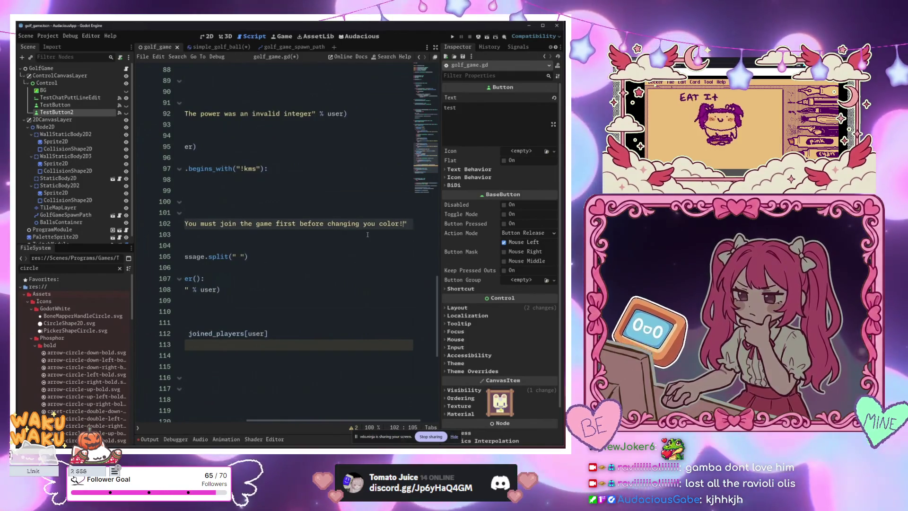
text( silly)
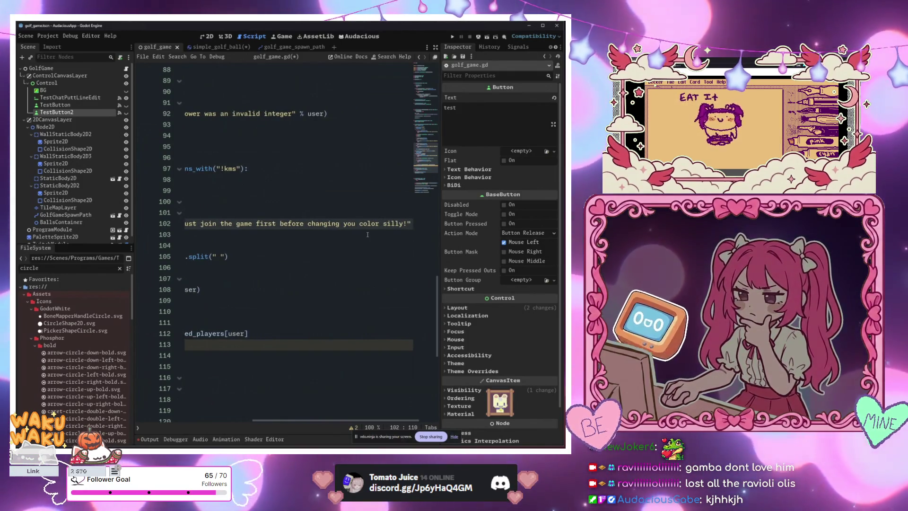
key(Down)
key(shift+Home)
key(shift+Home)
click(379, 290)
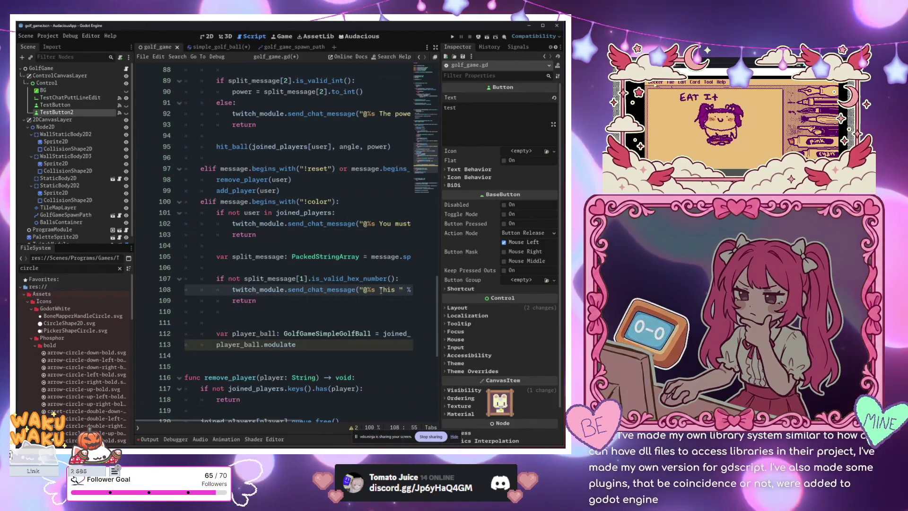
text(colo)
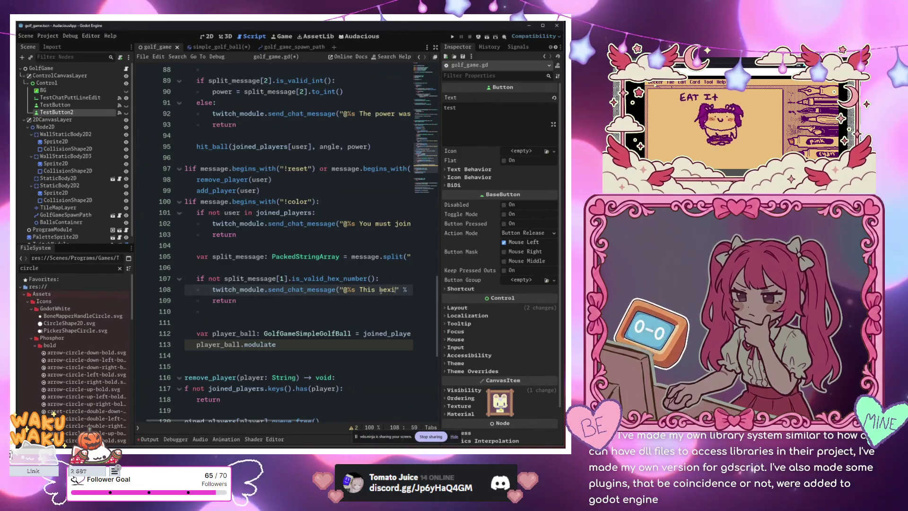
text(r )
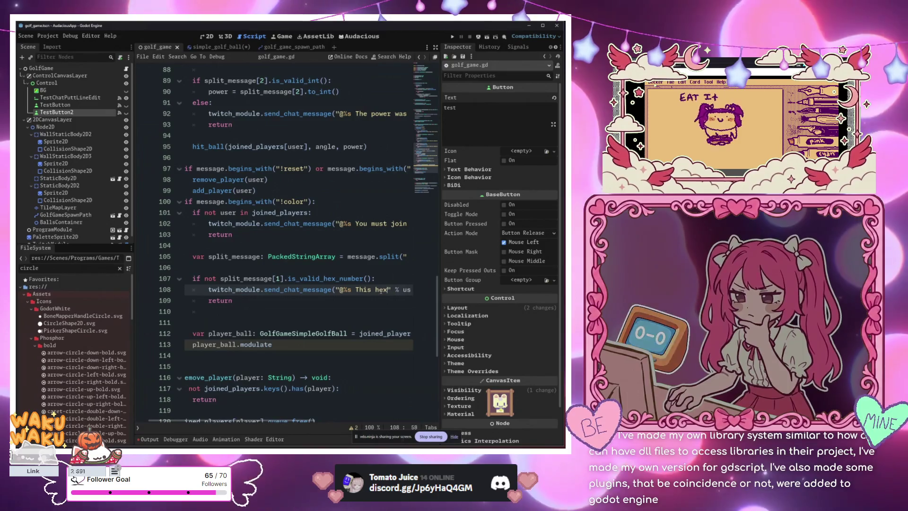
text(decima)
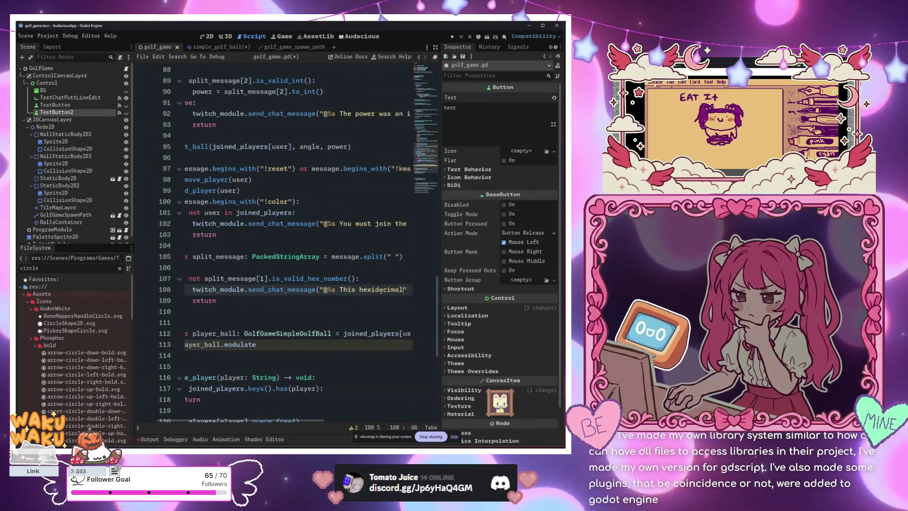
text(l)
mouse_move(334, 279)
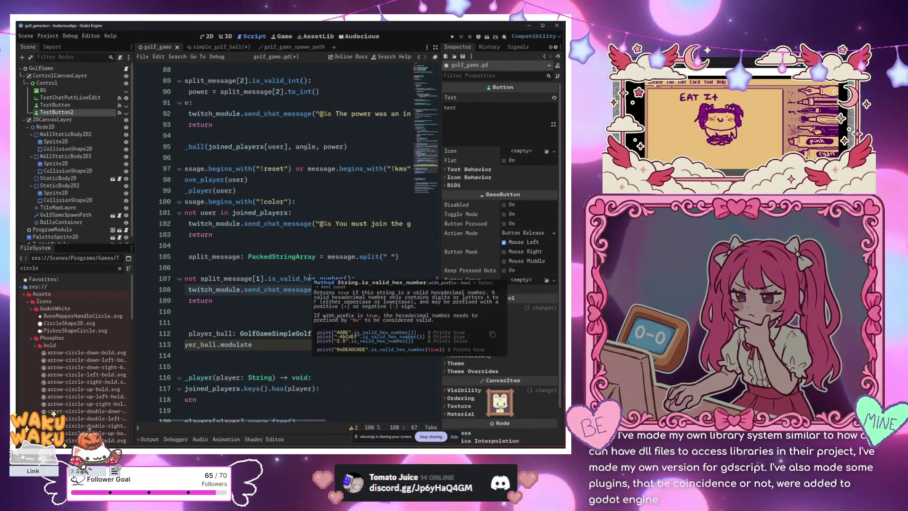
Begin line 108's reply with 'This hexadecimal ', fixing the hexidecimal misspelling
click(371, 290)
key(BackSpace)
text(adecimal ")
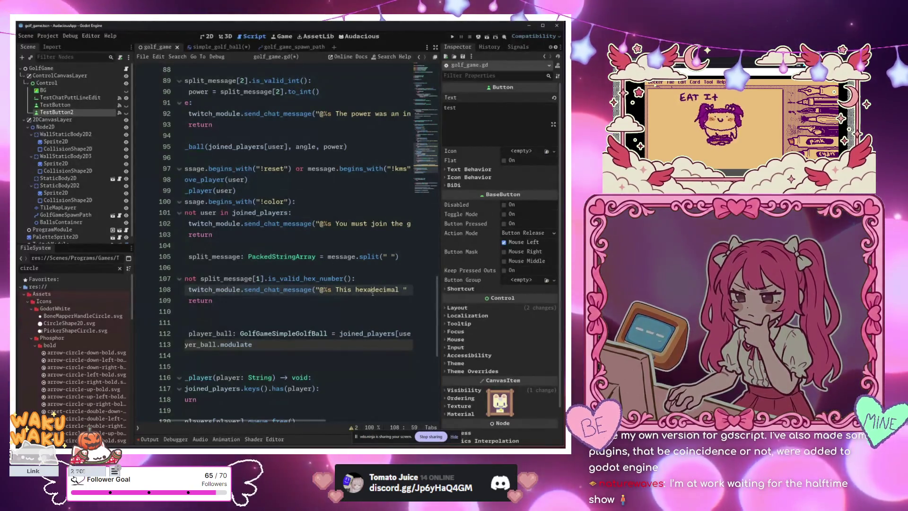
click(397, 290)
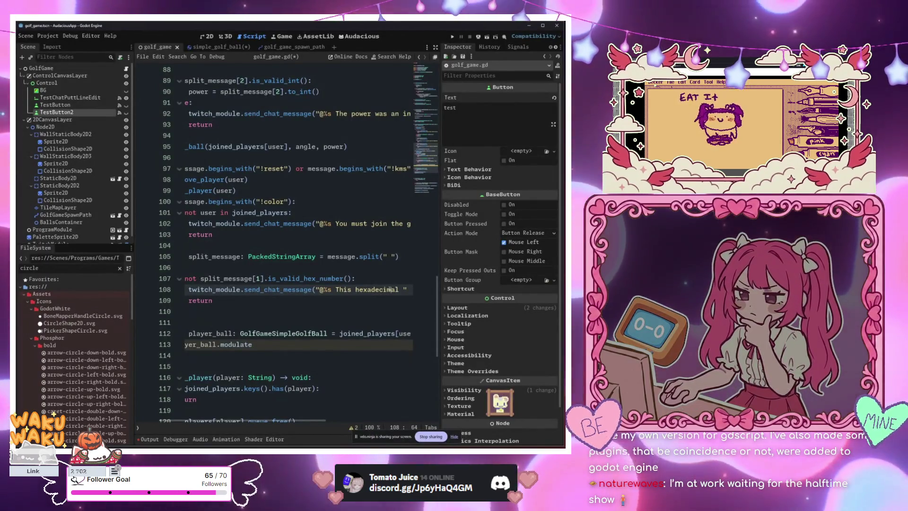
click(402, 289)
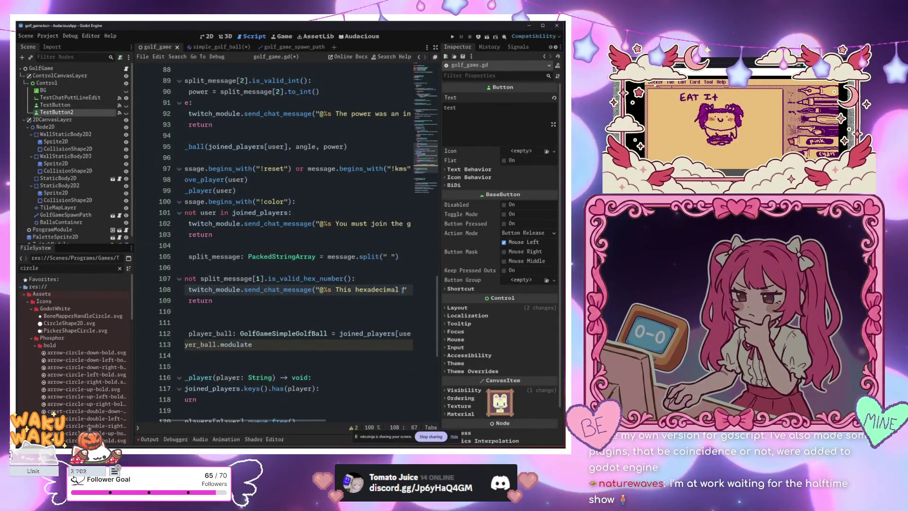
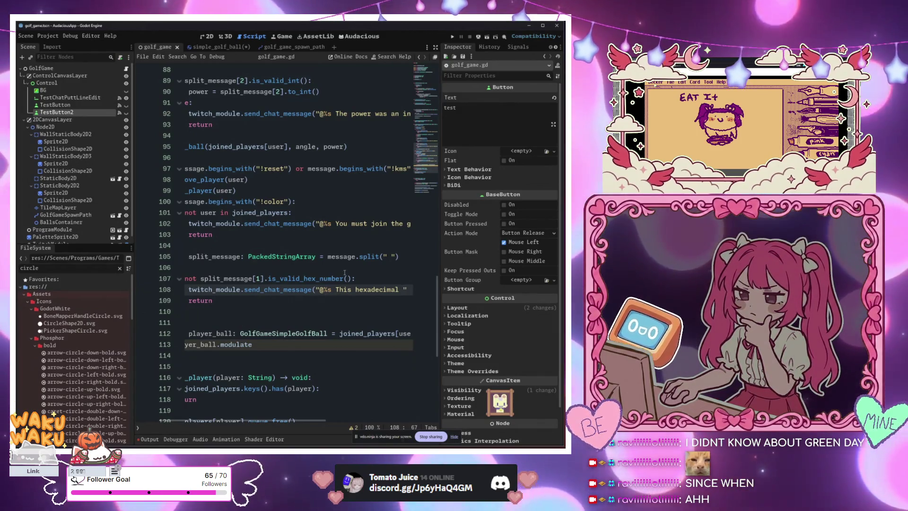
Delete the extra blank lines above the add_player function
click(354, 311)
key(Up)
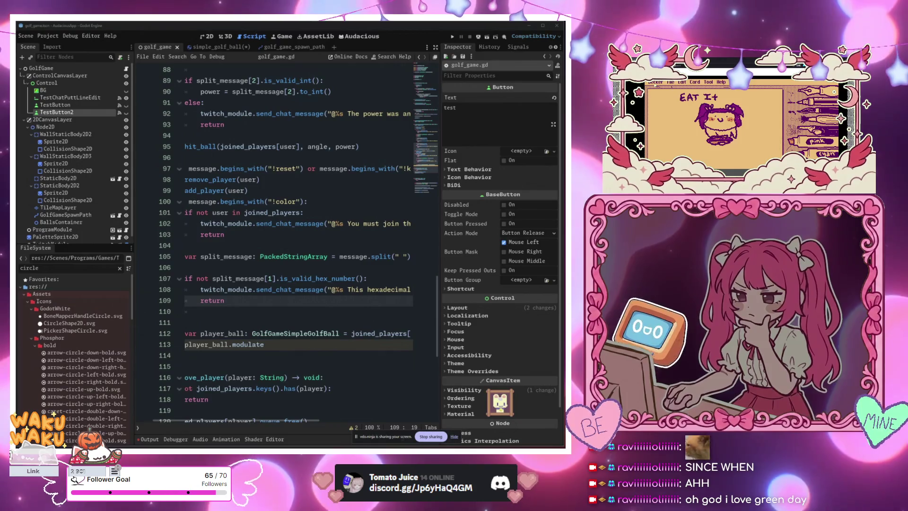
scroll(315, 305, down, 1)
scroll(313, 312, down, 4)
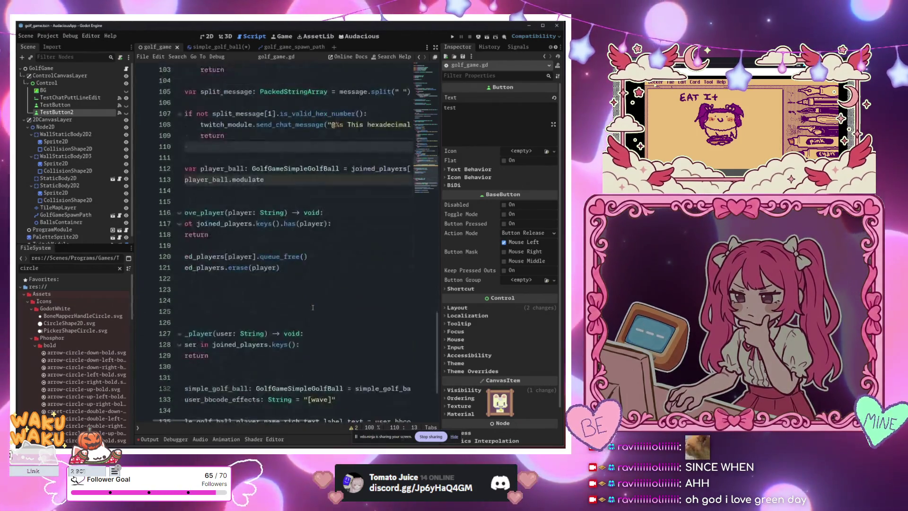
scroll(305, 326, down, 4)
scroll(297, 341, up, 4)
click(299, 312)
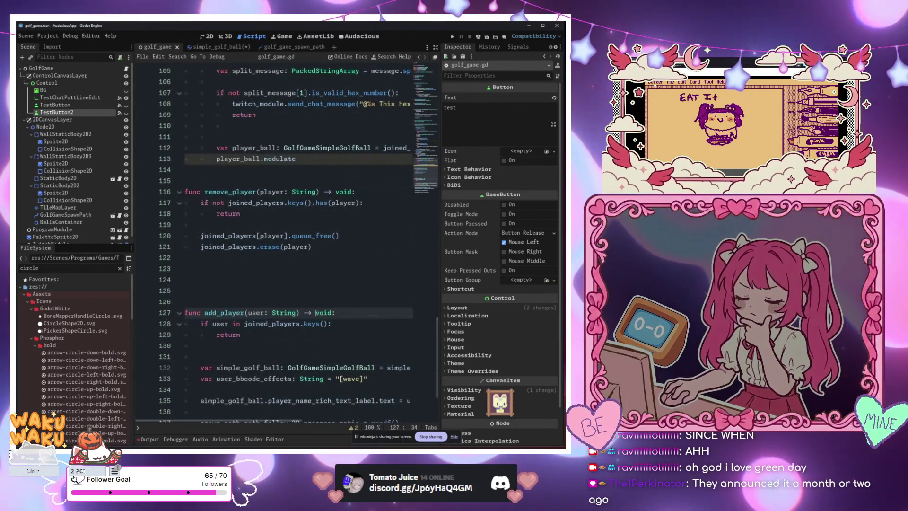
click(302, 291)
key(BackSpace)
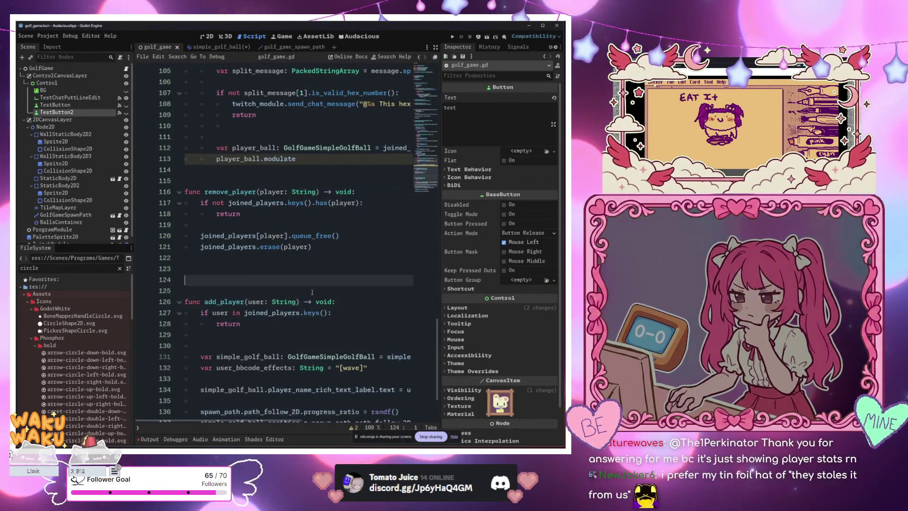
key(Delete)
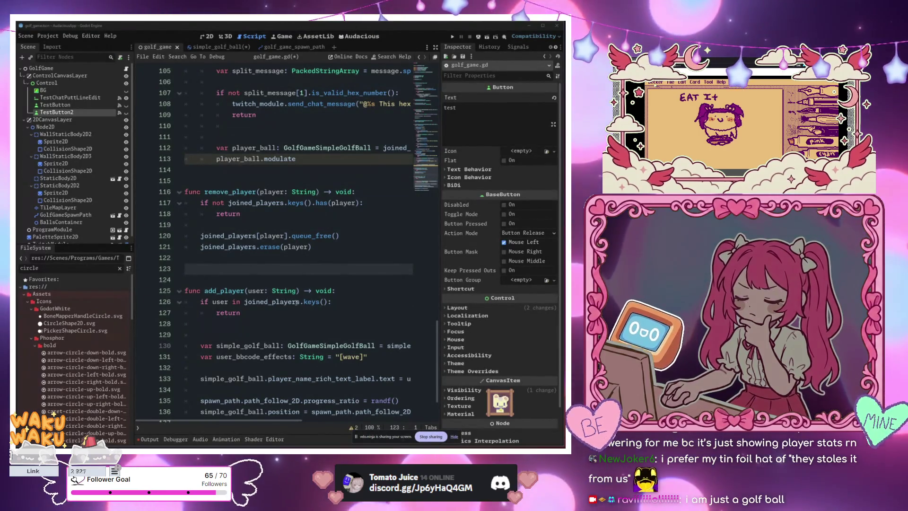
Start a new indented line after the hex check's return in the !color handler
click(285, 312)
scroll(286, 311, down, 1)
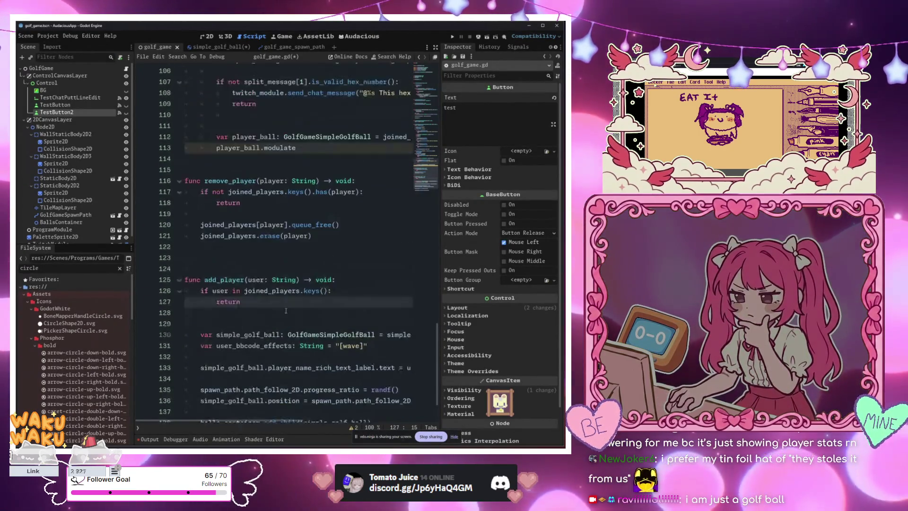
scroll(286, 311, up, 6)
drag(325, 204, 314, 347)
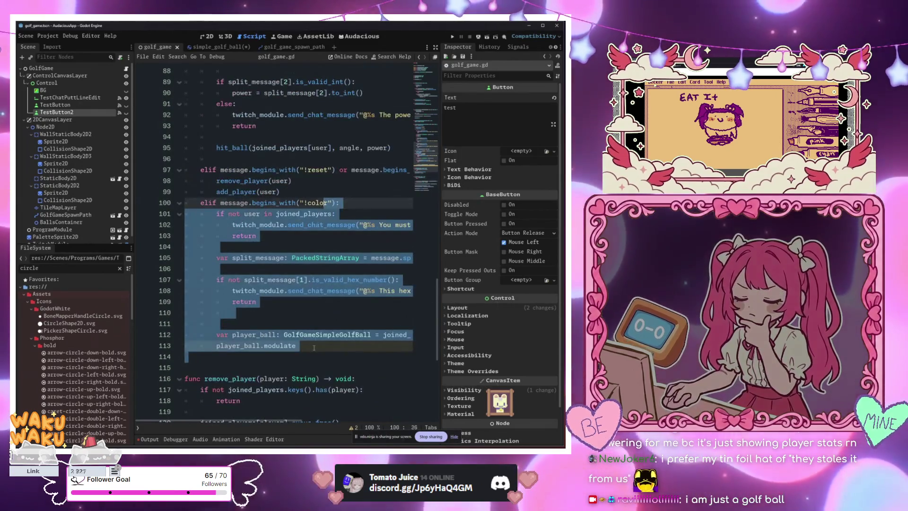
click(314, 347)
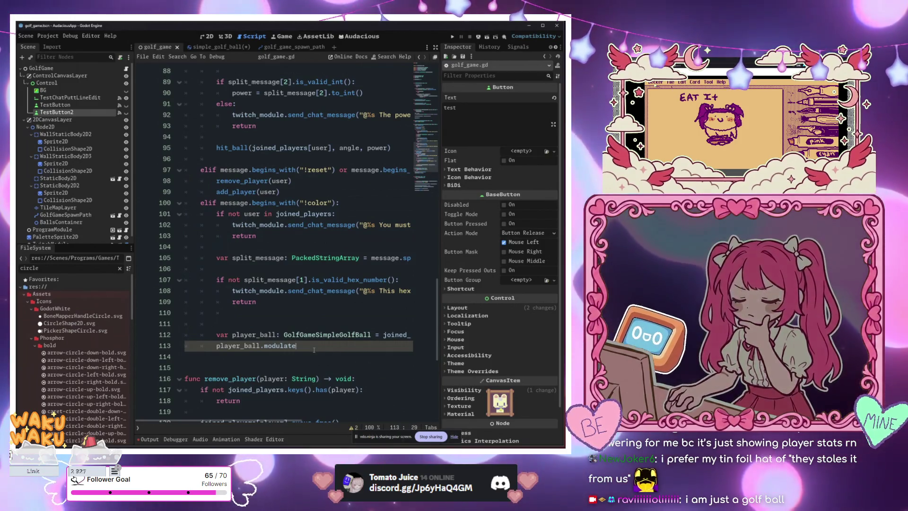
key(Left)
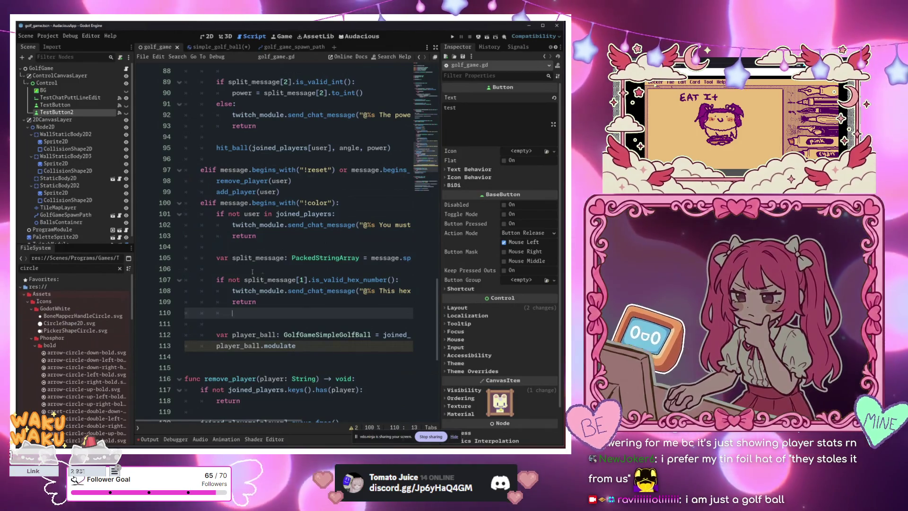
click(353, 292)
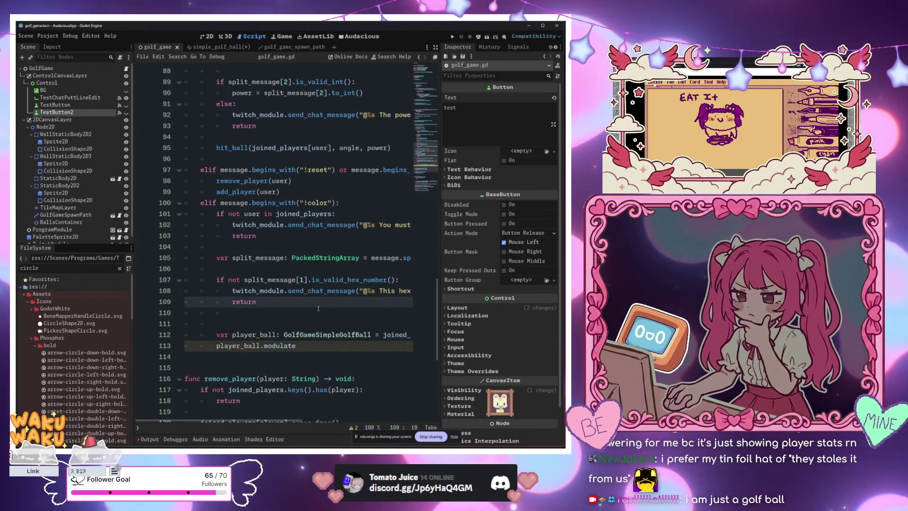
key(Return)
key(Return)
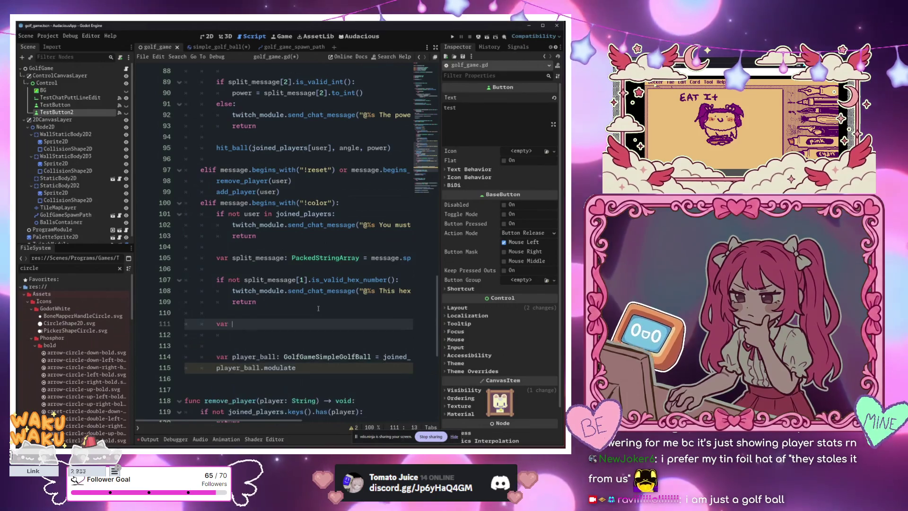
text(var color: Color)
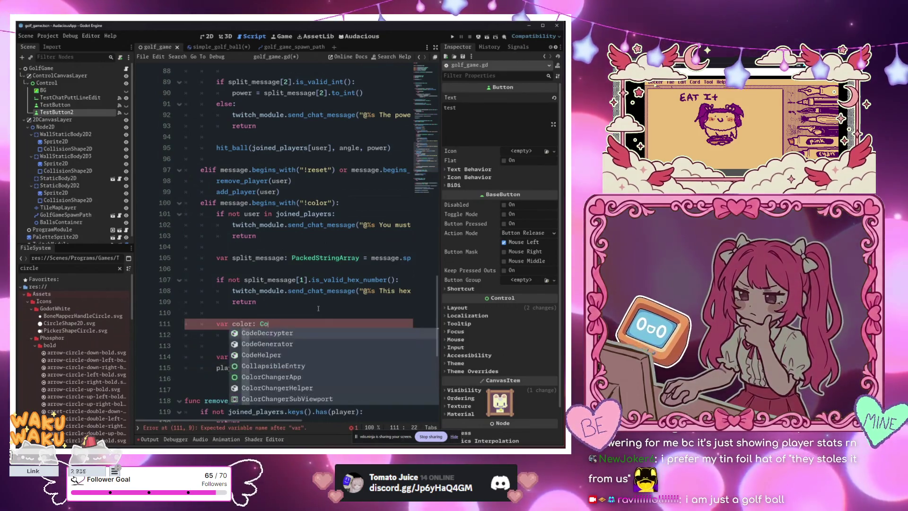
text( = )
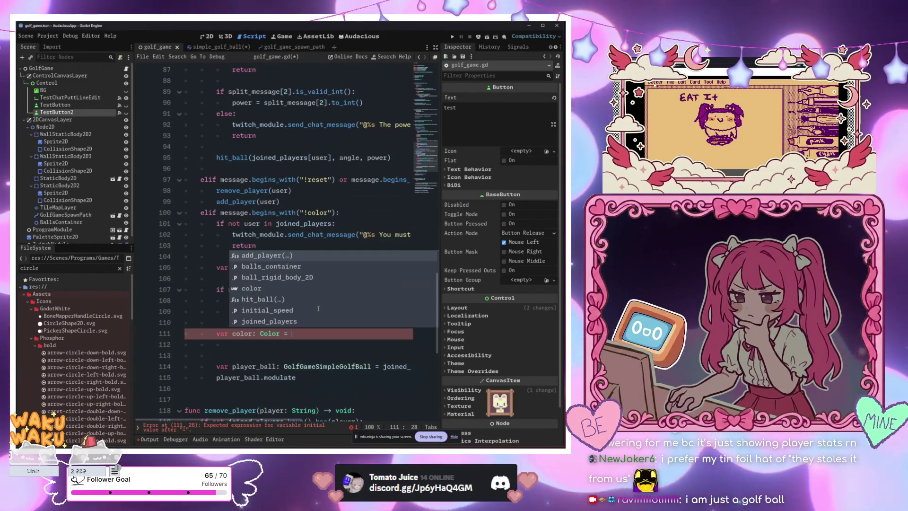
text(spli)
Add var color := Color(split_message[1]) after an abandoned conversion attempt
key(Return)
text([)
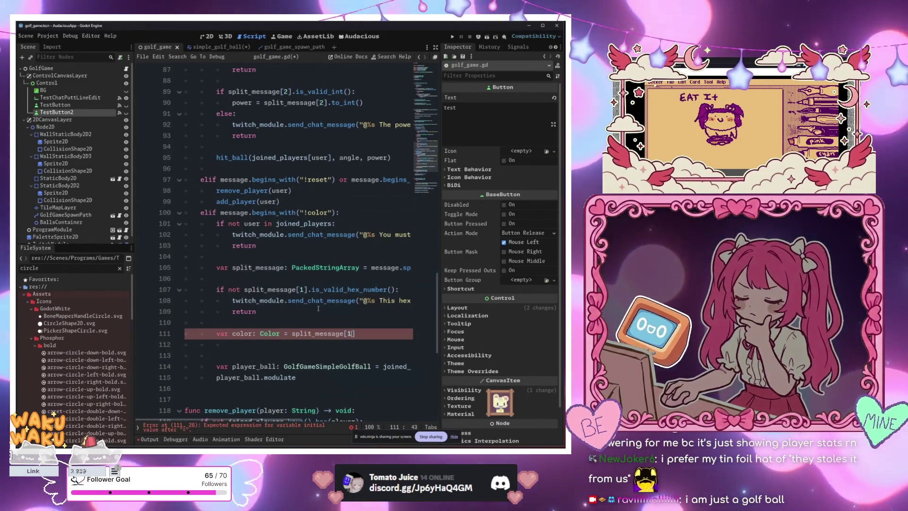
text(1].ti)
key(BackSpace)
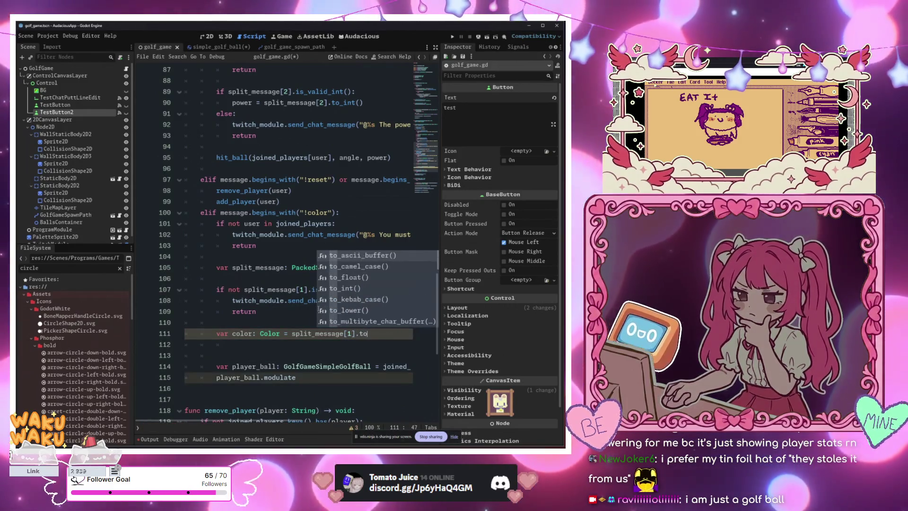
text(o_col)
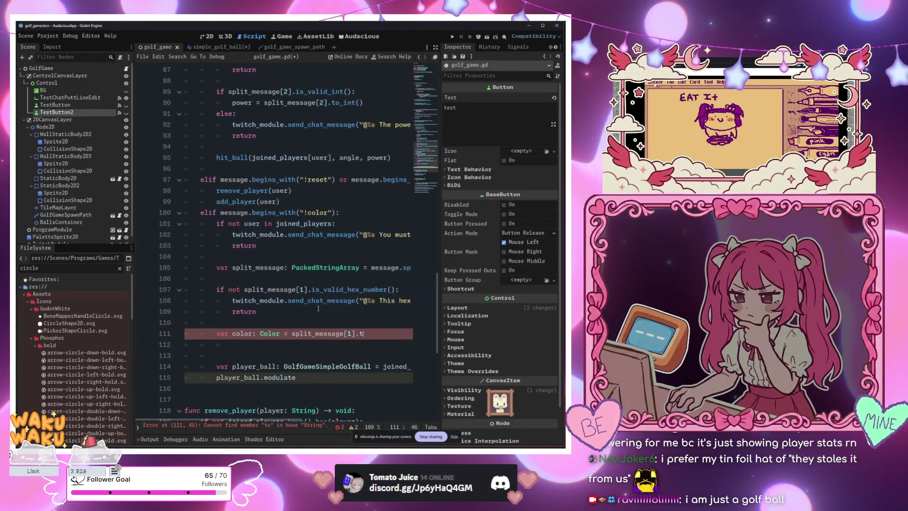
key(BackSpace)
text(color)
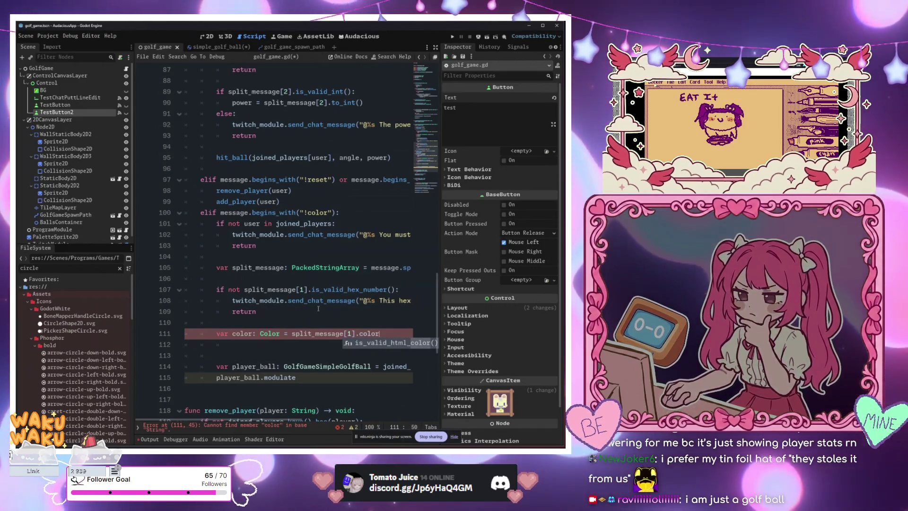
key(BackSpace)
key(BackSpace)
key(BackSpace)
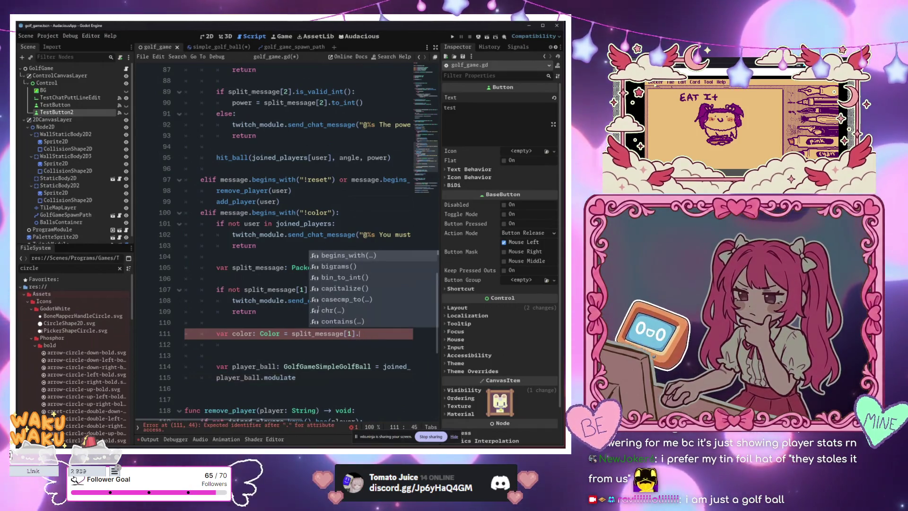
key(BackSpace)
key(BackSpace)
key(BackSpace)
key(BackSpace)
key(BackSpace)
key(BackSpace)
key(BackSpace)
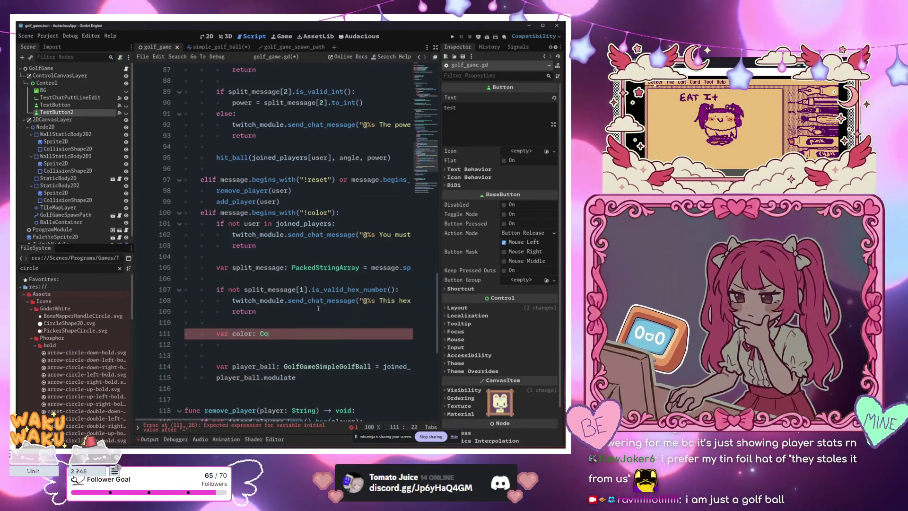
text(= Color()
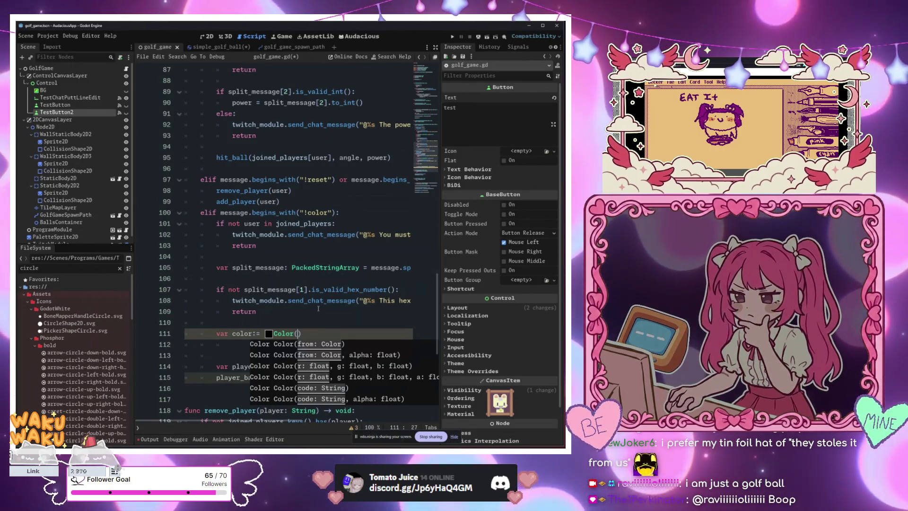
text(split)
key(Return)
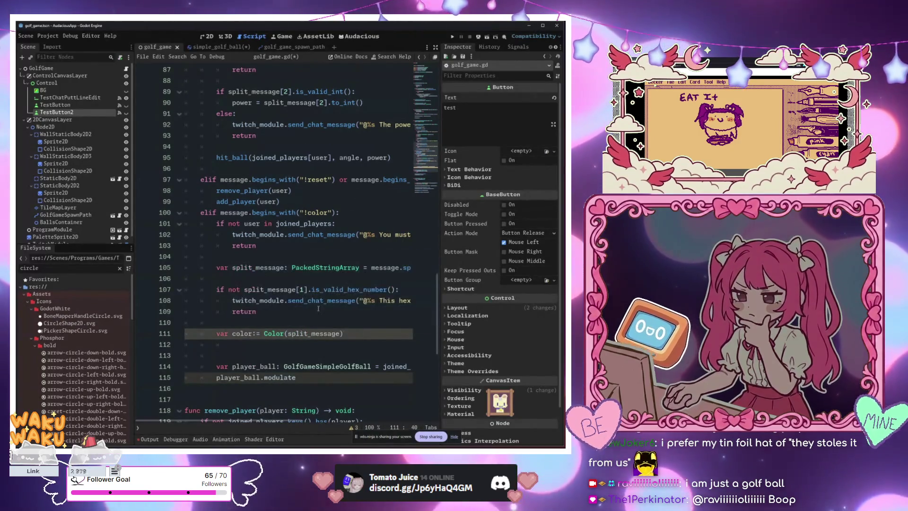
text([)
Set player_ball.modulate = color and remove the leftover blank lines
key(Down)
key(Down)
key(Down)
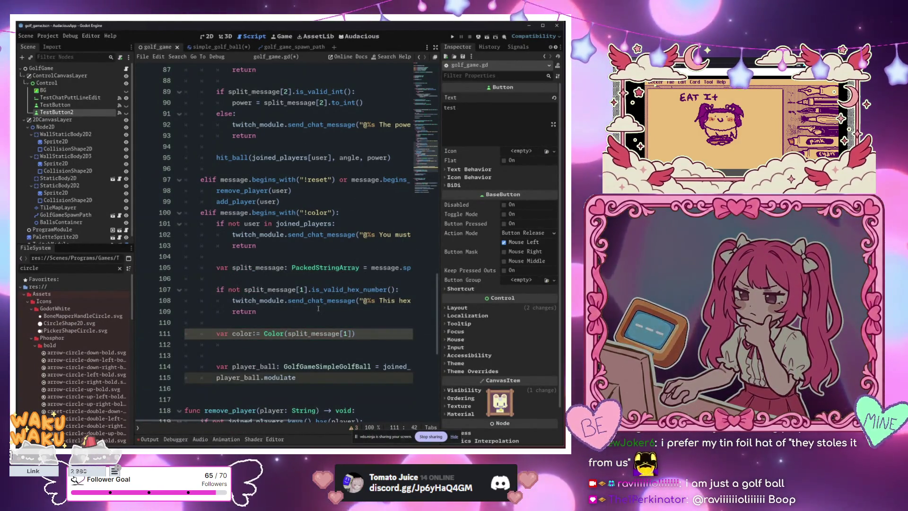
key(Down)
scroll(318, 308, down, 3)
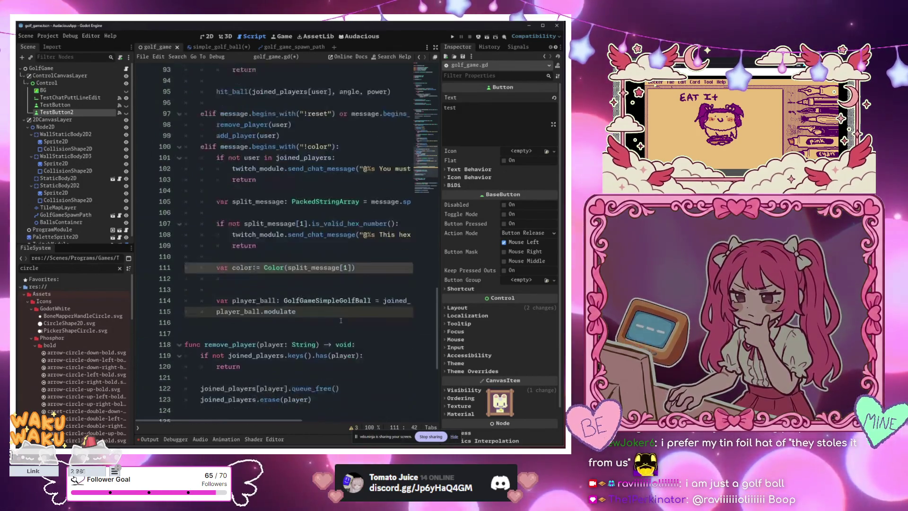
click(359, 279)
text(= color)
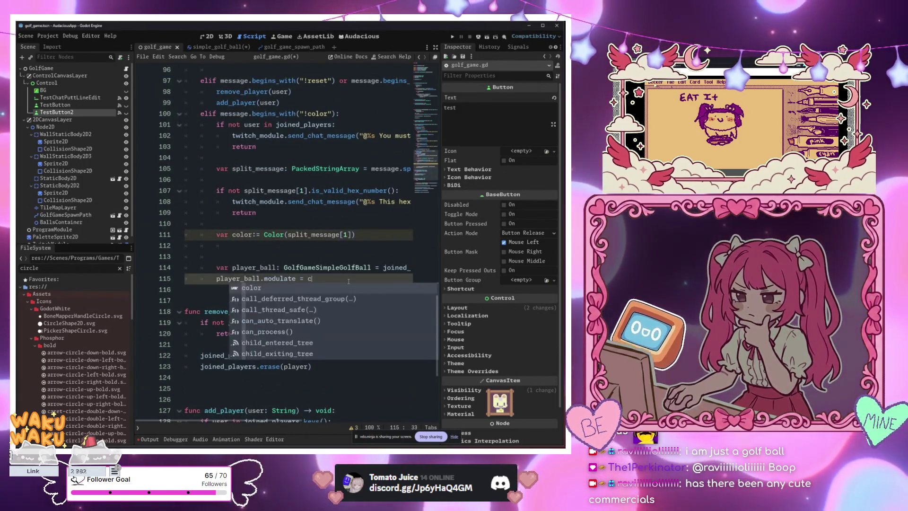
click(316, 256)
key(BackSpace)
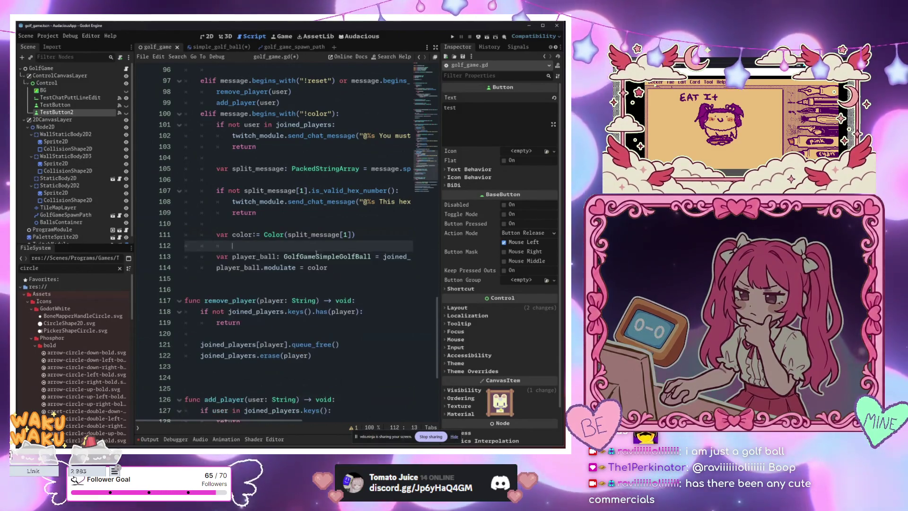
key(BackSpace)
click(382, 259)
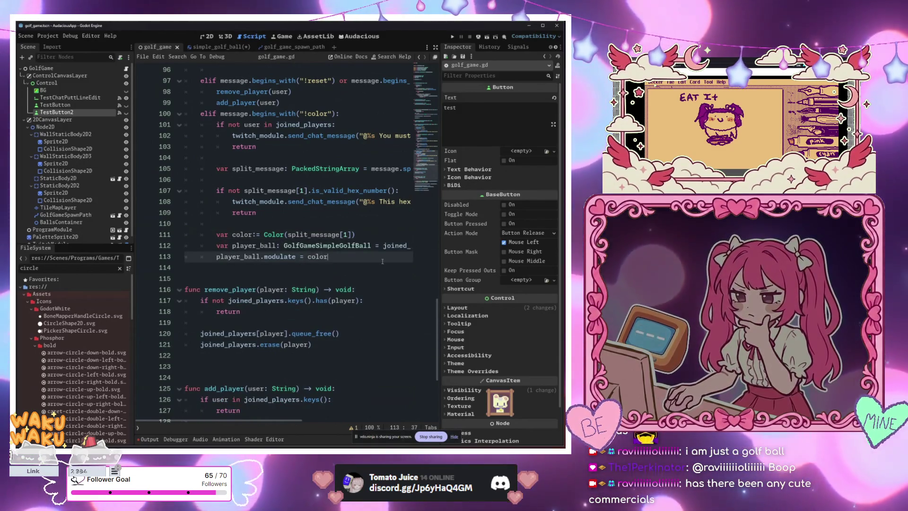
Save the script and run the project to test the !color command
key(ctrl+s)
click(307, 192)
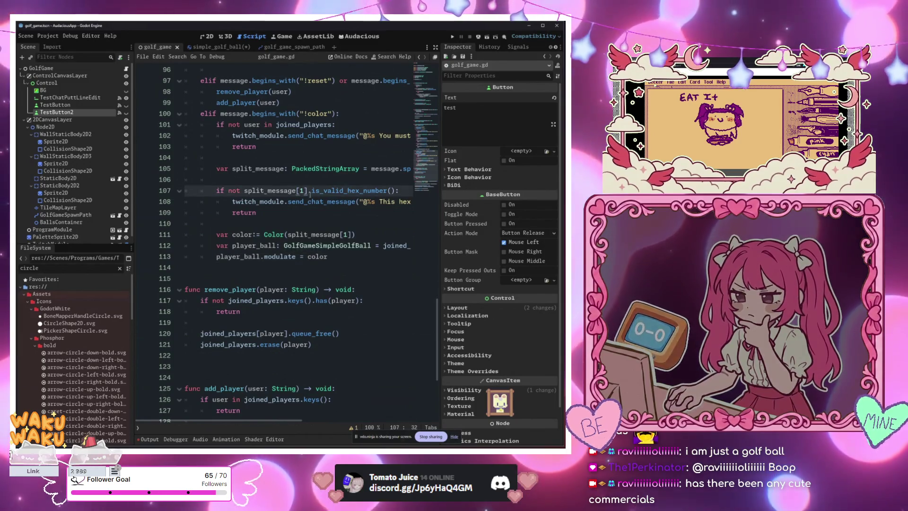
key(F5)
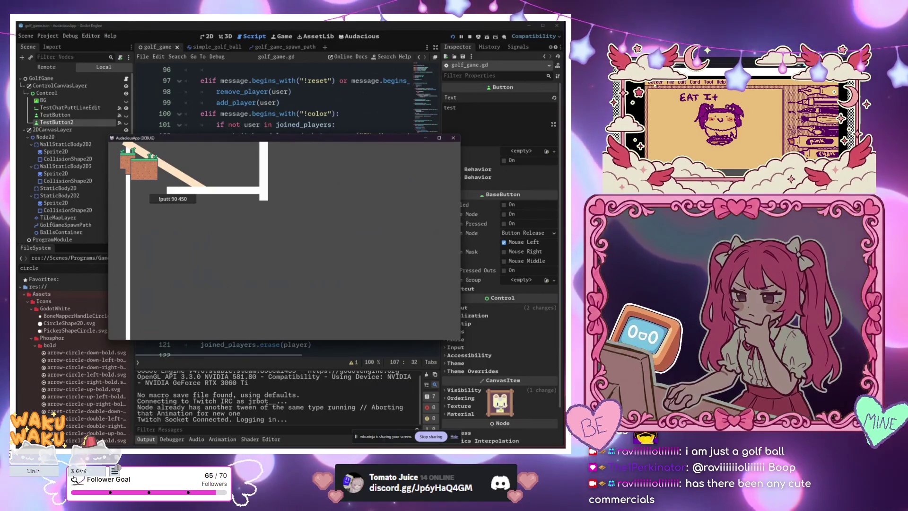
Browse lospec.com's palette list in a new tab and open the FIZZY12 palette page
key(alt+Tab)
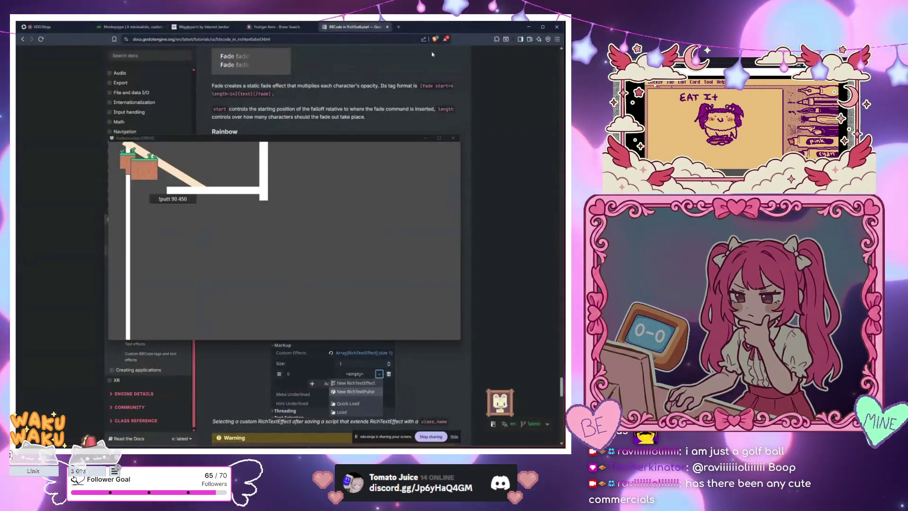
click(399, 28)
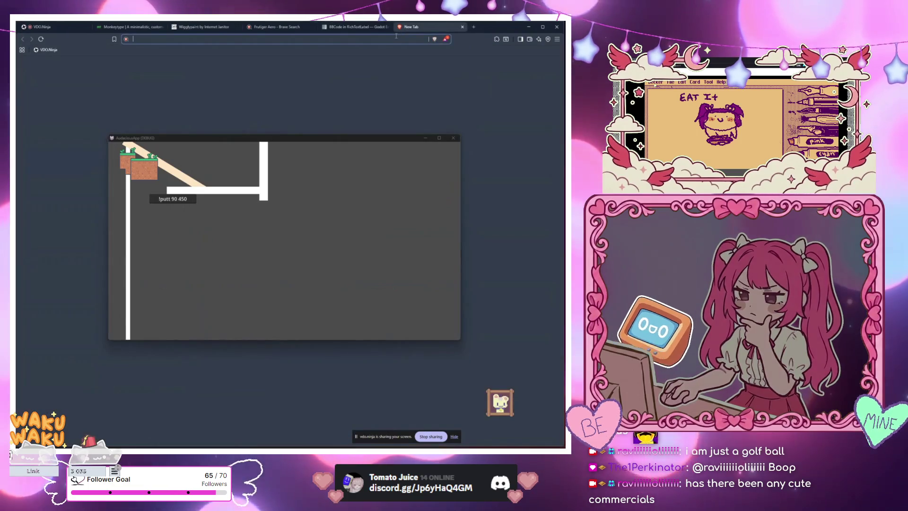
text(lospec.com)
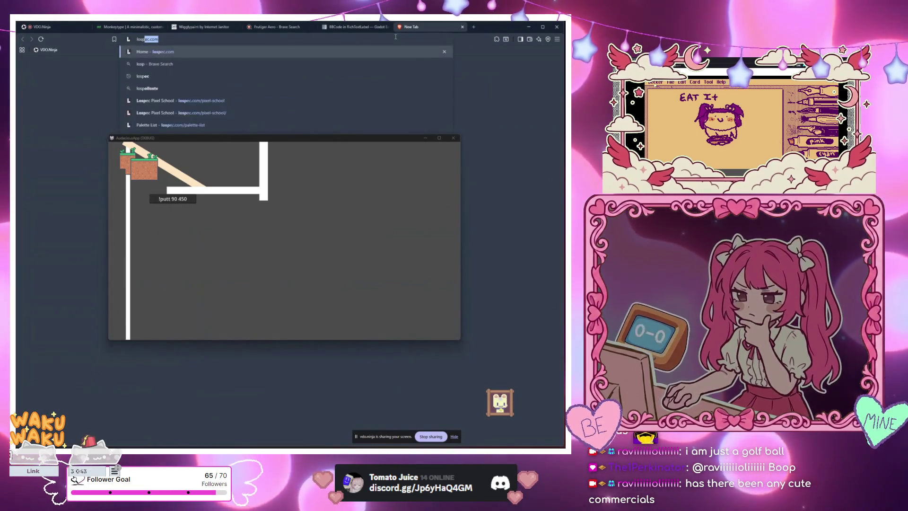
key(Return)
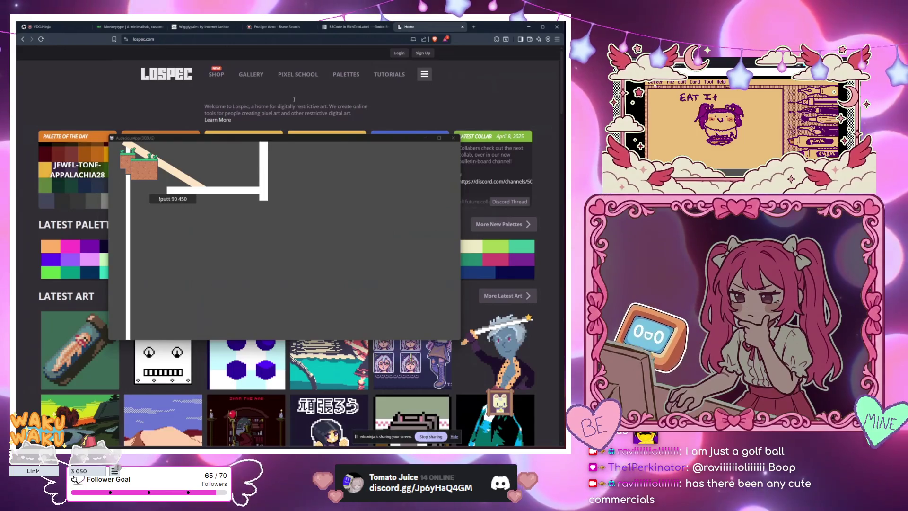
click(358, 76)
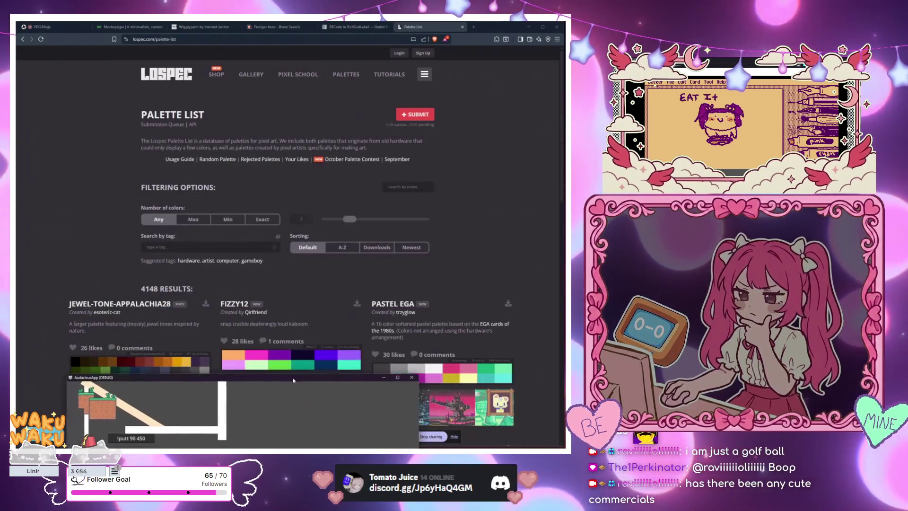
scroll(335, 301, down, 2)
scroll(334, 302, down, 3)
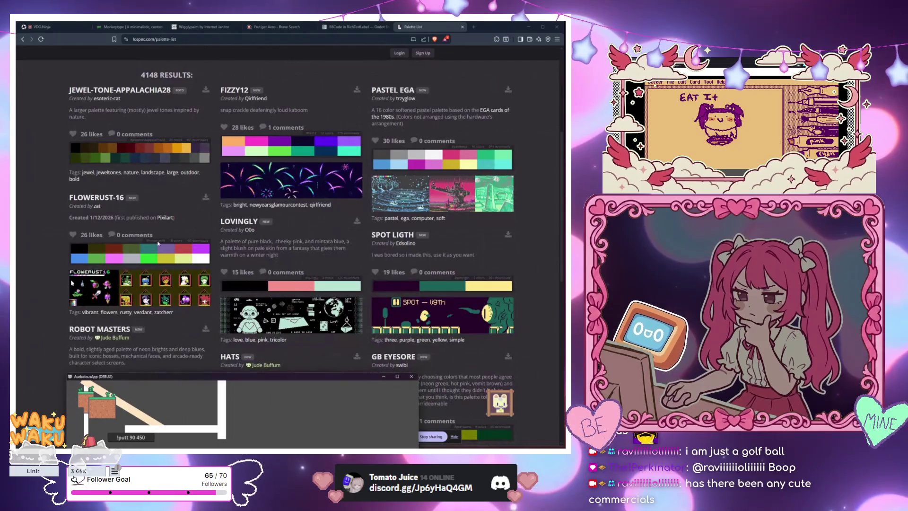
scroll(414, 249, down, 1)
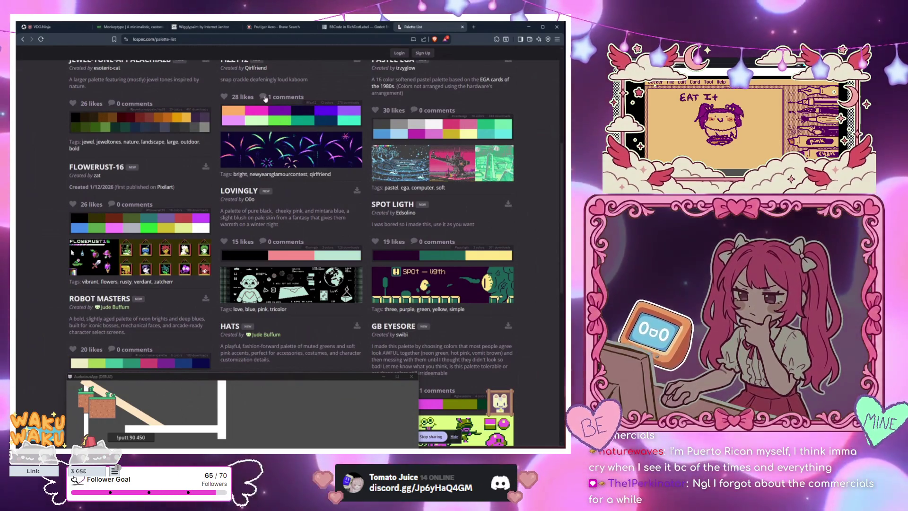
scroll(263, 95, up, 1)
click(237, 90)
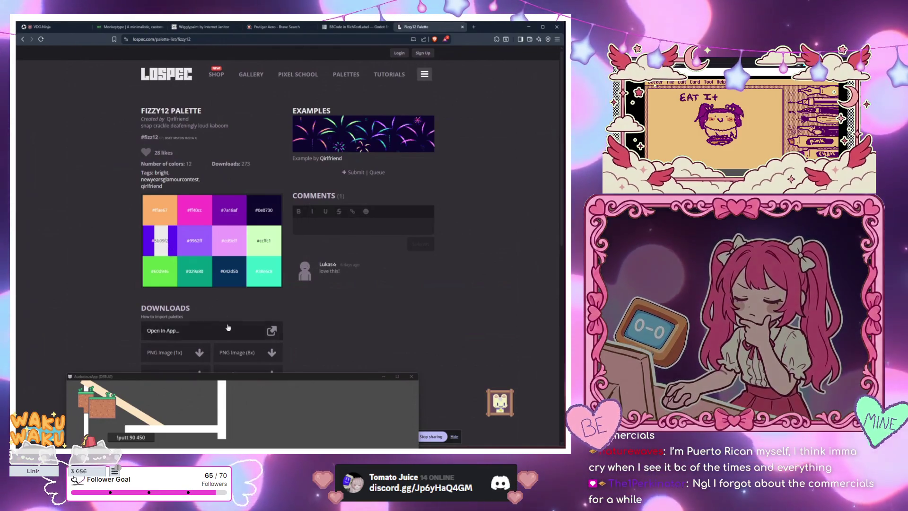
drag(213, 376, 272, 178)
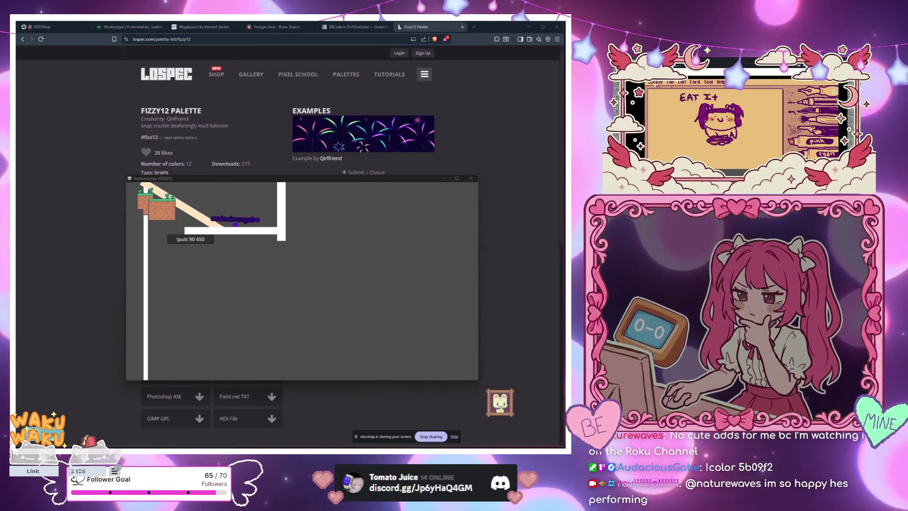
Read the FIZZY12 hex codes beside the game window, then return to golf_game.gd line 108
drag(309, 181, 273, 253)
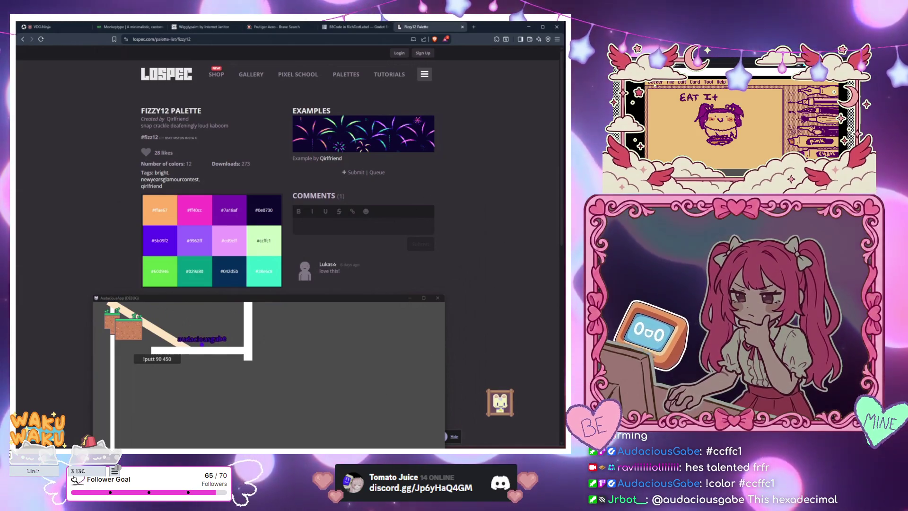
key(alt+Tab)
drag(193, 299, 165, 356)
drag(356, 190, 408, 203)
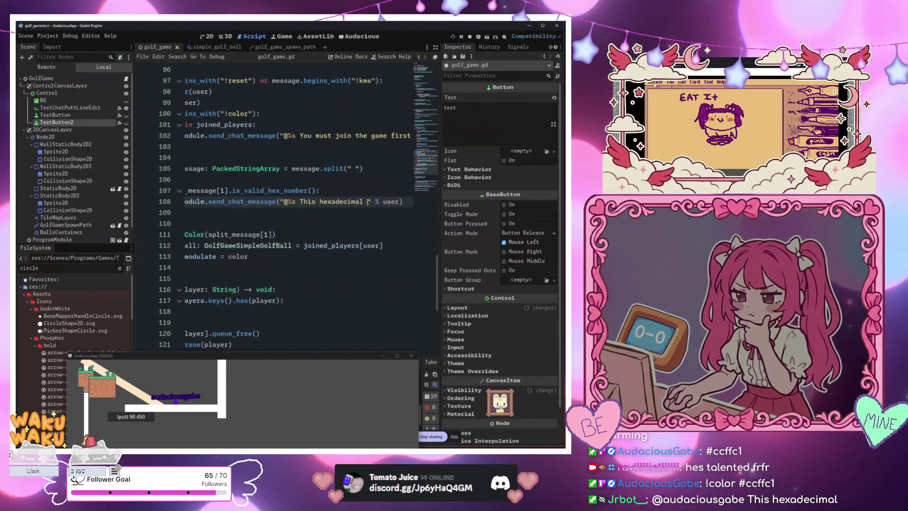
text(is no)
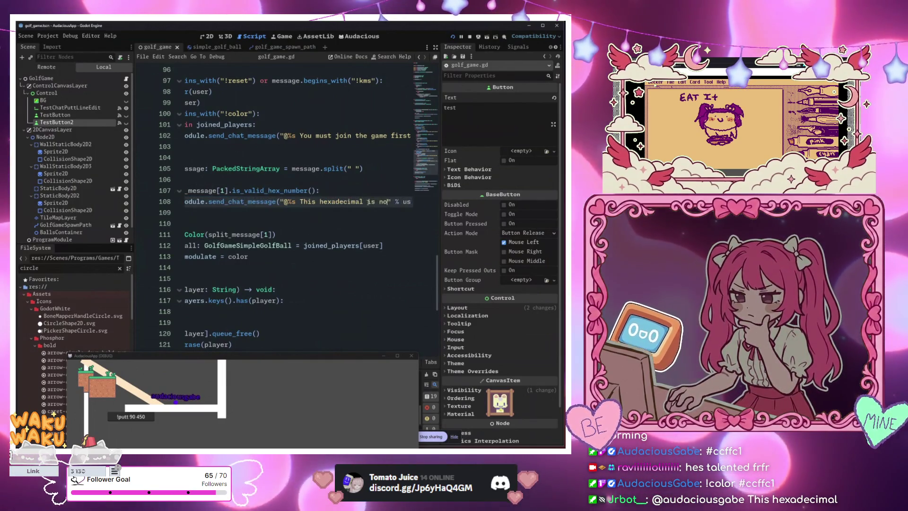
text(t a valid)
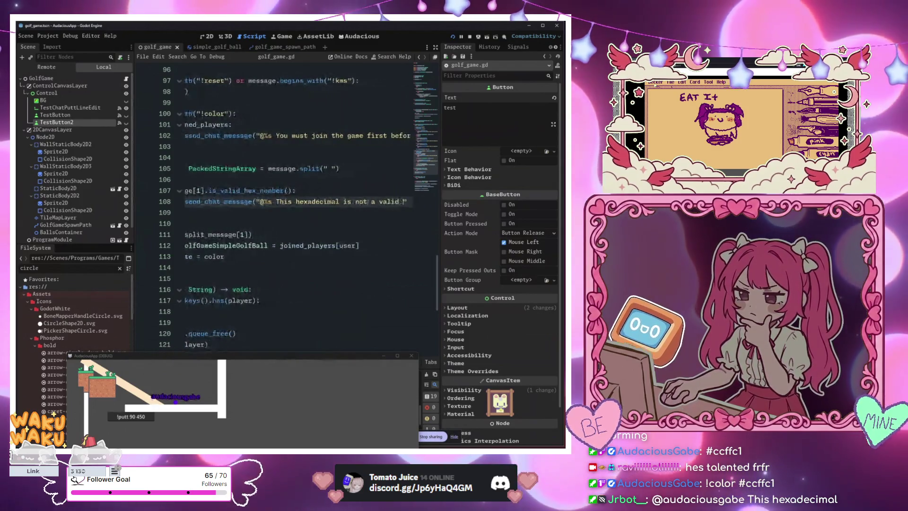
text( ha)
text(x)
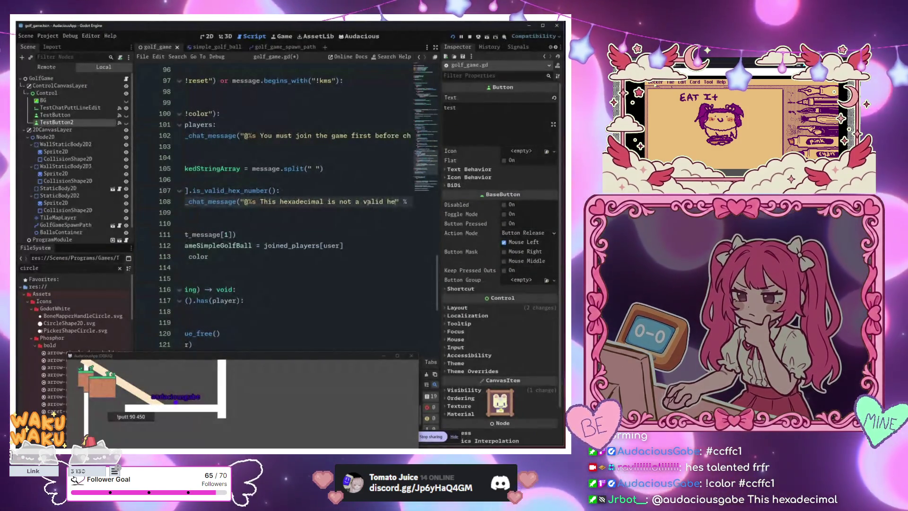
text(adecimal)
Move the edit point up to line 105 above the hex check message
click(367, 179)
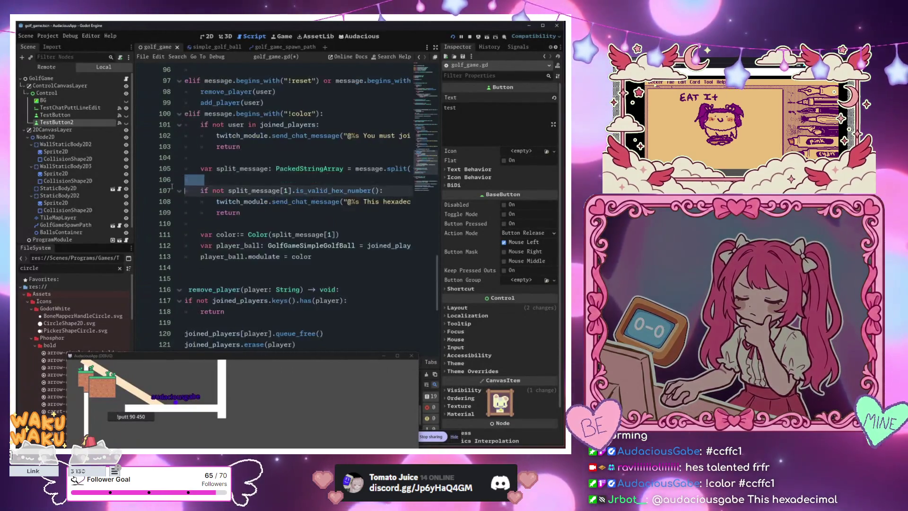
click(366, 148)
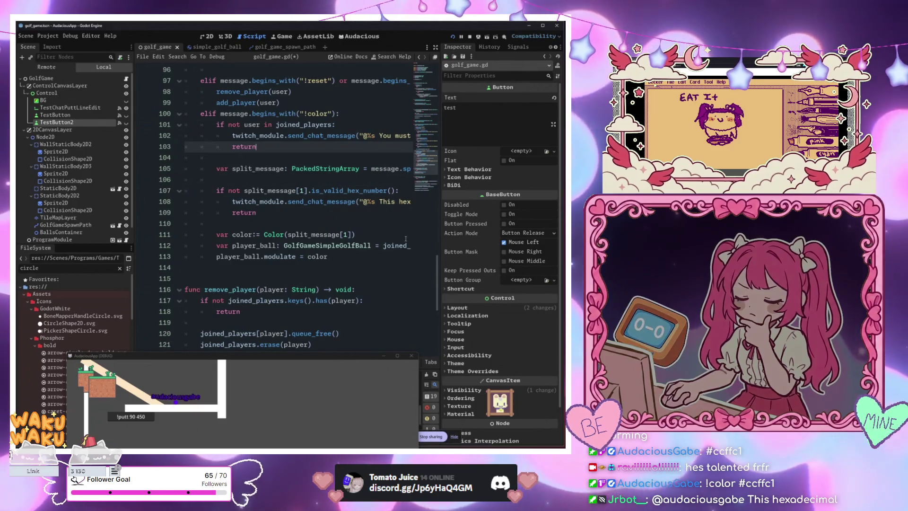
click(297, 191)
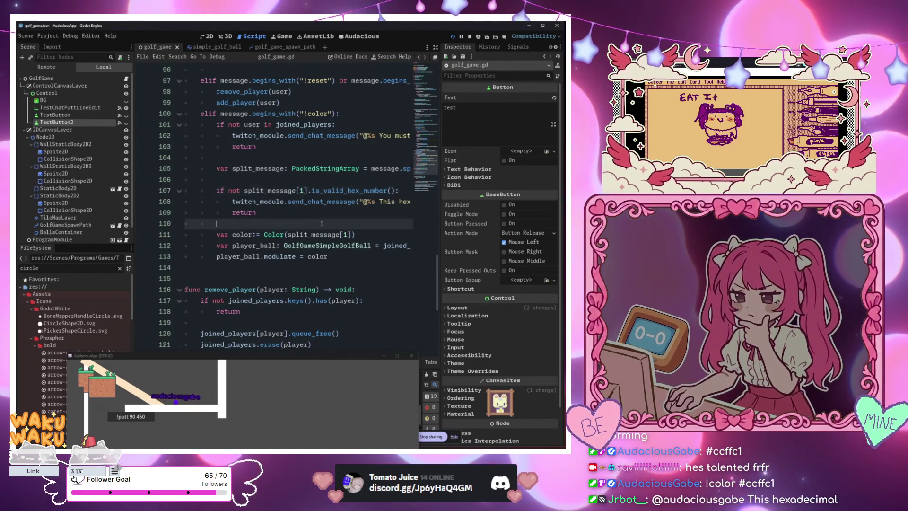
click(307, 212)
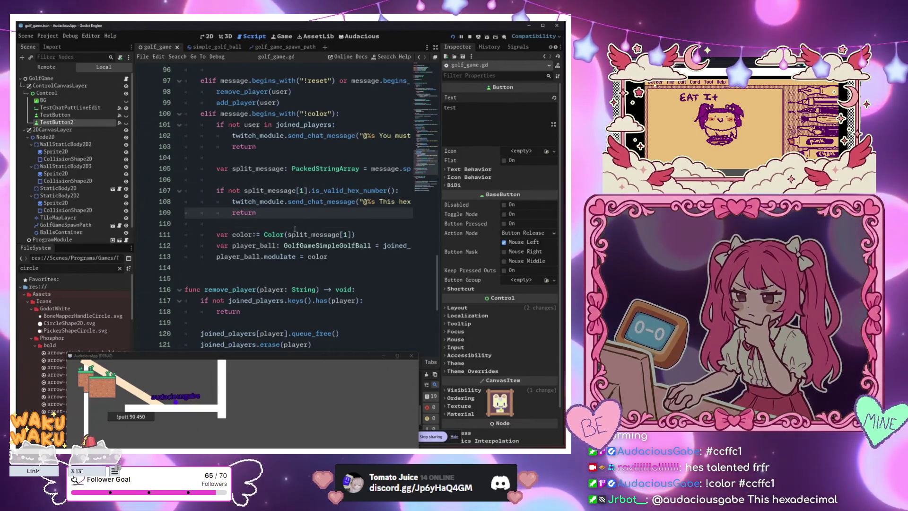
drag(231, 201, 416, 208)
click(376, 204)
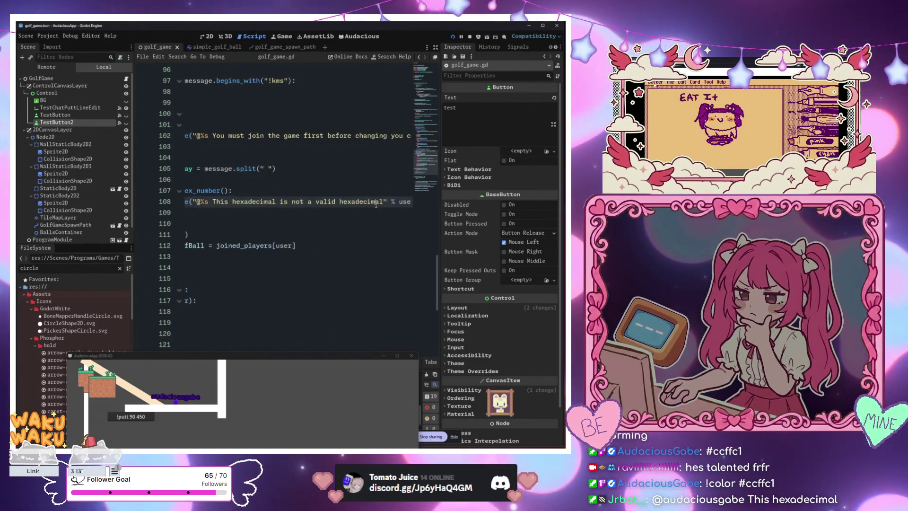
drag(274, 202, 181, 202)
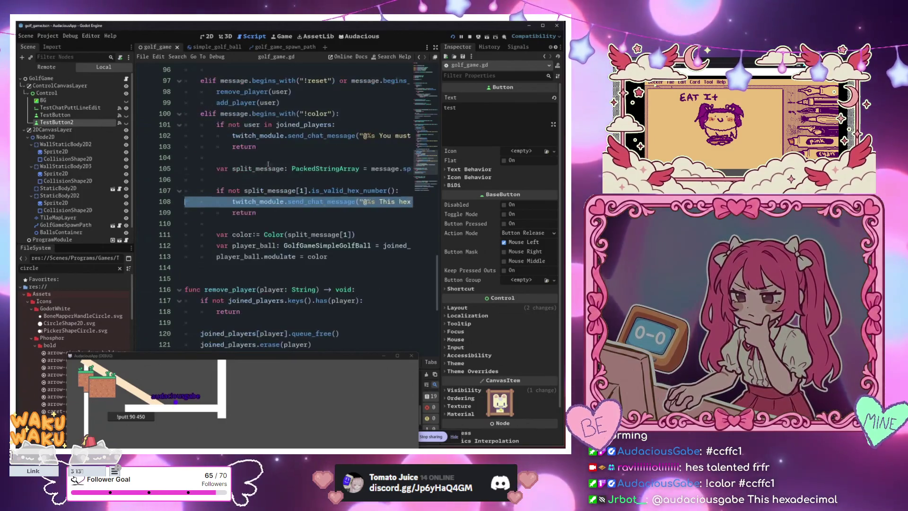
click(294, 180)
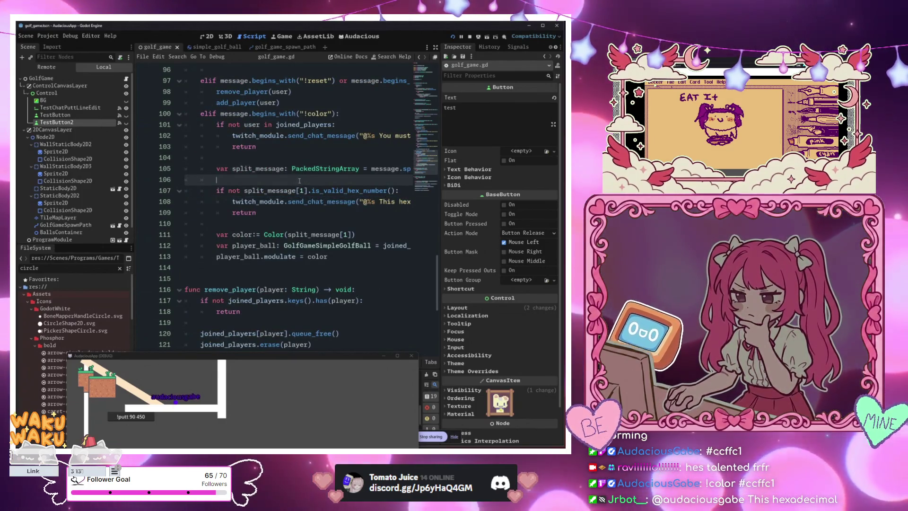
Open new lines after 106 and start a condition on split_message[1]
key(Return)
key(Return)
key(Up)
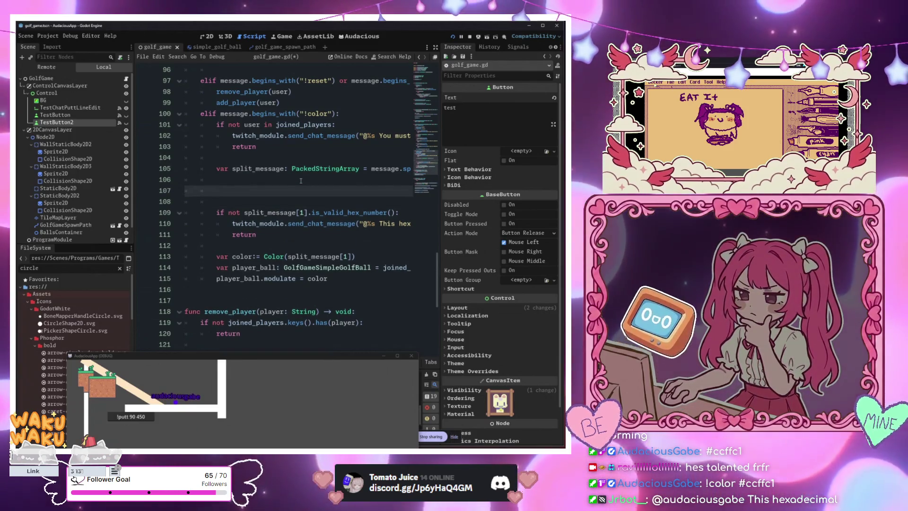
text(spli)
key(Return)
text([)
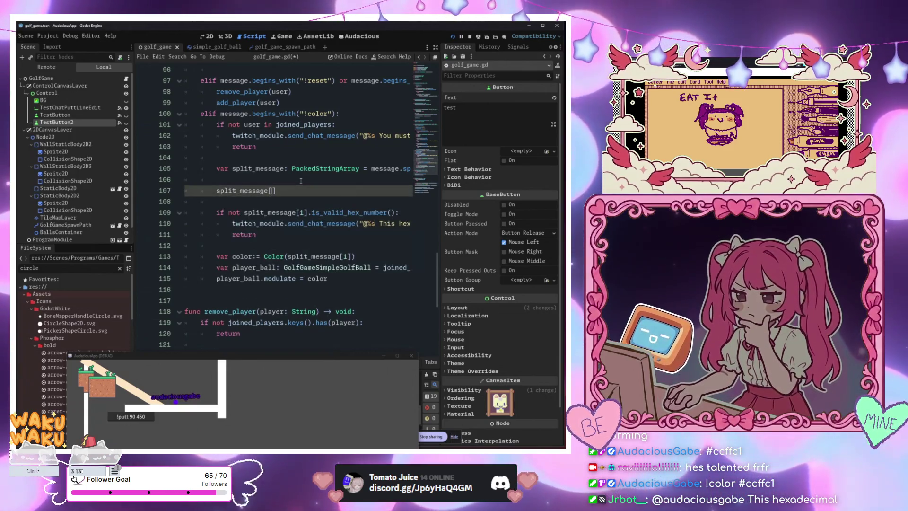
key(BackSpace)
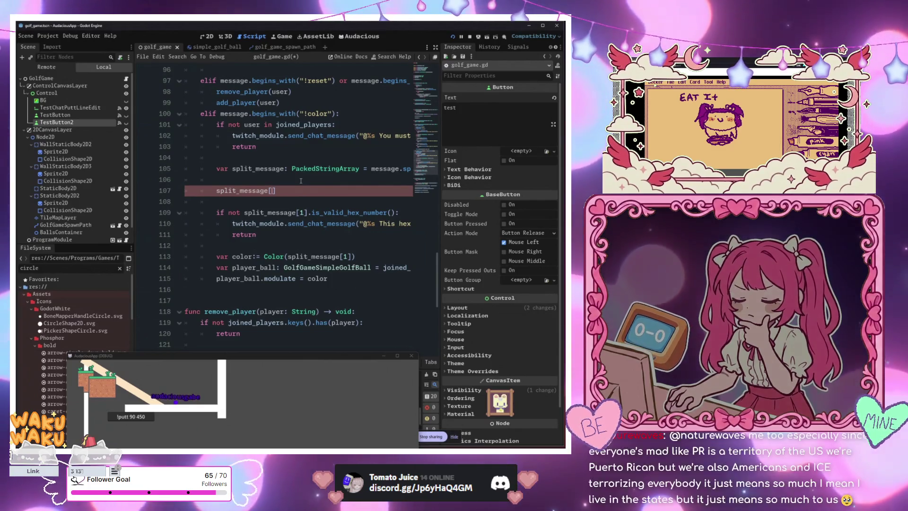
key(BackSpace)
key(BackSpace)
key(BackSpace)
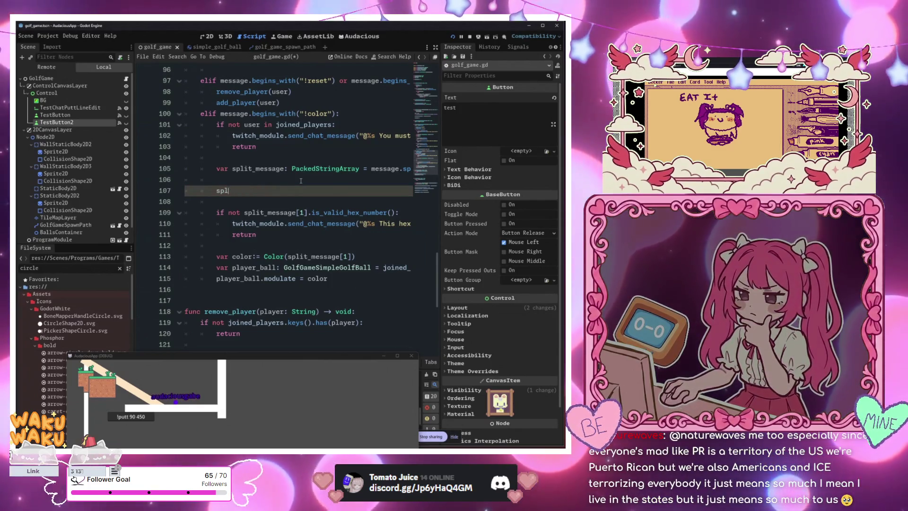
text(if sp)
key(Return)
text(.)
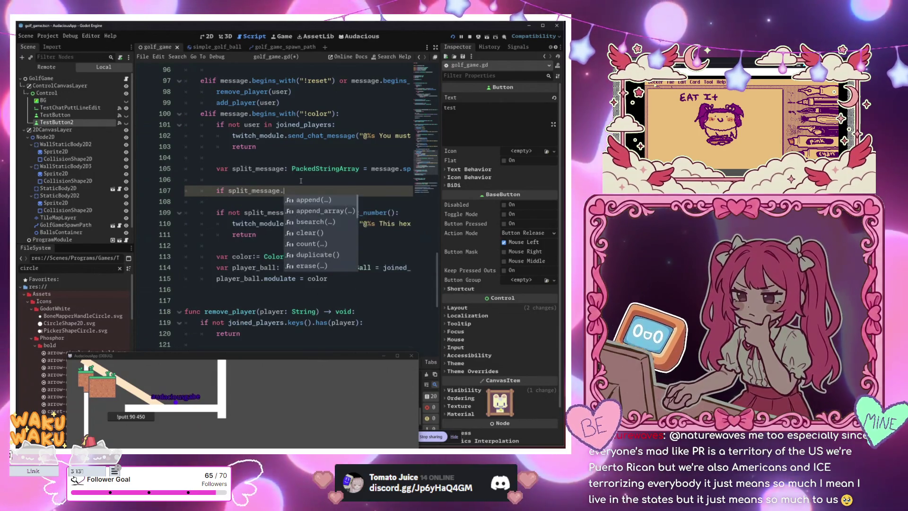
text(has)
Complete the condition as split_message[1].begins_with("#"): and start its body
key(BackSpace)
text(begi)
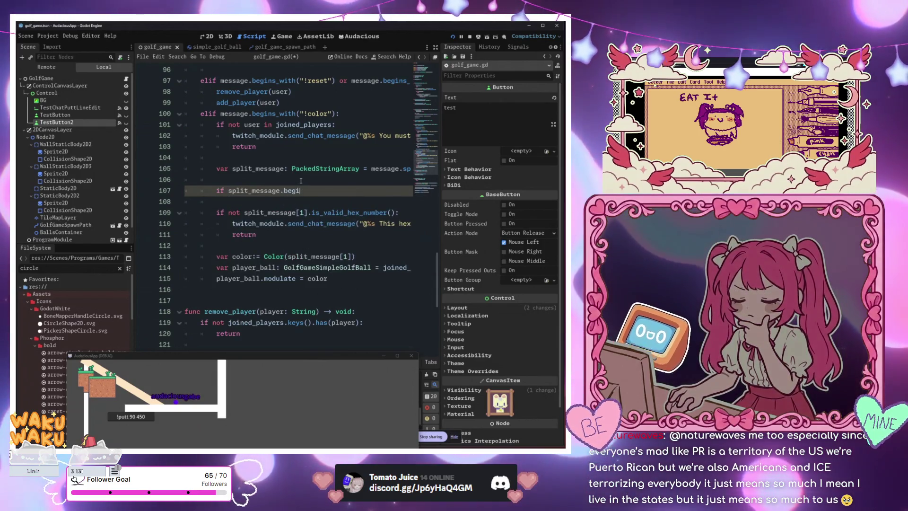
key(BackSpace)
key(BackSpace)
key(BackSpace)
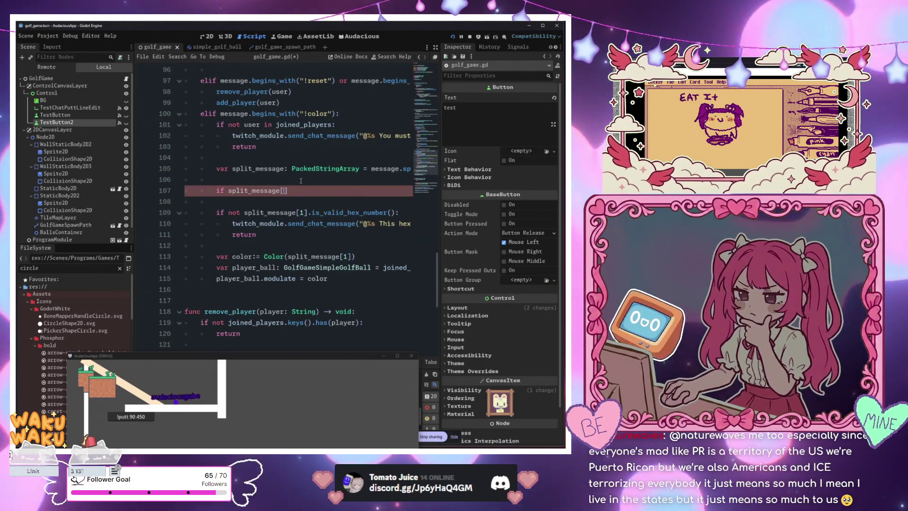
text(.beg)
key(Return)
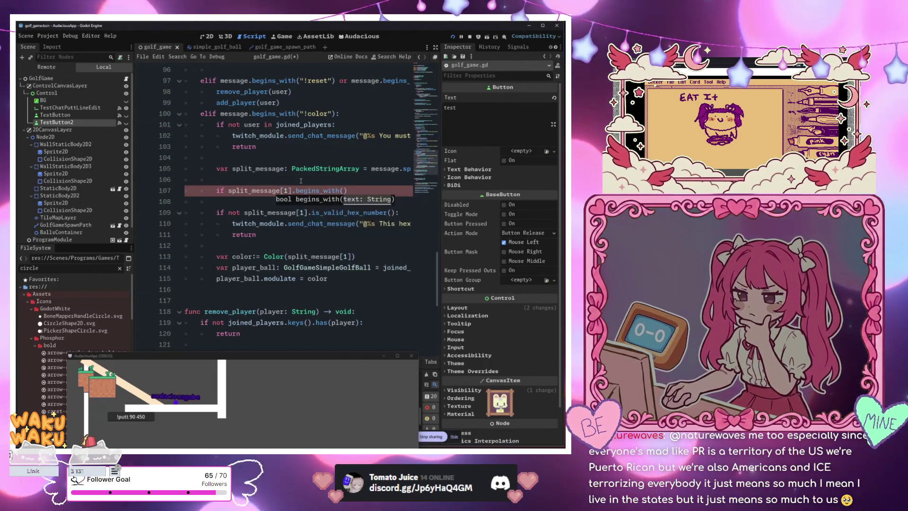
text(#)
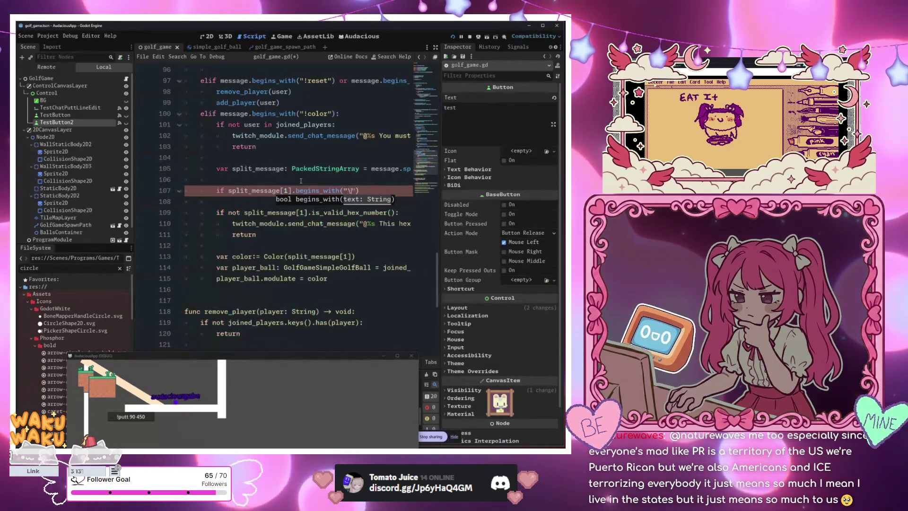
text(:)
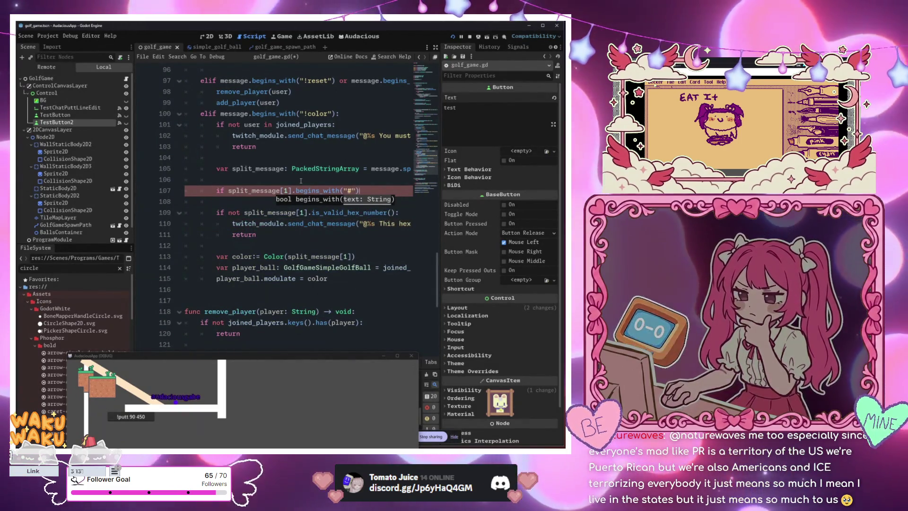
key(Return)
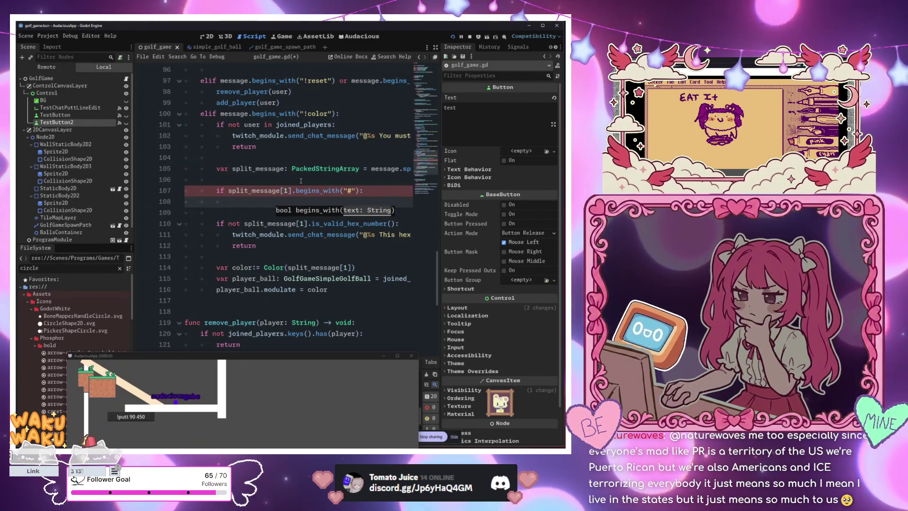
text(pplit_message[1)
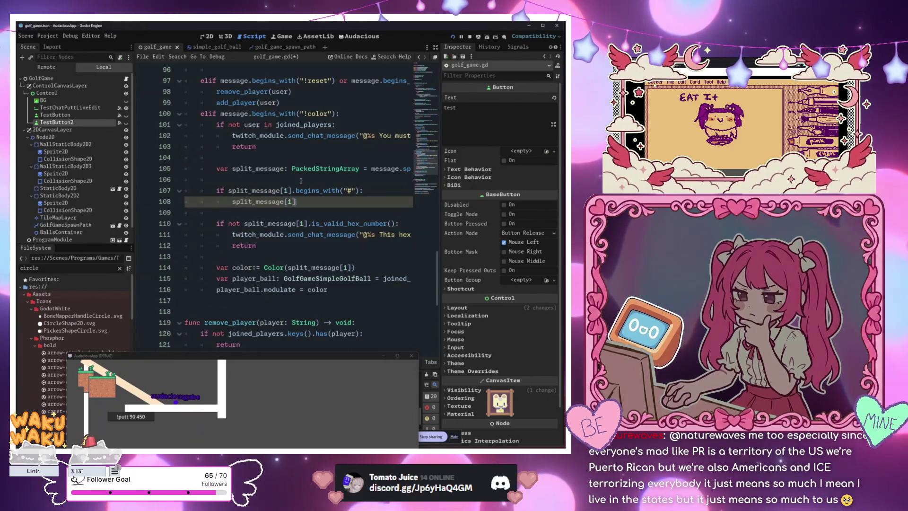
text(.)
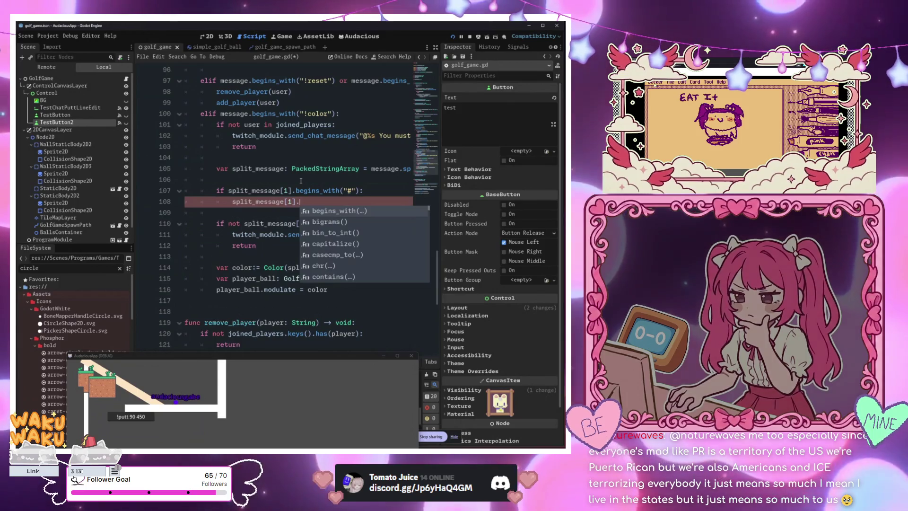
click(299, 159)
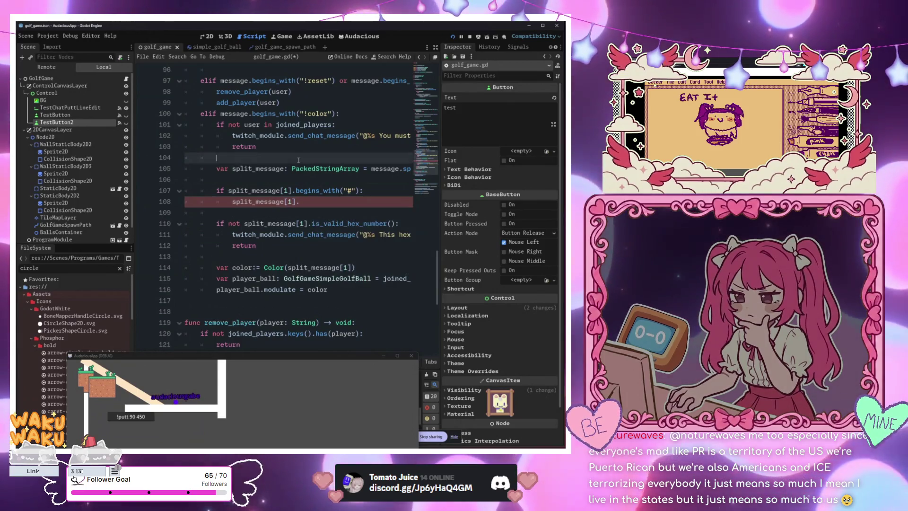
Declare var color_message: String = split_message[1] on line 106
click(270, 180)
key(Return)
key(Up)
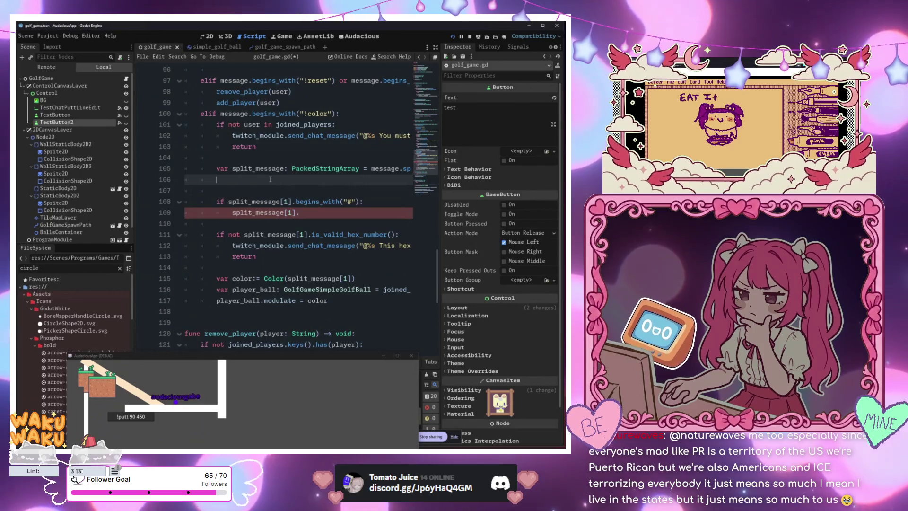
text(var color_message:)
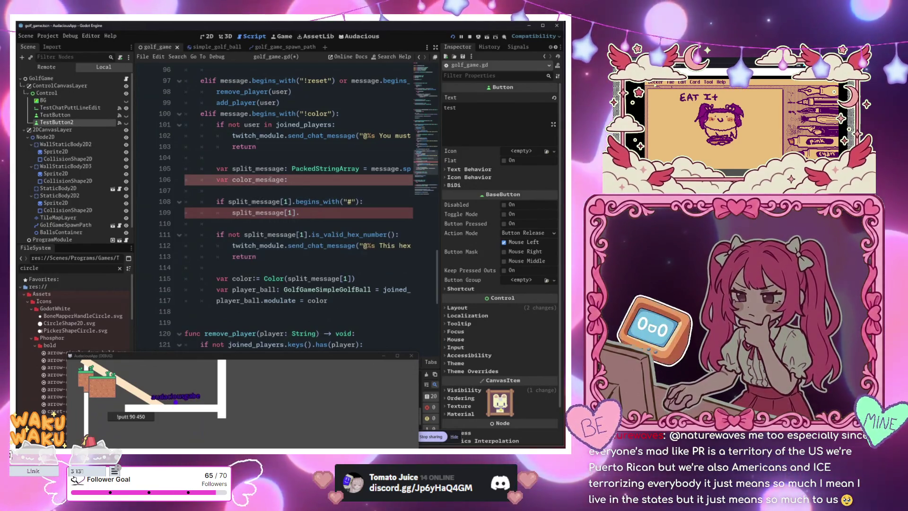
text( String = sp)
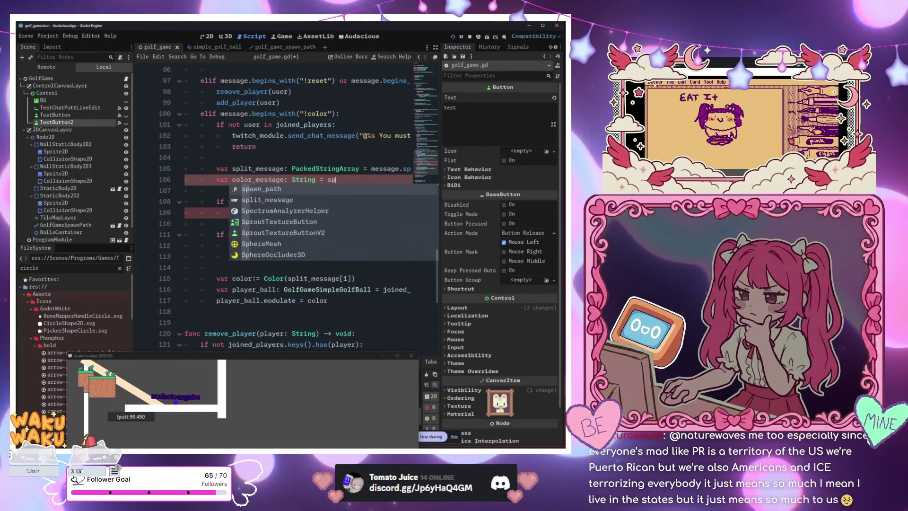
key(Down)
key(Return)
text([1])
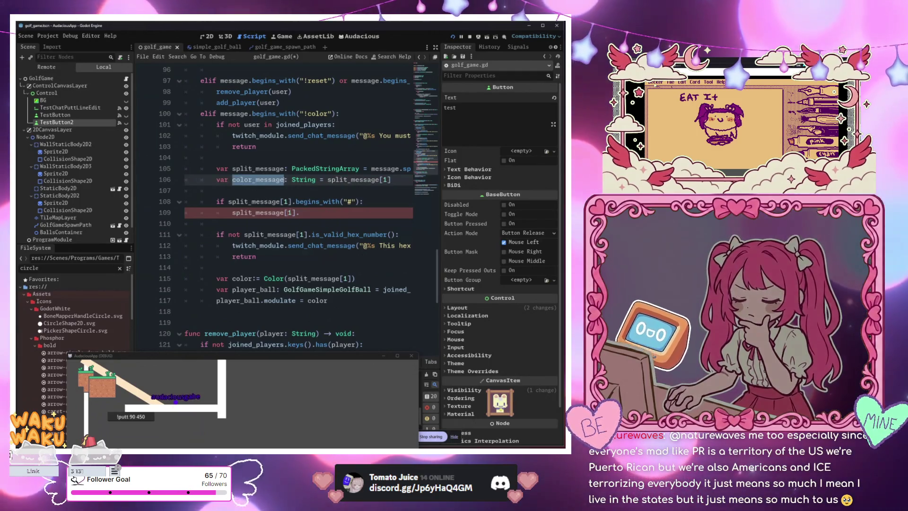
Replace every split_message[1] in the colour handling with color_message via multi-select paste
drag(228, 202, 283, 202)
text(color_message)
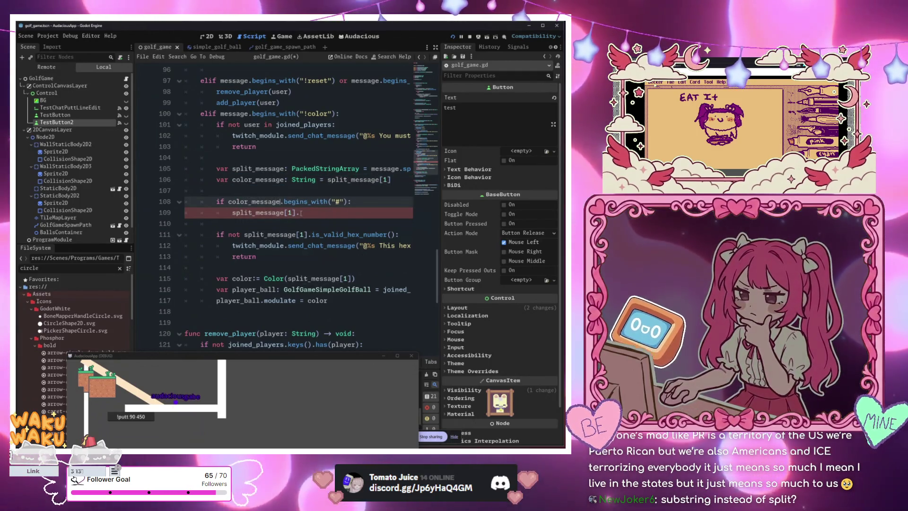
click(277, 214)
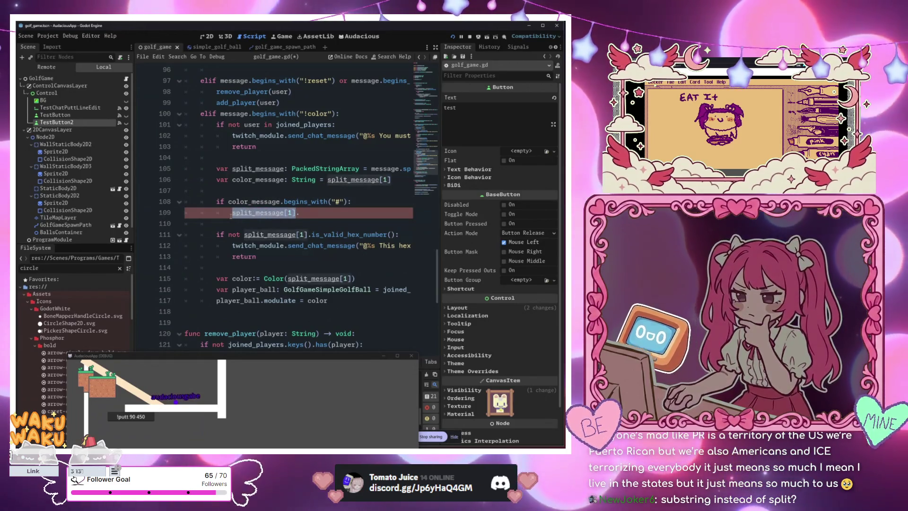
key(ctrl+d)
key(ctrl+d)
key(ctrl+v)
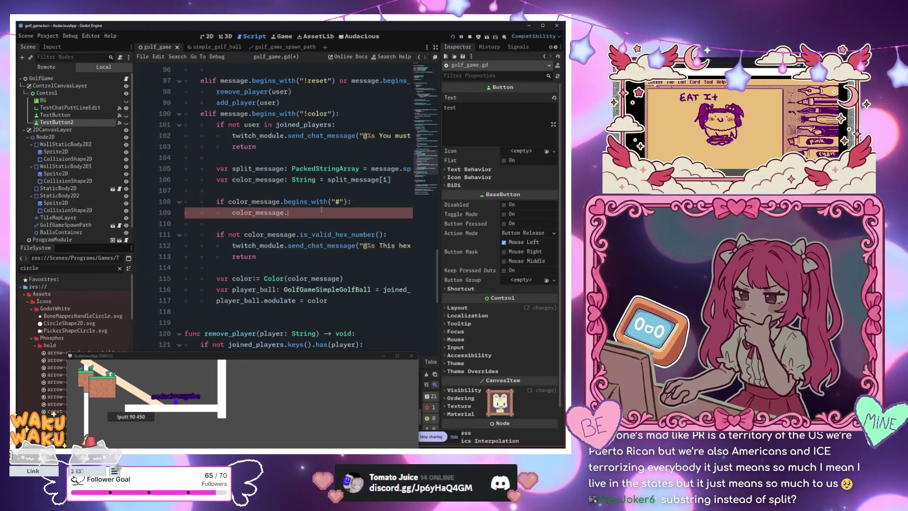
text(.)
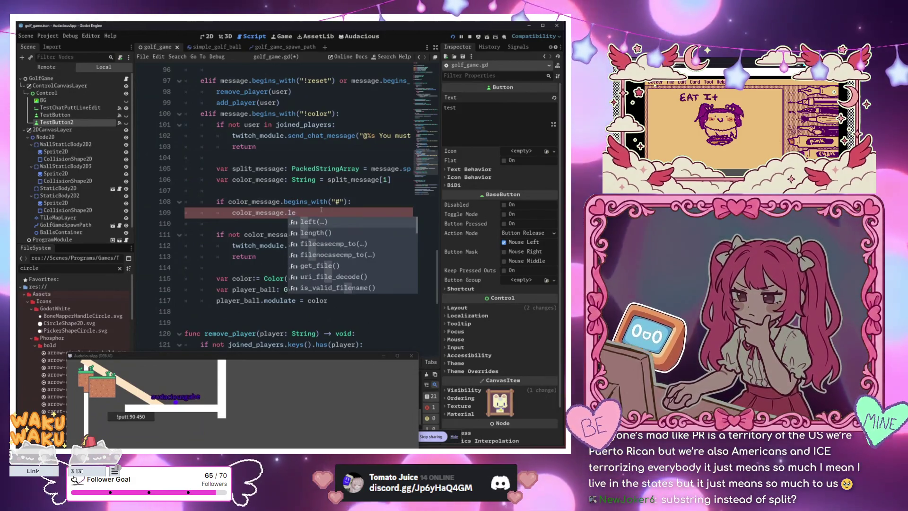
Write color_message = color_message.lstrip("#") in the "#" check and save the script
key(BackSpace)
text(st)
key(Return)
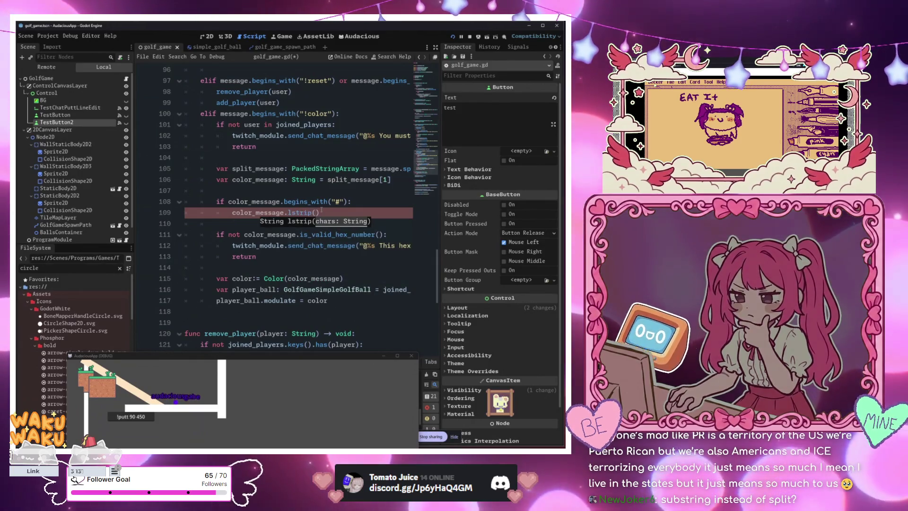
text(col)
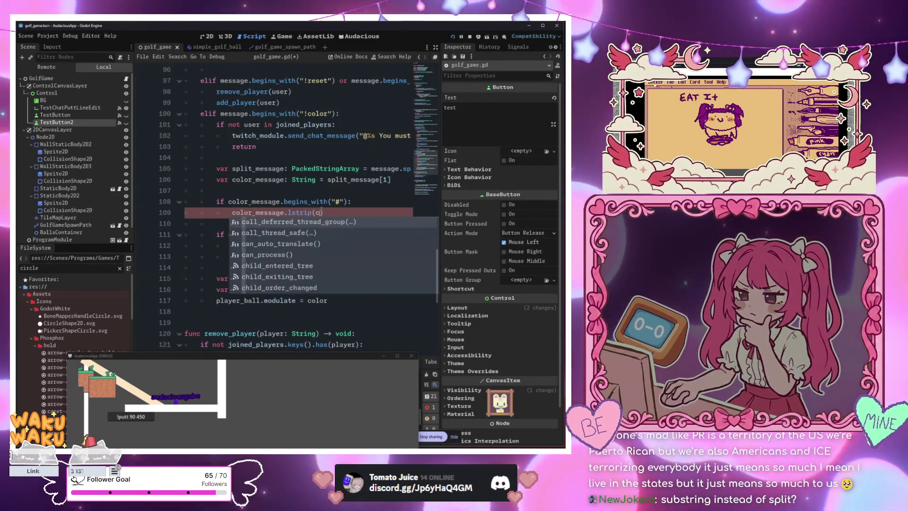
key(BackSpace)
key(BackSpace)
key(BackSpace)
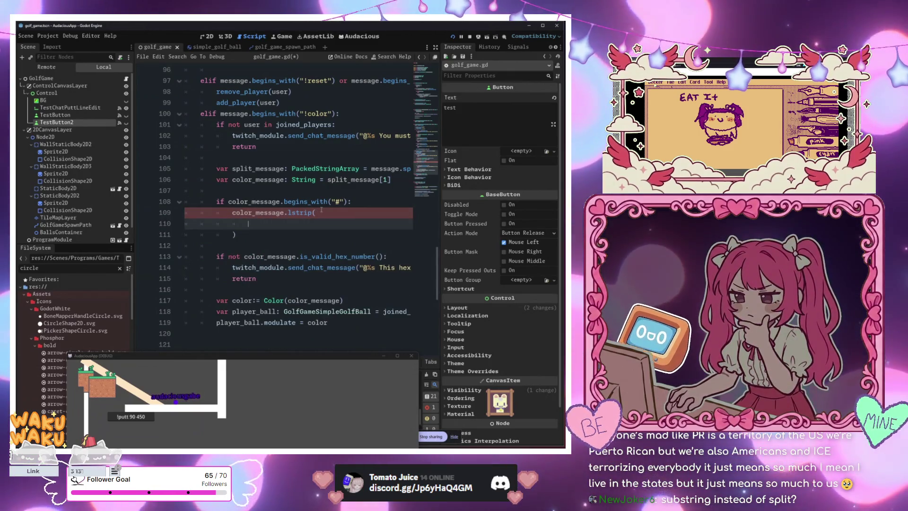
text("#)
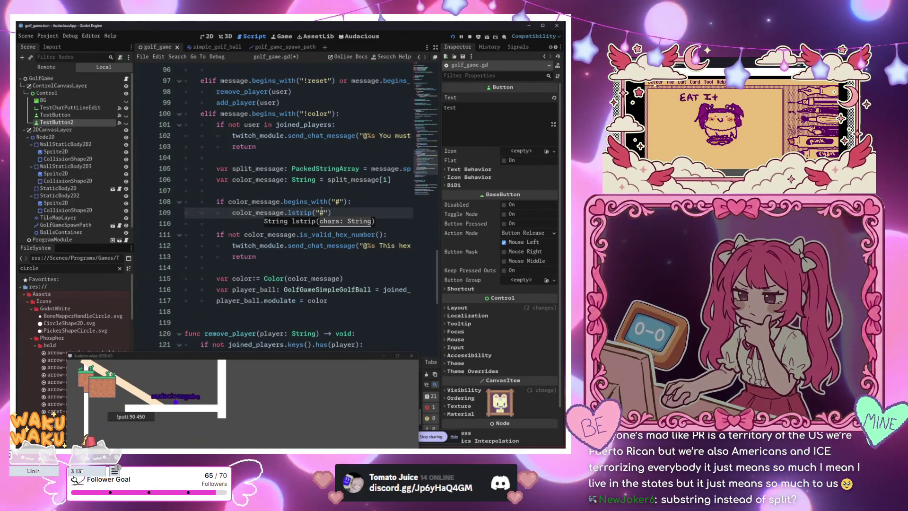
key(End)
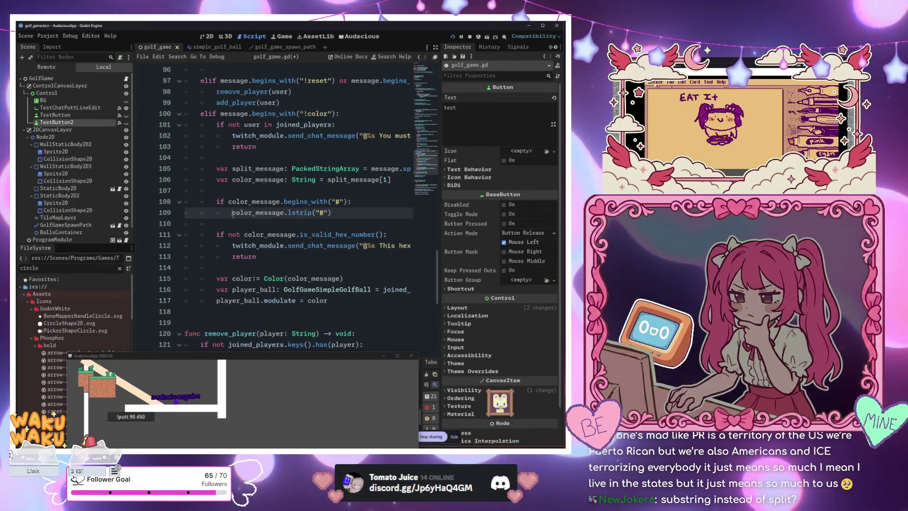
click(233, 213)
text(color )
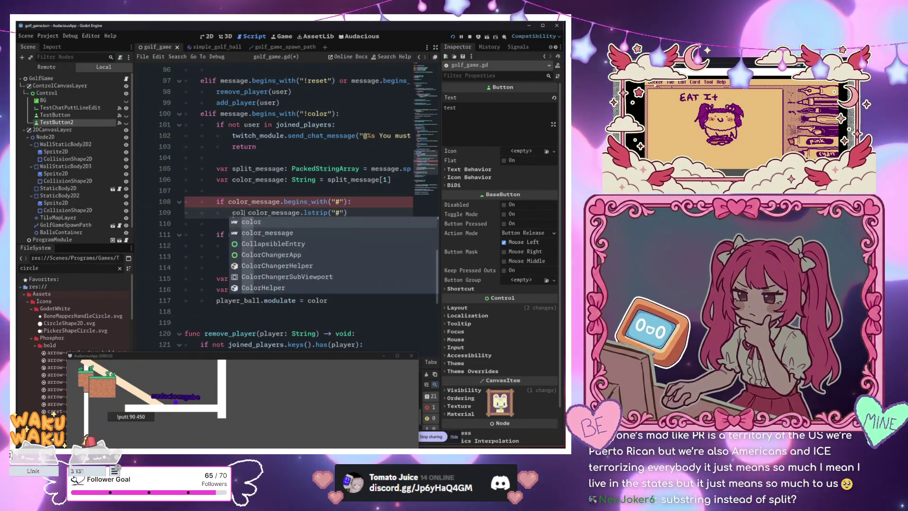
text(_mes)
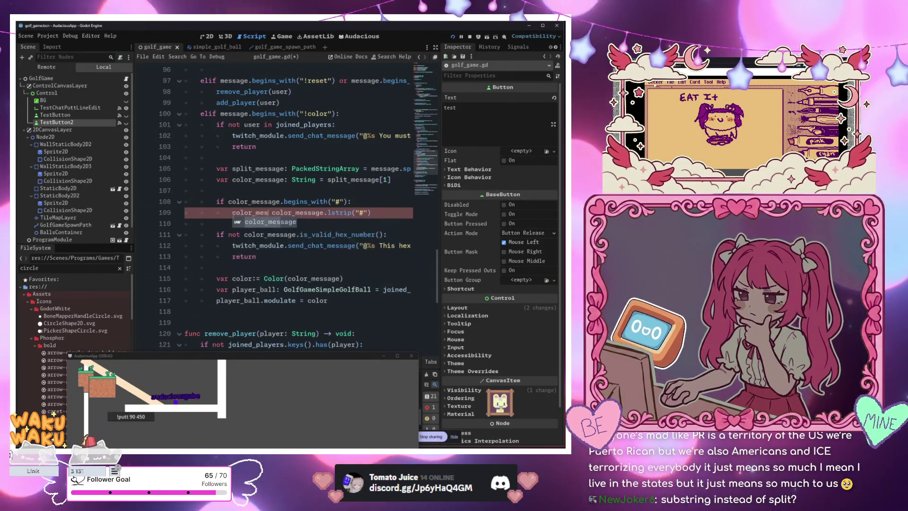
text(=)
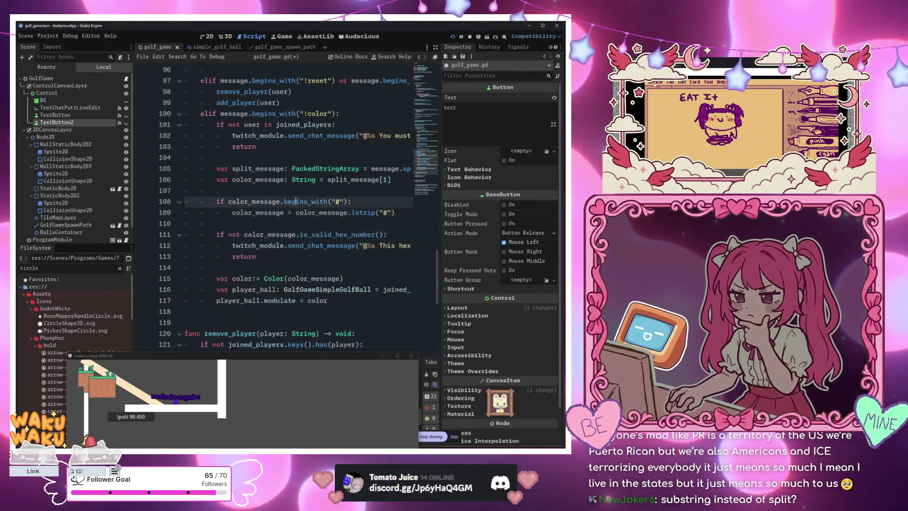
key(ctrl+s)
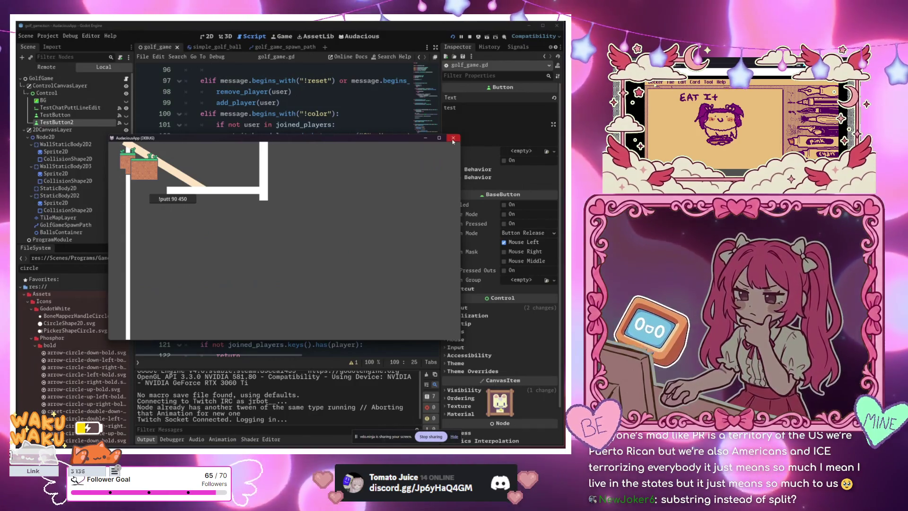
Stop the game and look up substr in the String class reference, then go back to the script
key(F8)
key(F1)
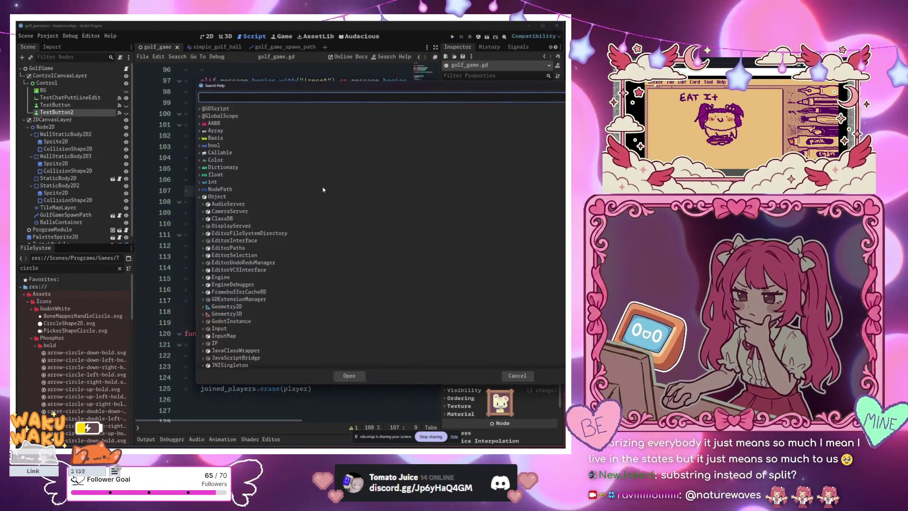
text(String)
key(Return)
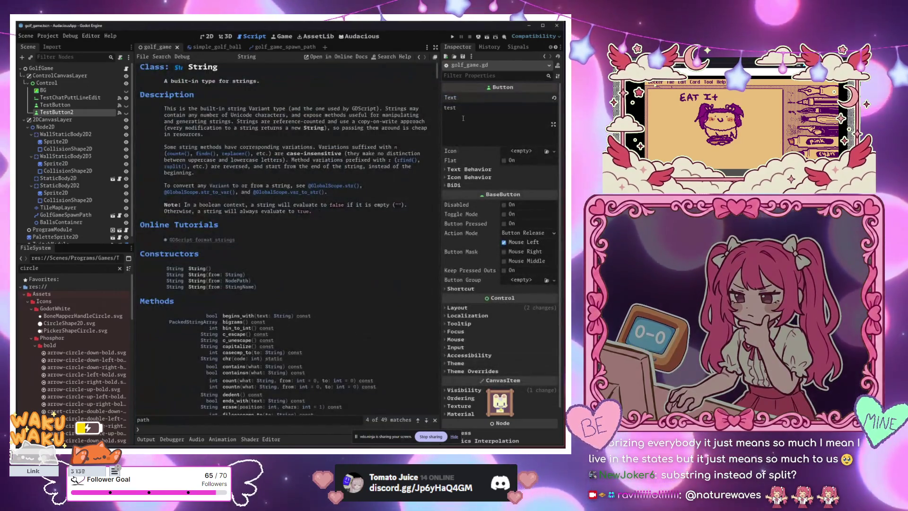
key(ctrl+f)
text(path)
scroll(383, 174, down, 5)
scroll(376, 178, down, 5)
scroll(353, 199, down, 5)
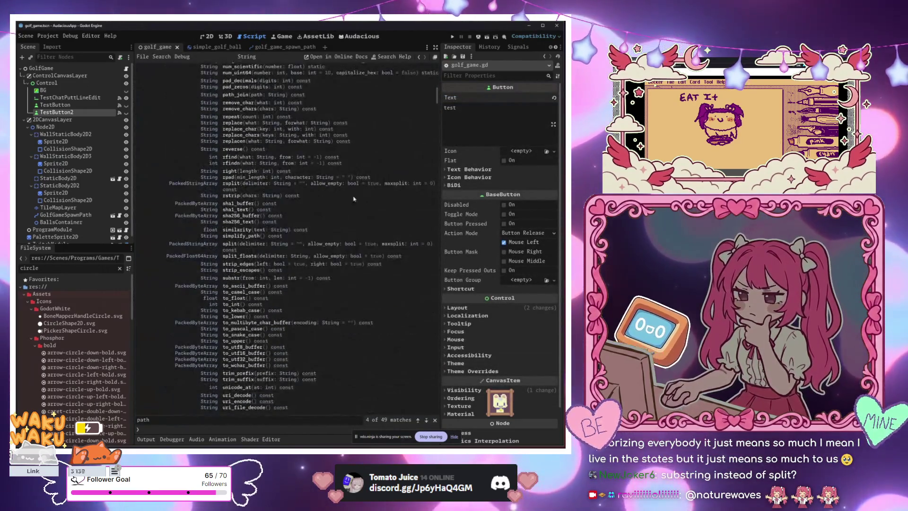
click(236, 278)
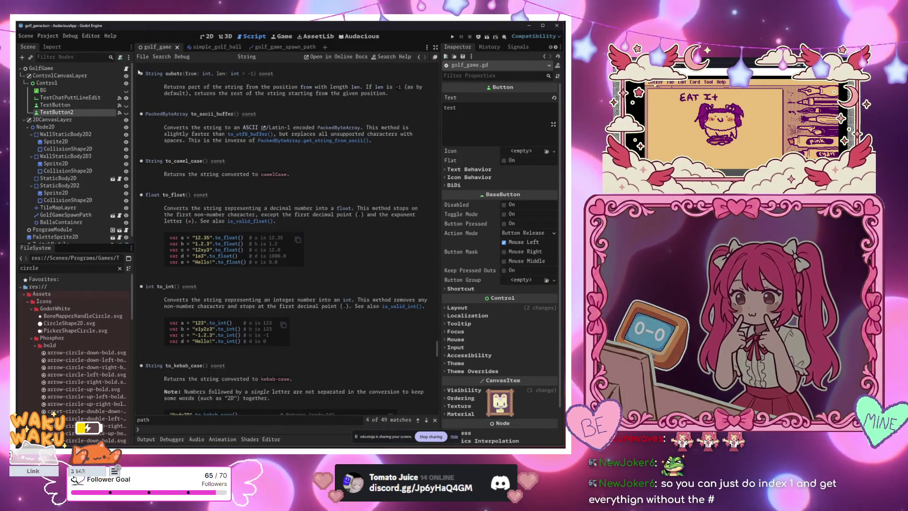
key(alt+Left)
Change line 109 to color_message.substr(1) and run the project to test the colour command
click(325, 256)
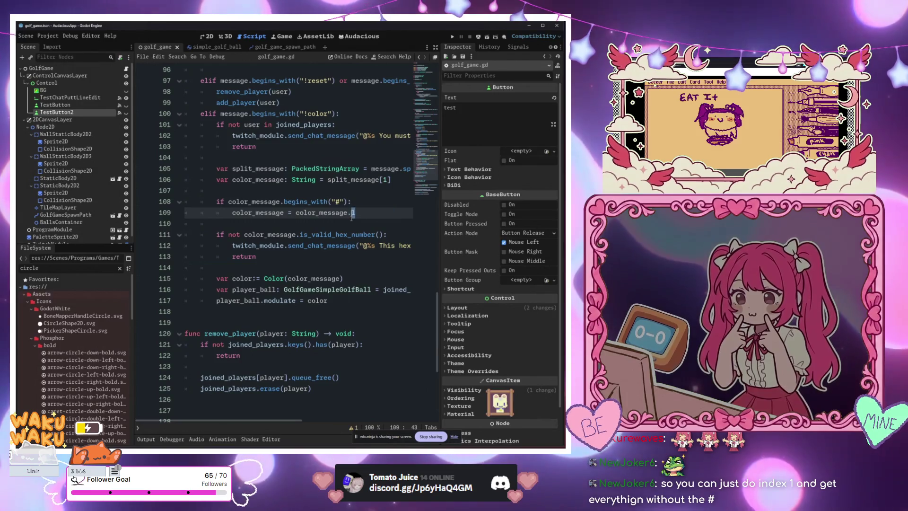
text(sub)
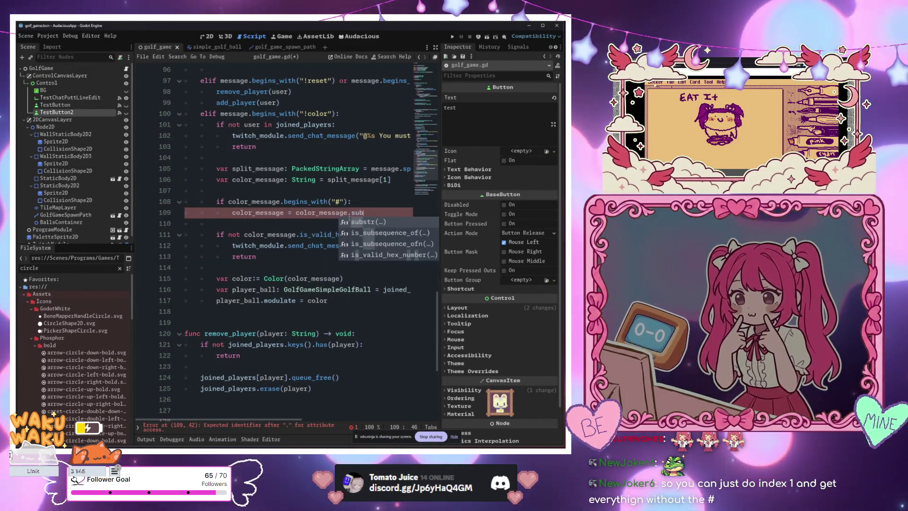
key(Return)
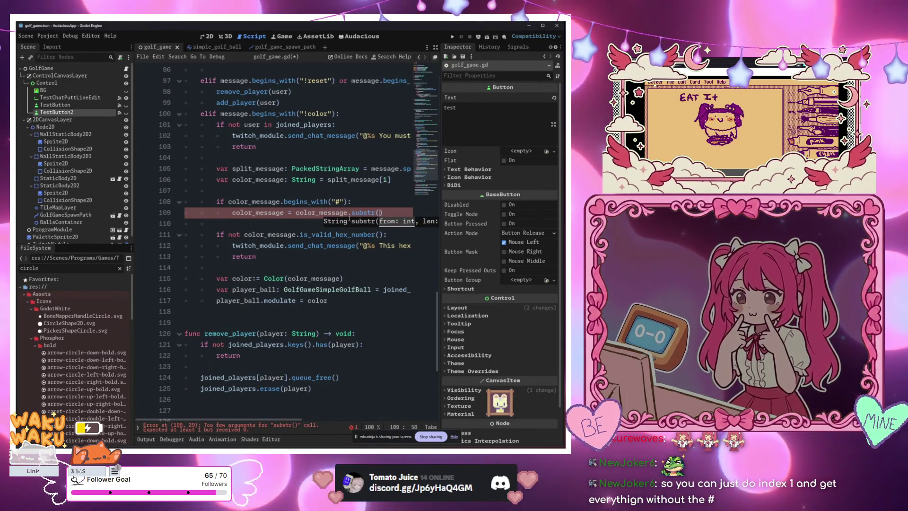
text(0)
text(1)
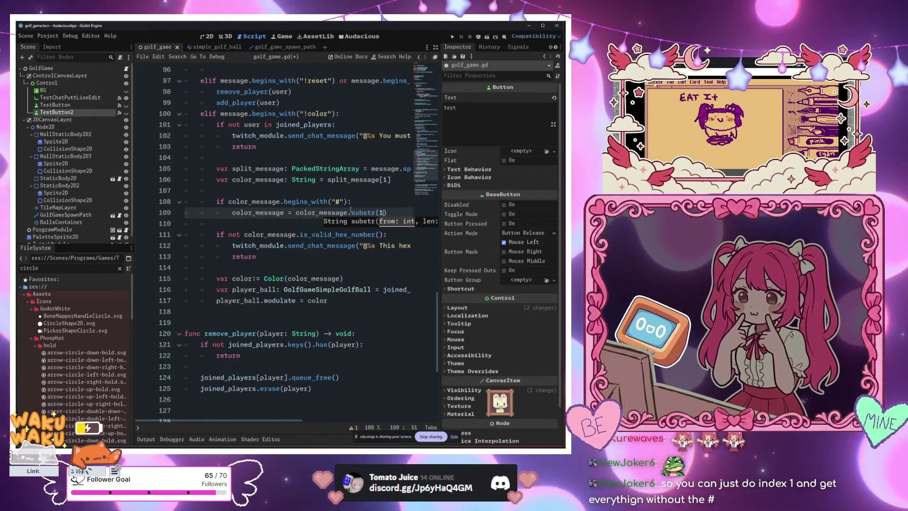
click(288, 213)
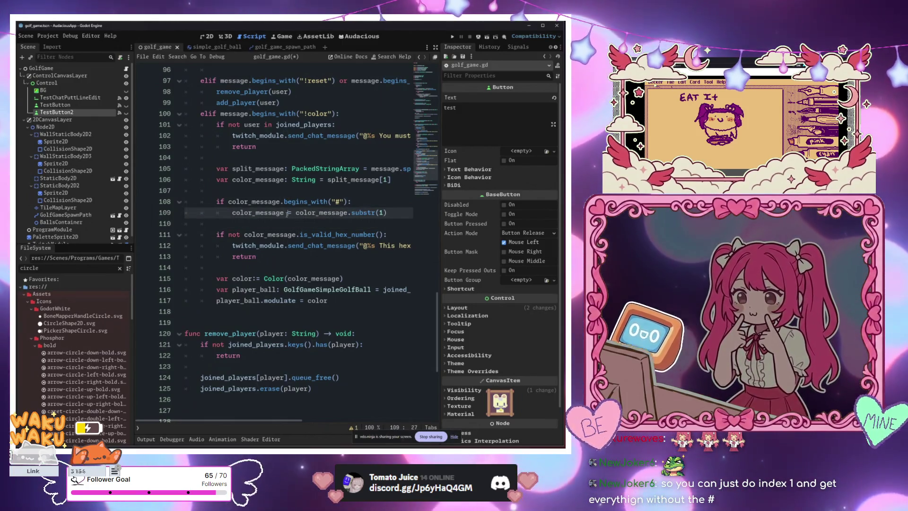
key(F5)
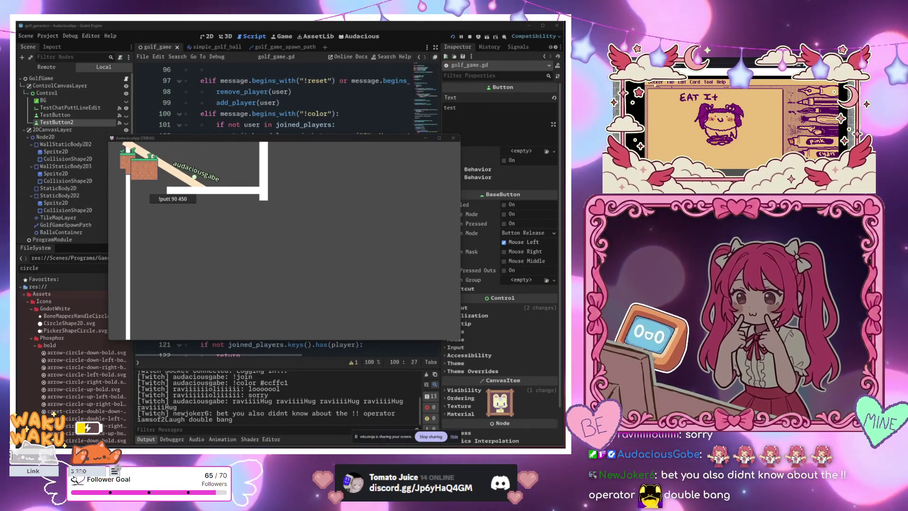
Move the running game window aside, refocus golf_game.gd and trim the FileSystem 'circle' filter
drag(319, 138, 314, 229)
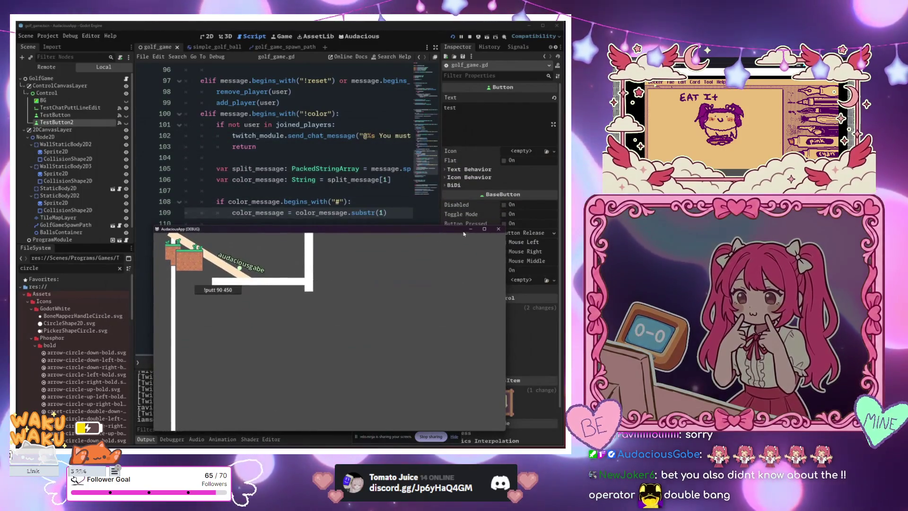
click(329, 179)
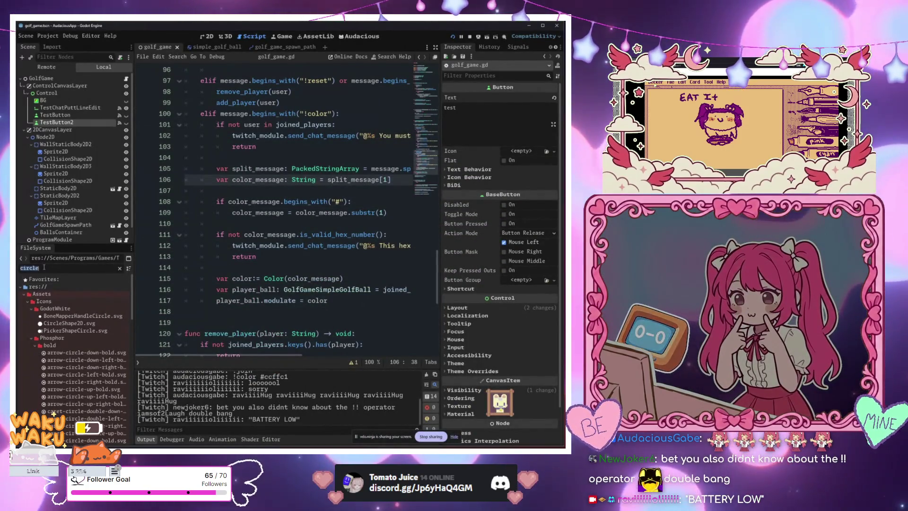
text(w)
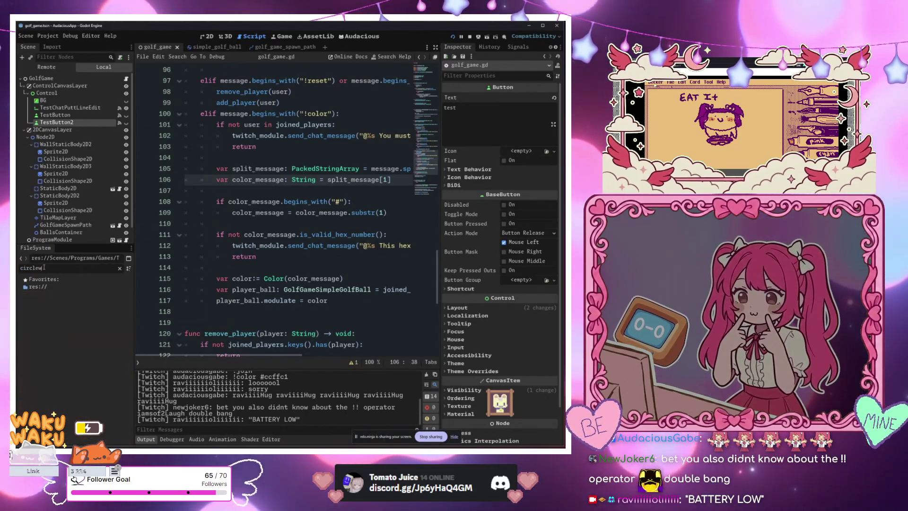
key(BackSpace)
key(BackSpace)
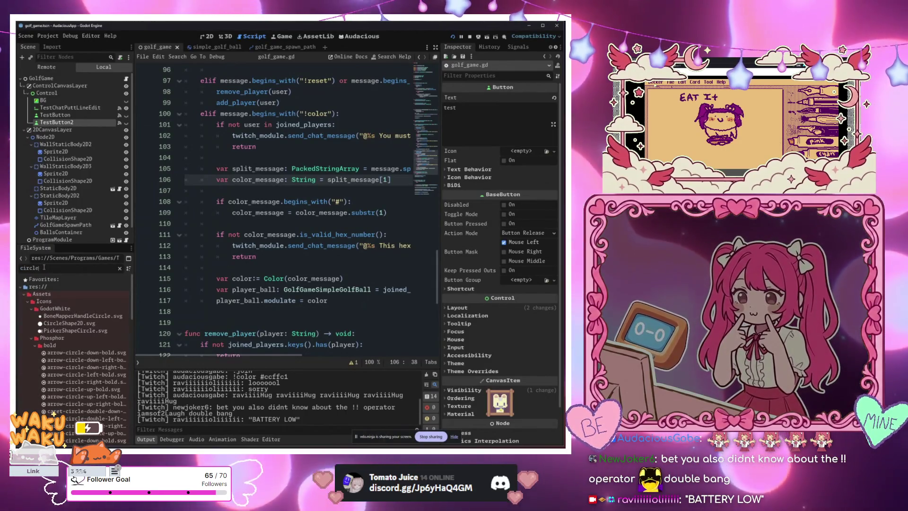
key(BackSpace)
scroll(63, 357, down, 3)
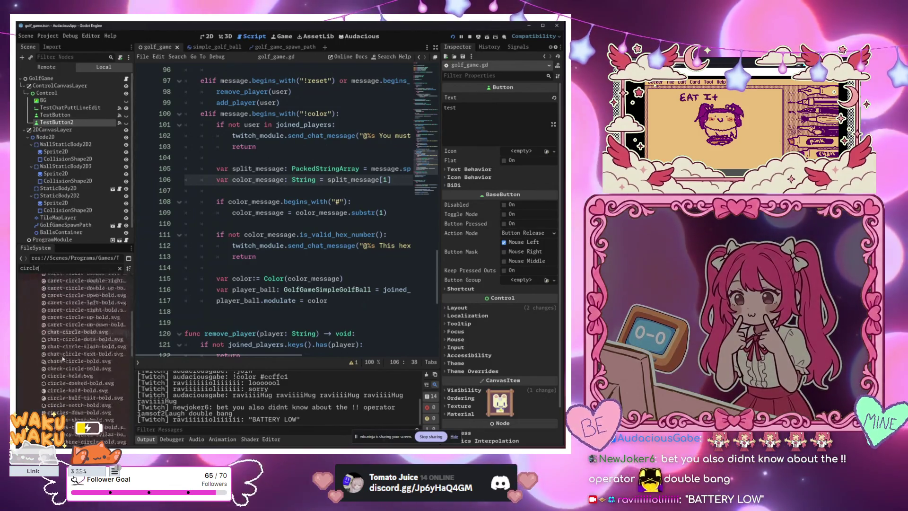
scroll(63, 357, down, 3)
scroll(63, 358, down, 3)
scroll(63, 360, down, 3)
scroll(63, 358, up, 2)
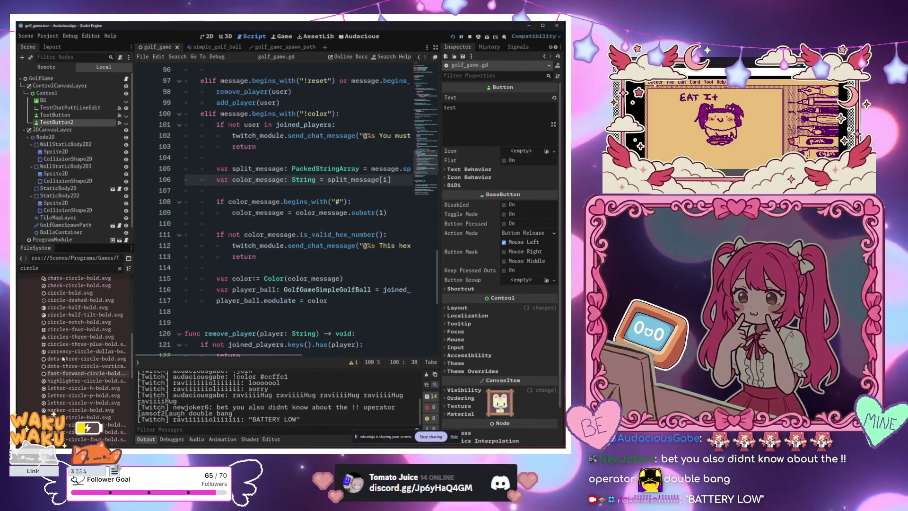
scroll(46, 361, down, 3)
scroll(57, 349, down, 3)
scroll(68, 337, down, 3)
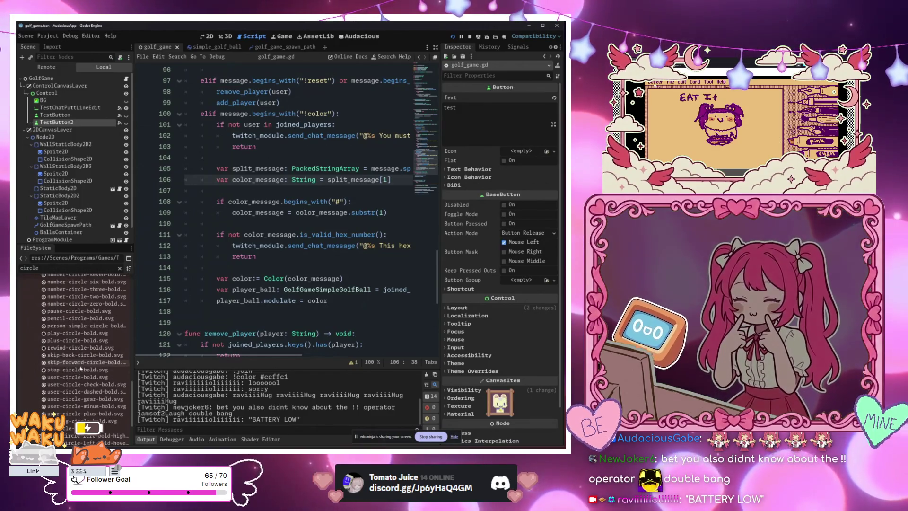
scroll(82, 366, down, 2)
scroll(82, 372, down, 1)
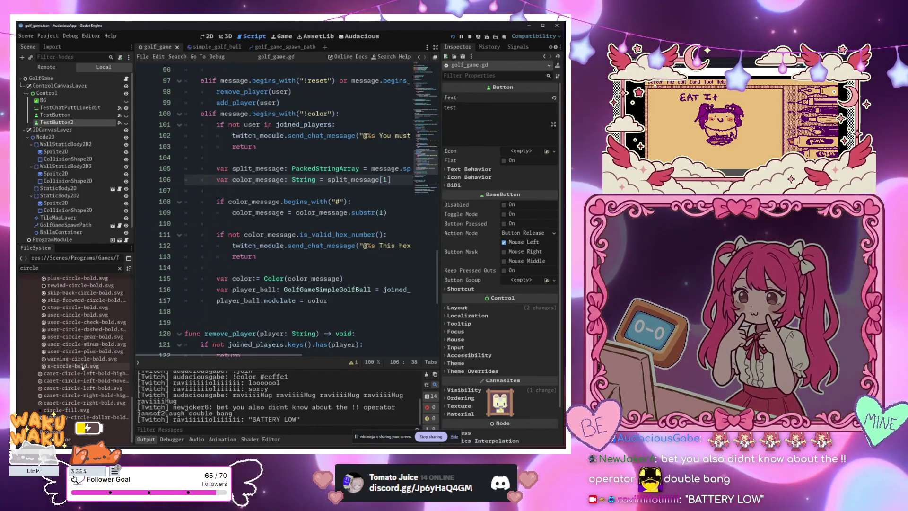
scroll(83, 377, up, 1)
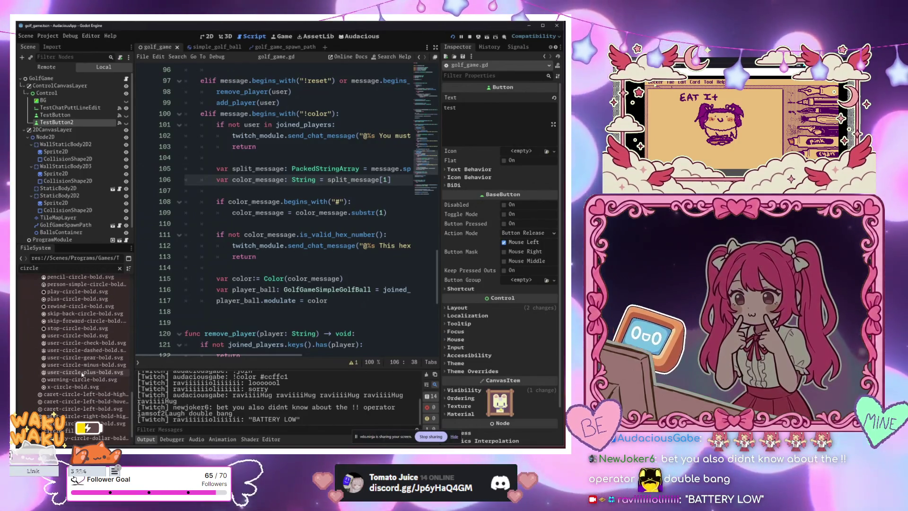
scroll(82, 374, down, 2)
scroll(79, 374, down, 2)
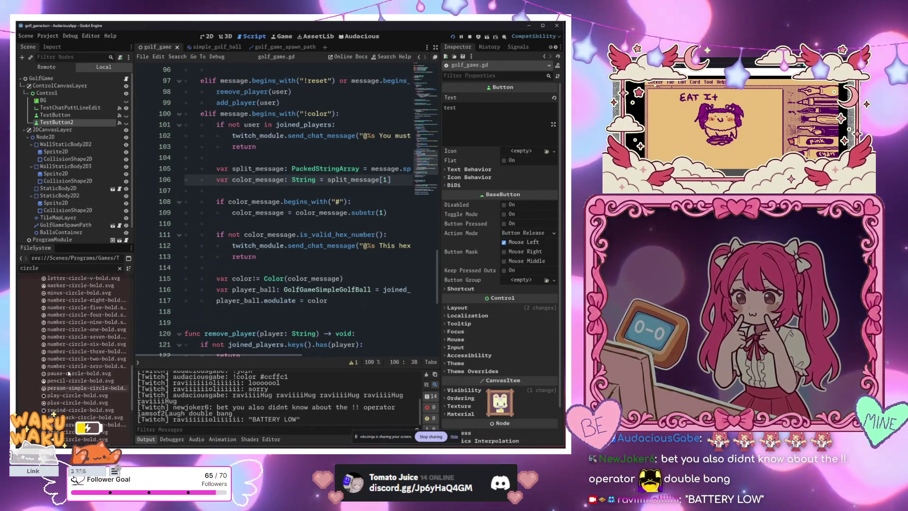
scroll(69, 373, down, 3)
scroll(69, 375, up, 2)
scroll(69, 373, up, 2)
scroll(68, 375, up, 2)
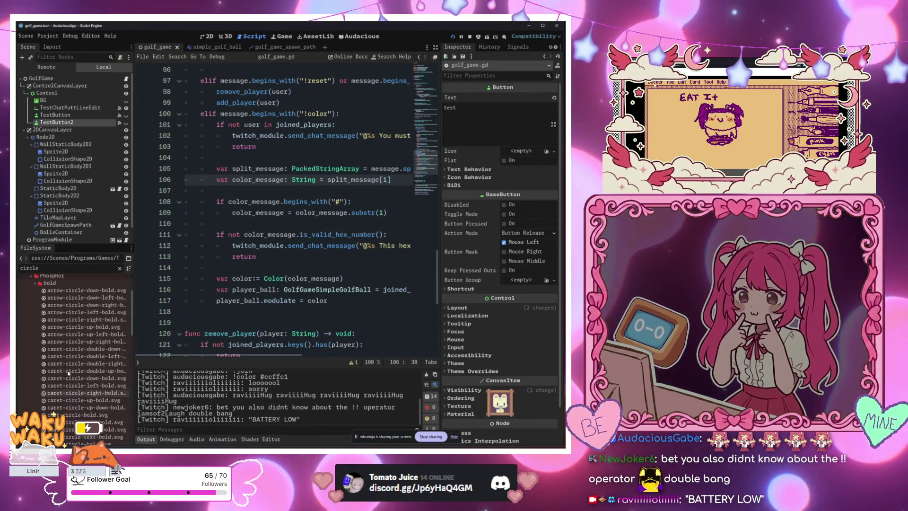
scroll(69, 374, up, 2)
scroll(69, 374, up, 2)
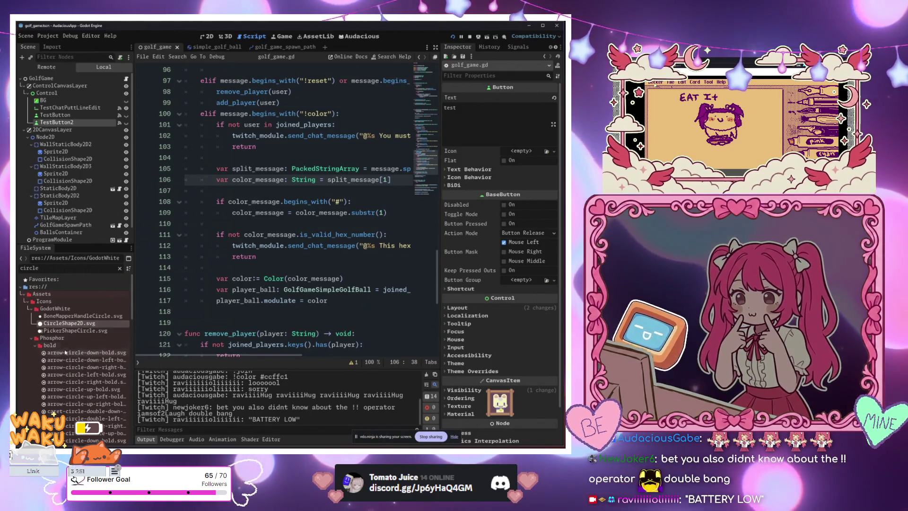
scroll(66, 367, down, 3)
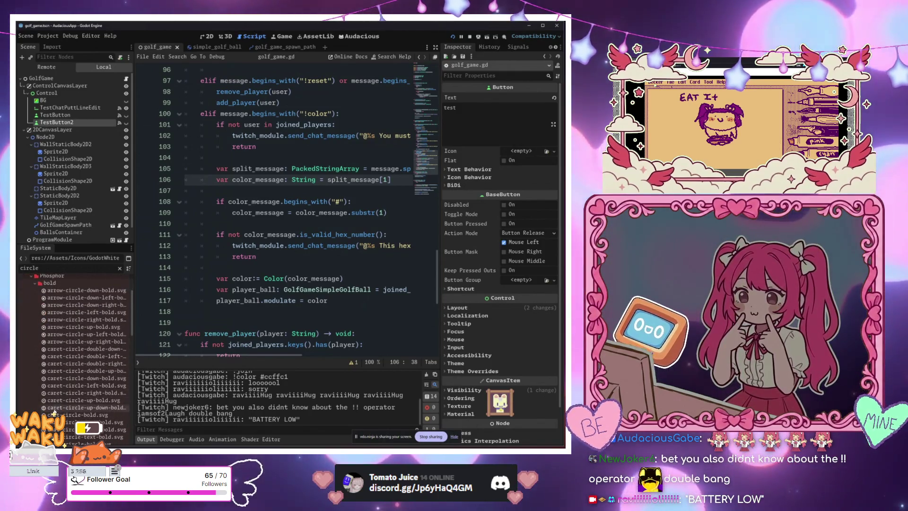
scroll(62, 376, up, 3)
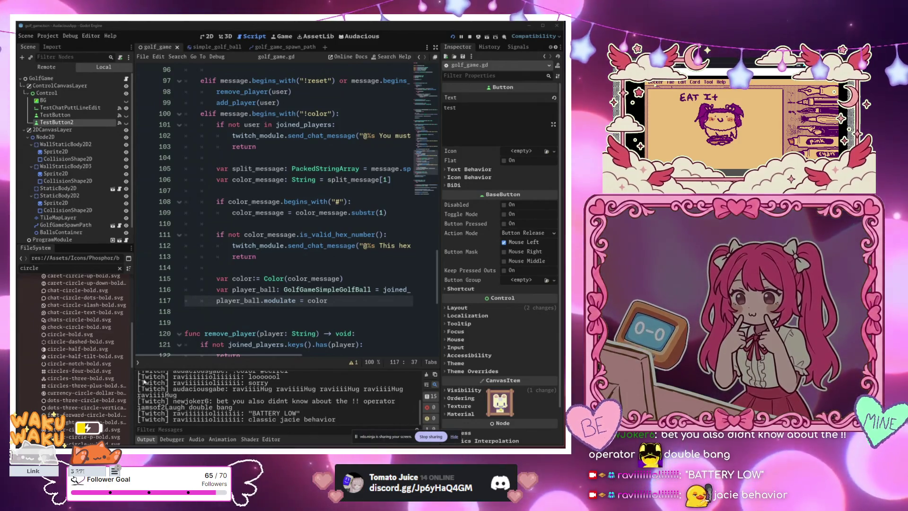
click(338, 315)
click(319, 301)
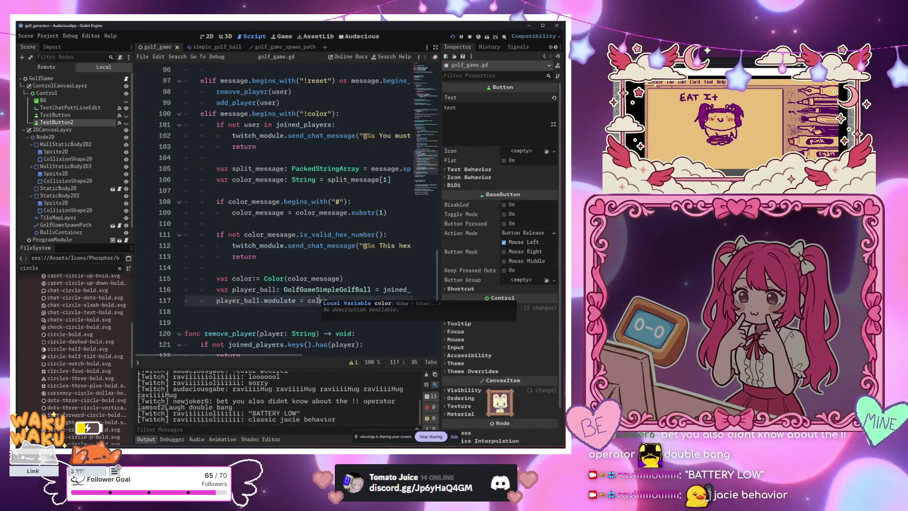
scroll(78, 363, up, 2)
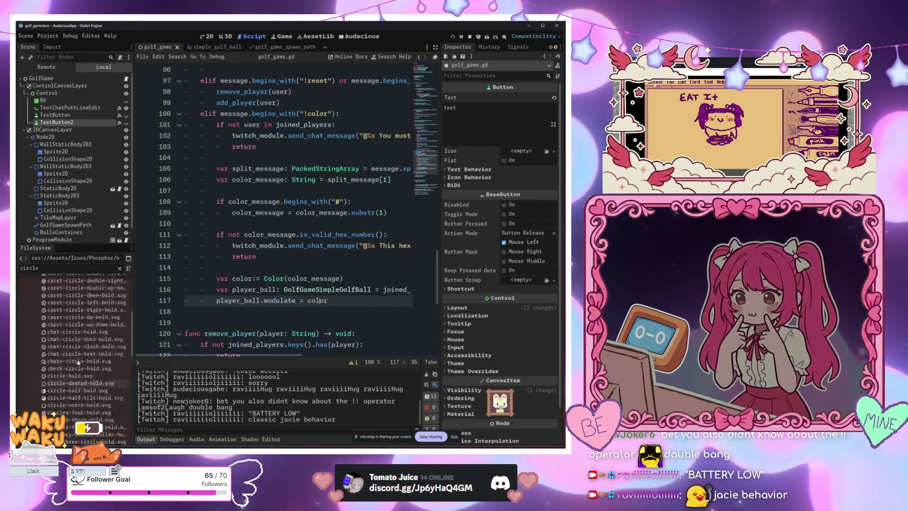
scroll(78, 363, up, 2)
scroll(78, 362, up, 2)
scroll(78, 359, up, 2)
scroll(76, 351, up, 2)
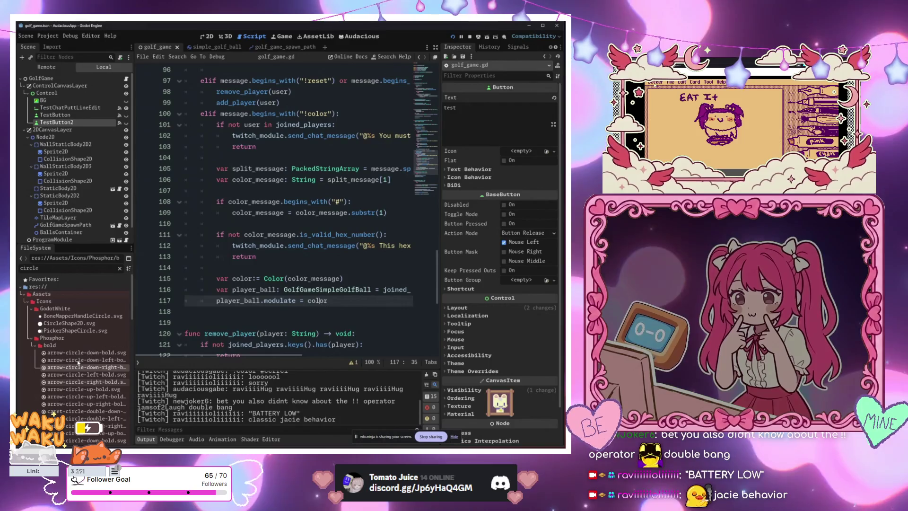
scroll(74, 355, down, 6)
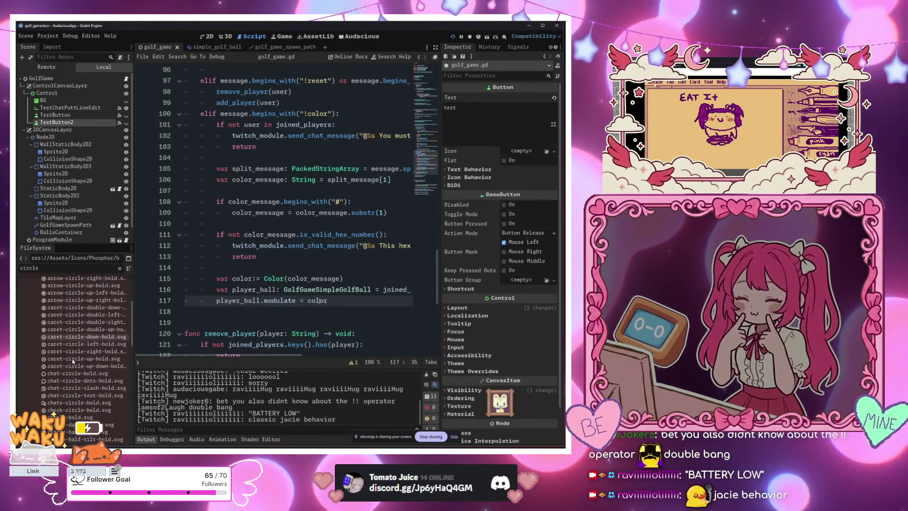
scroll(73, 361, down, 2)
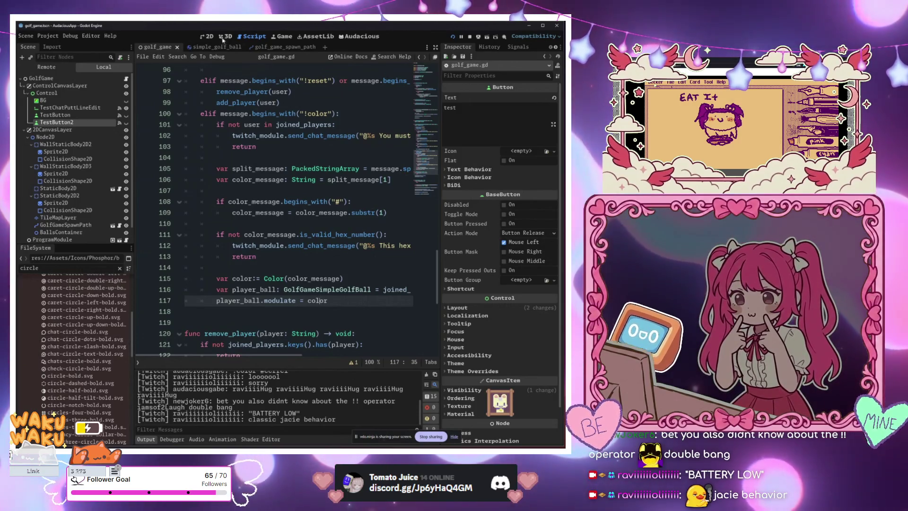
Select the simple_golf_ball scene's Sprite2D and locate the circle SVG in FileSystem
click(207, 37)
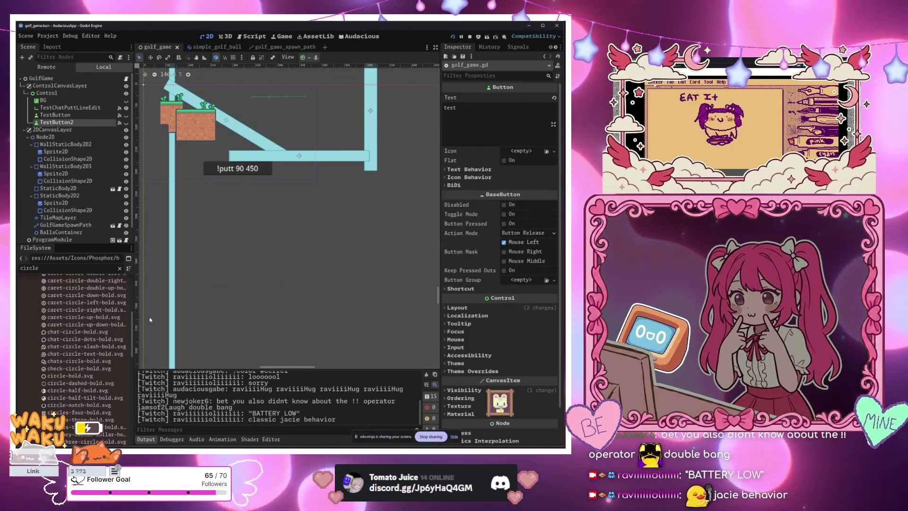
scroll(85, 341, down, 2)
scroll(114, 392, down, 2)
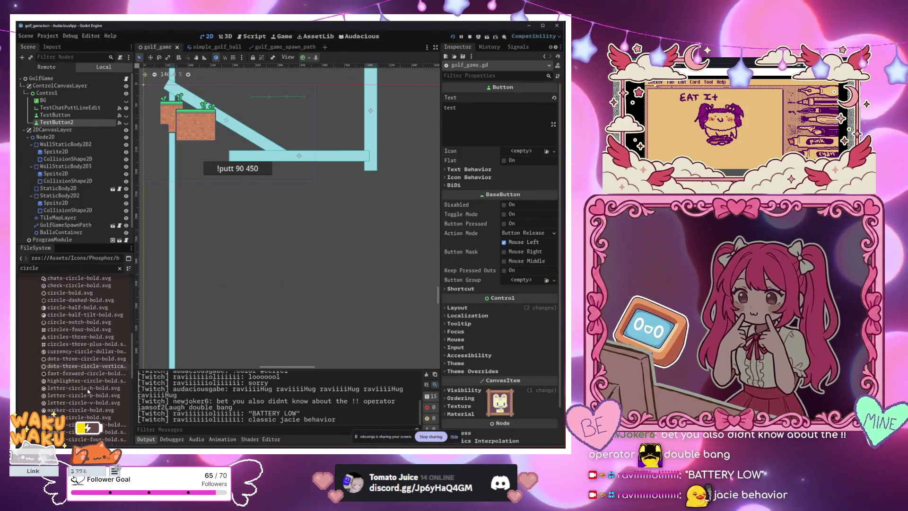
click(233, 47)
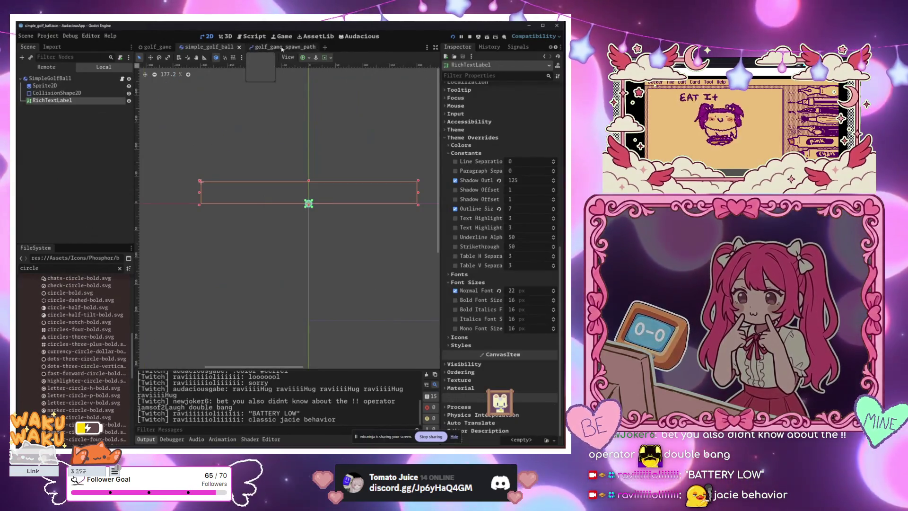
scroll(338, 248, up, 3)
scroll(284, 192, up, 3)
click(284, 192)
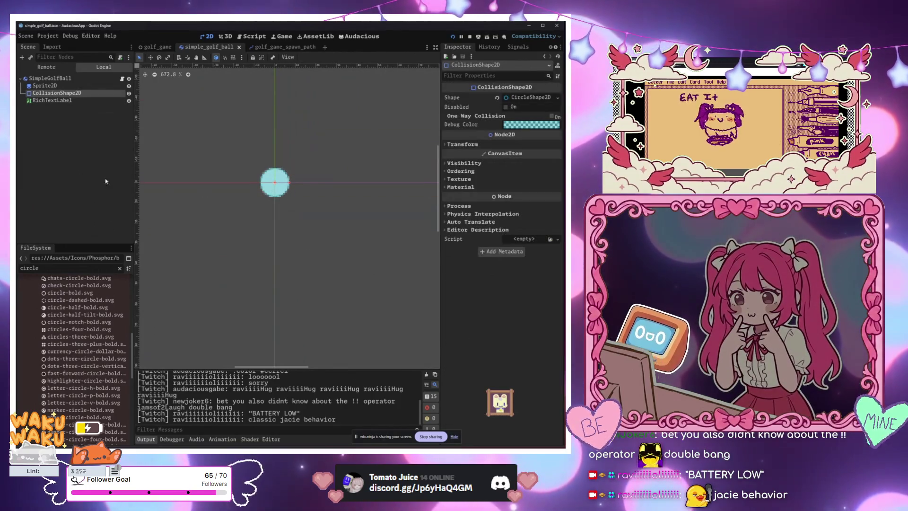
click(57, 87)
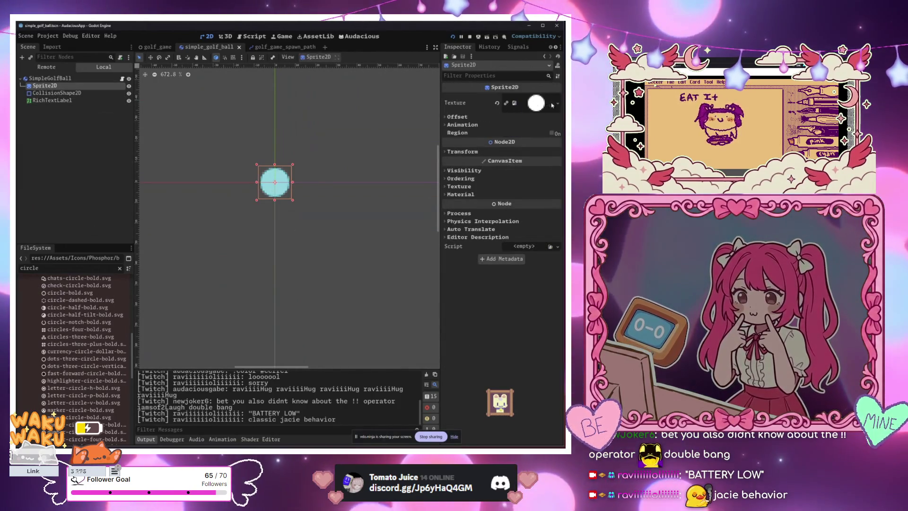
scroll(130, 366, up, 3)
scroll(107, 362, up, 5)
scroll(78, 358, up, 5)
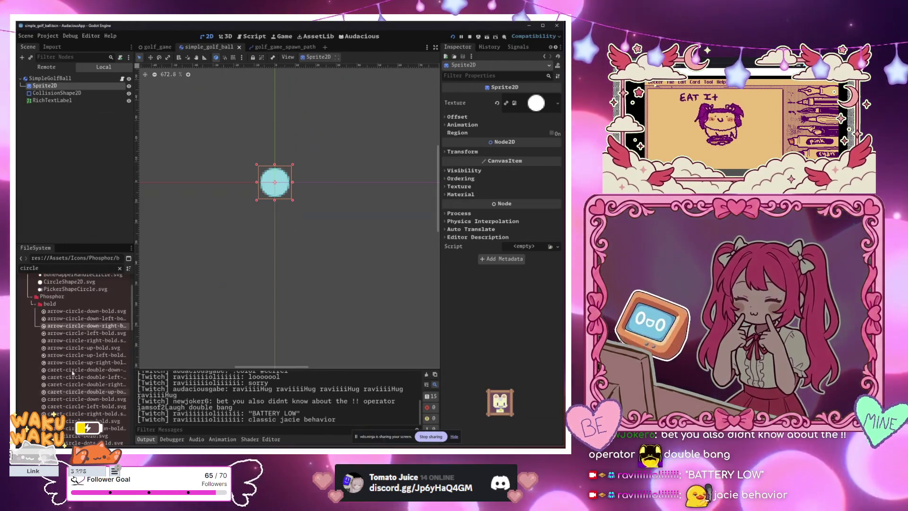
scroll(66, 357, down, 5)
scroll(66, 357, down, 5)
scroll(66, 357, down, 3)
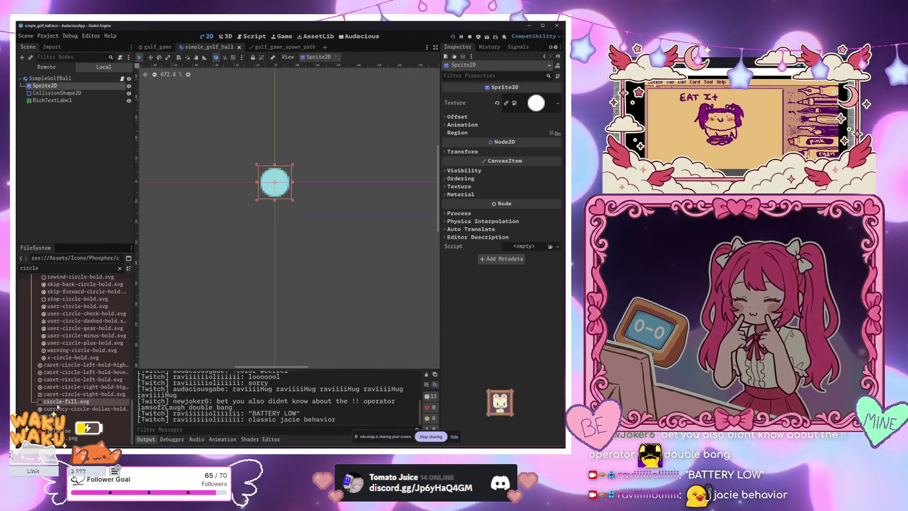
mouse_move(66, 402)
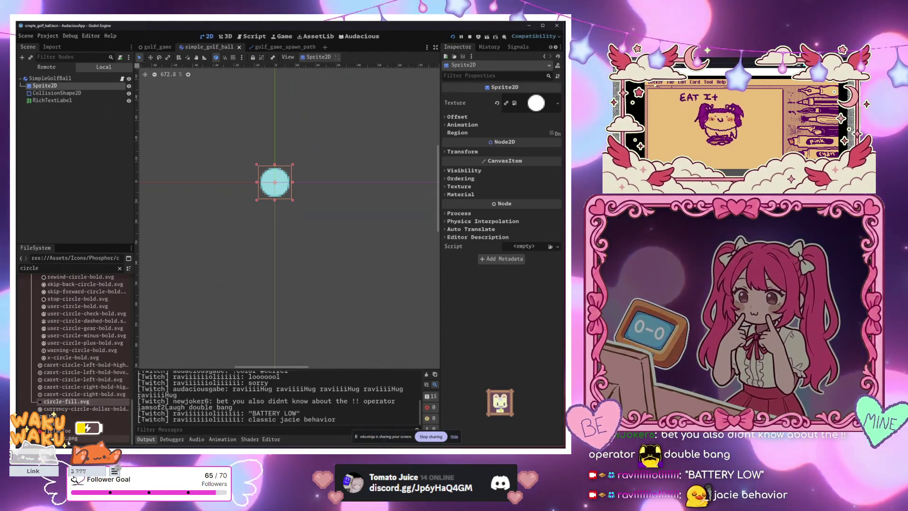
click(68, 438)
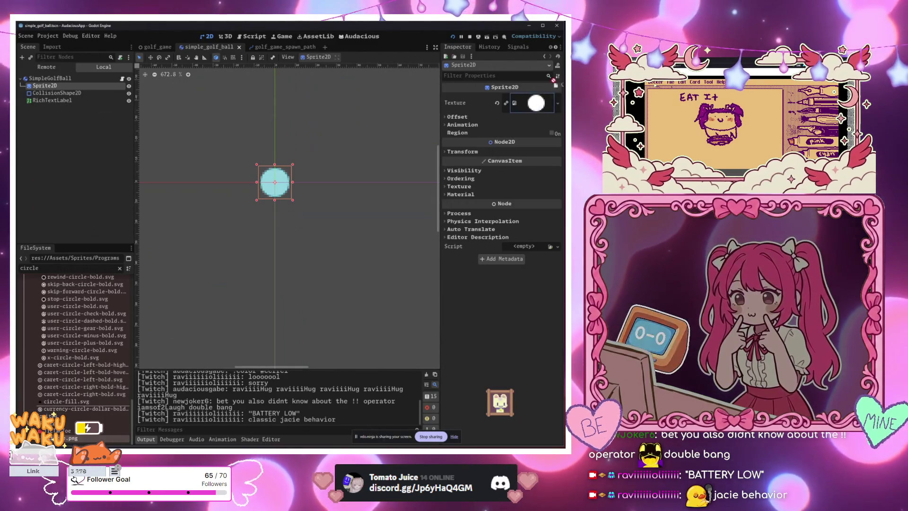
Assign the ring-shaped circle SVG as the Sprite2D's texture and deselect to view it
drag(68, 437, 535, 103)
click(285, 208)
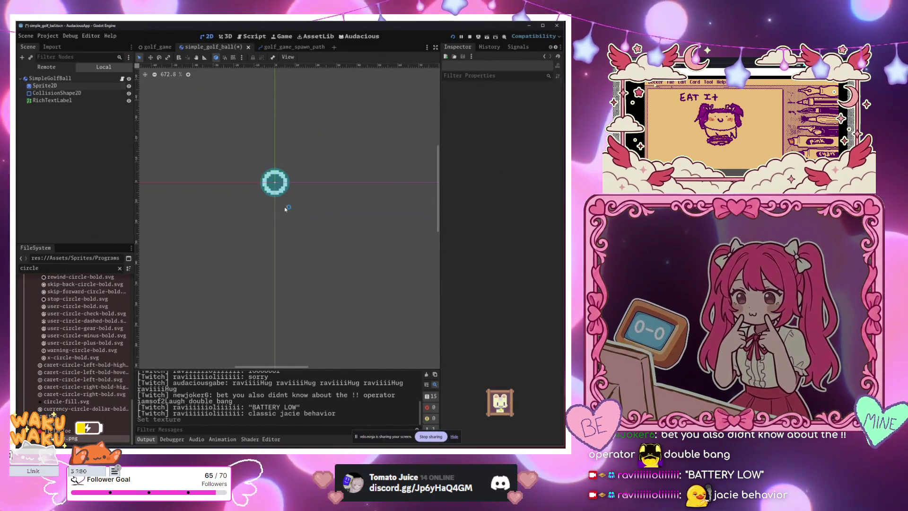
scroll(86, 382, up, 3)
scroll(86, 382, up, 2)
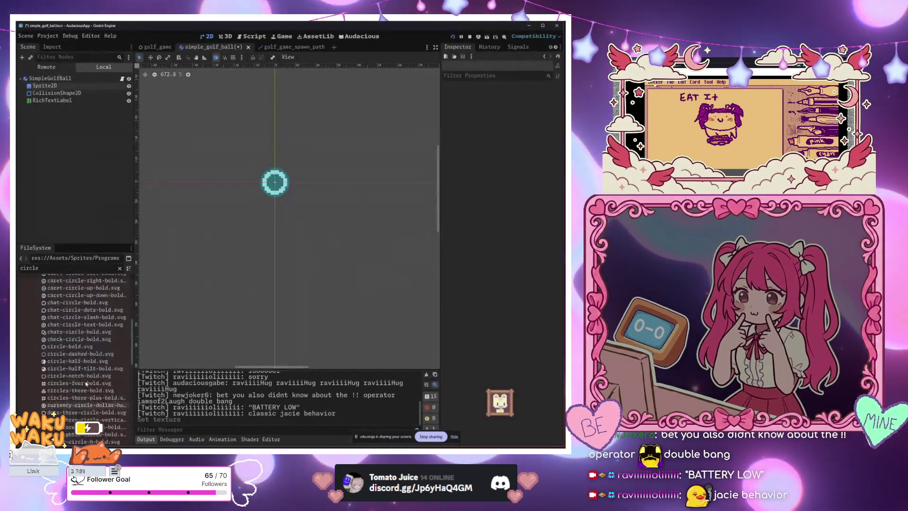
scroll(86, 382, up, 2)
scroll(86, 383, up, 2)
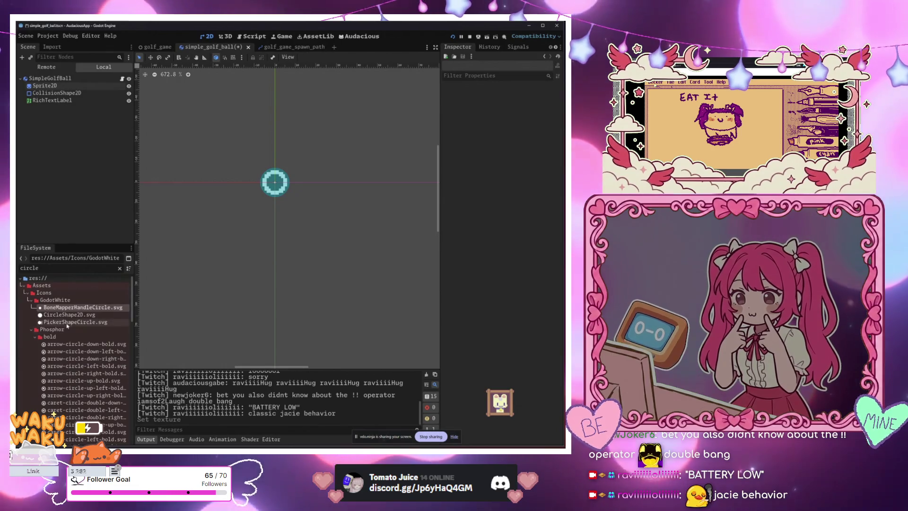
scroll(63, 356, down, 4)
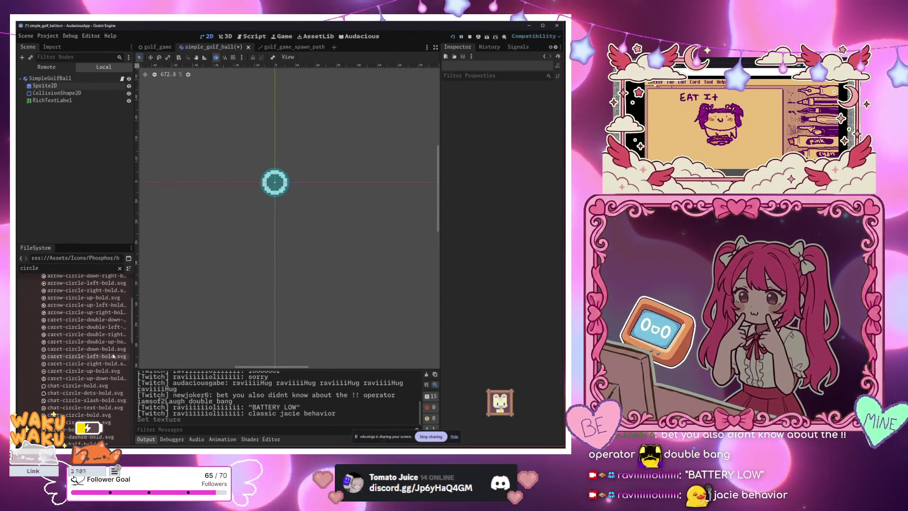
scroll(113, 356, down, 3)
scroll(107, 356, down, 2)
scroll(100, 356, down, 2)
scroll(89, 357, down, 3)
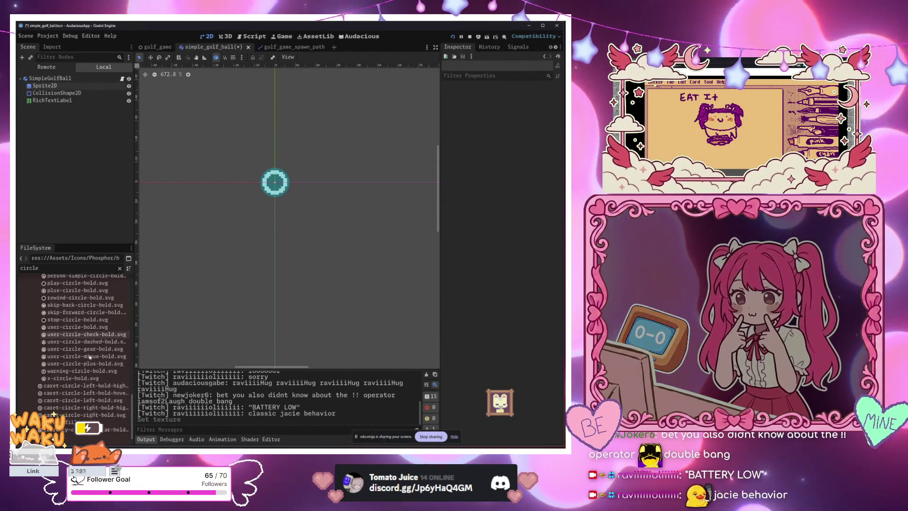
scroll(89, 357, down, 1)
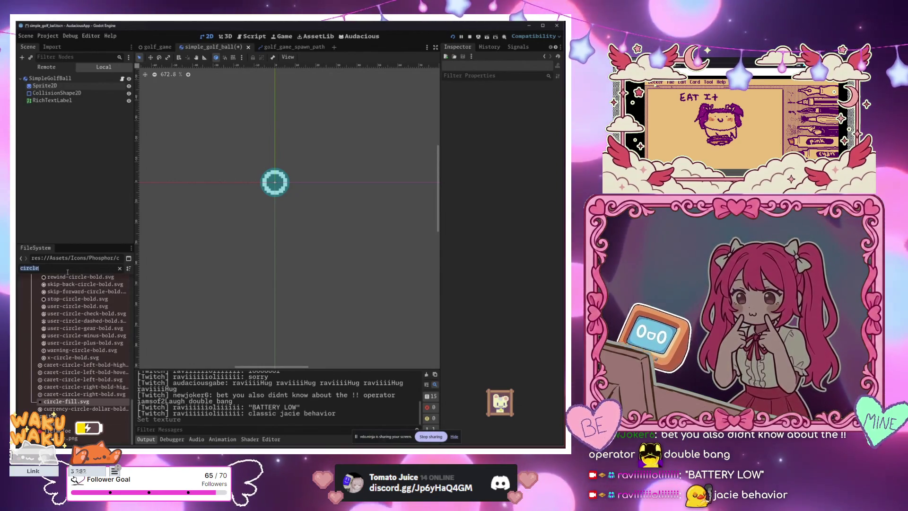
text(svg_e)
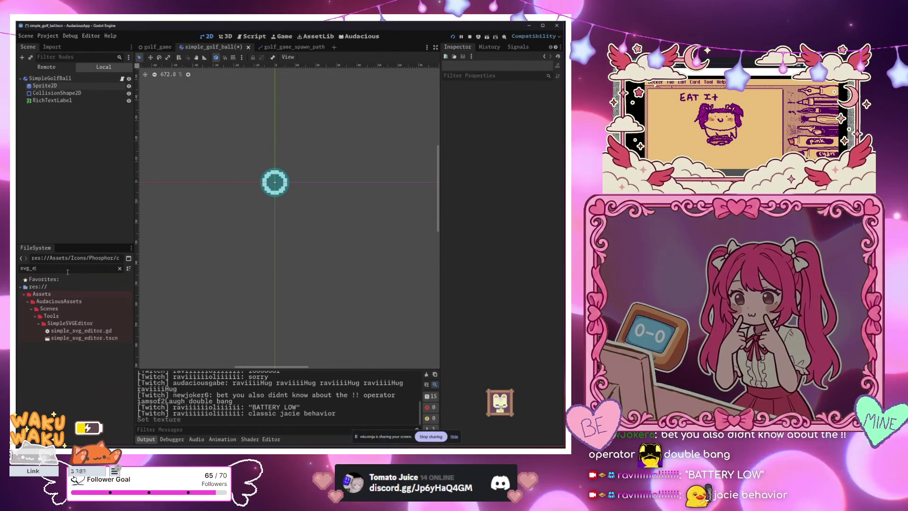
Save the golf ball scene and close the running app window
right_click(89, 338)
click(76, 342)
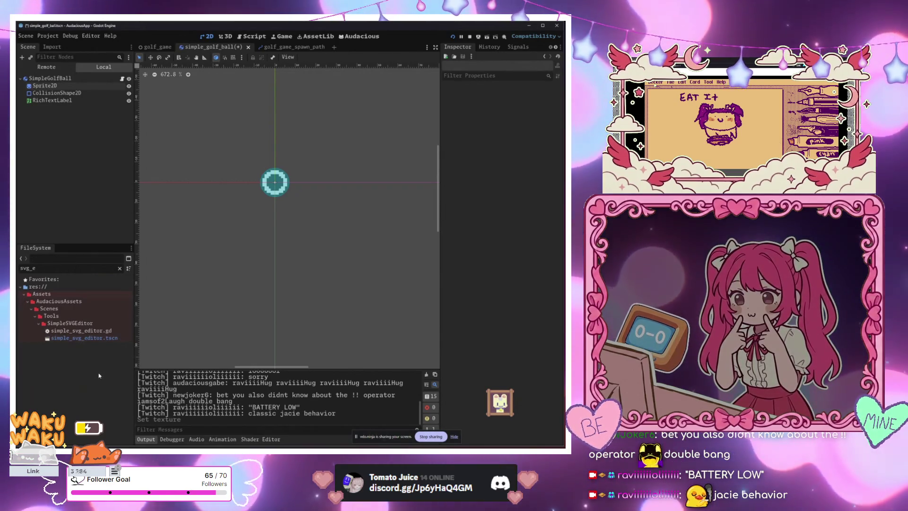
key(ctrl+s)
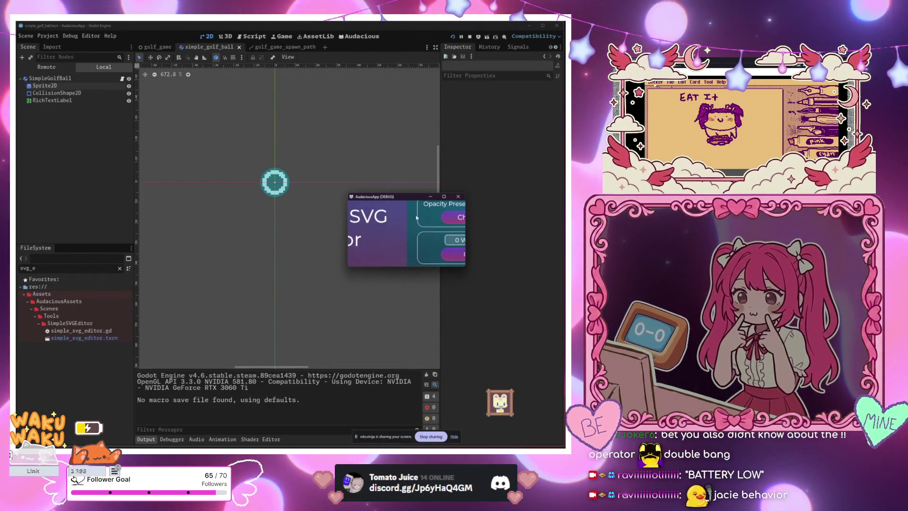
drag(401, 199, 266, 121)
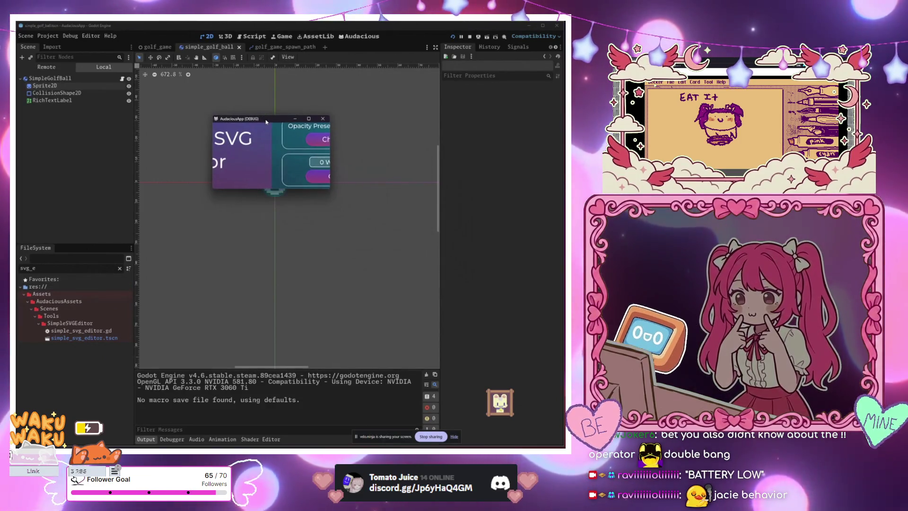
click(323, 119)
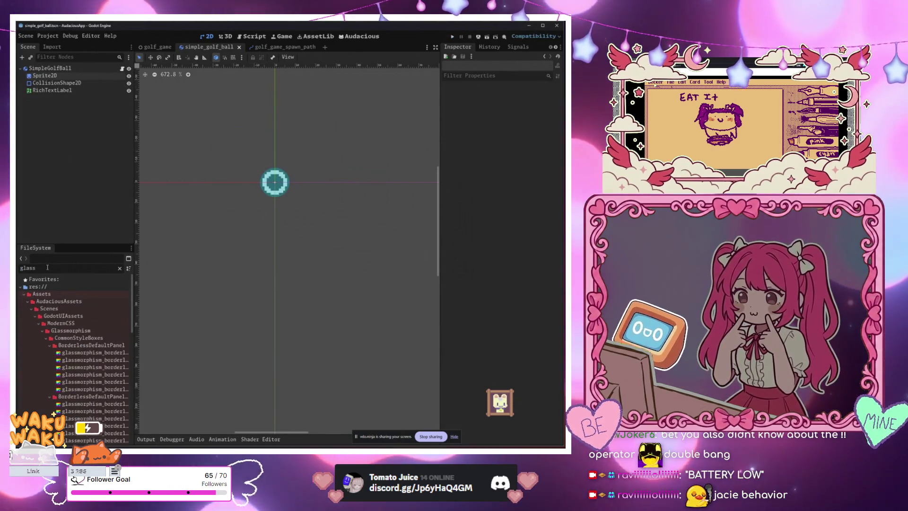
scroll(83, 316, down, 5)
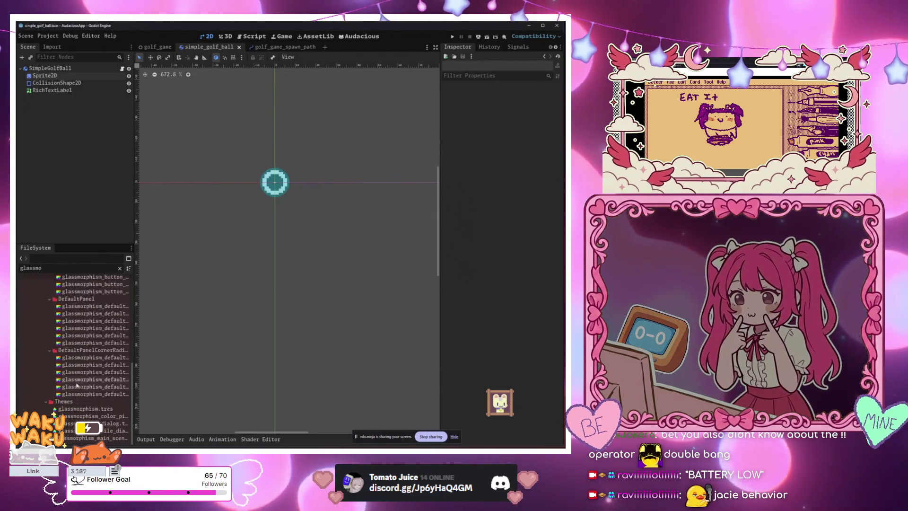
Run the project with F6 and enter the handbook's Simple SVG Editor playground
right_click(74, 318)
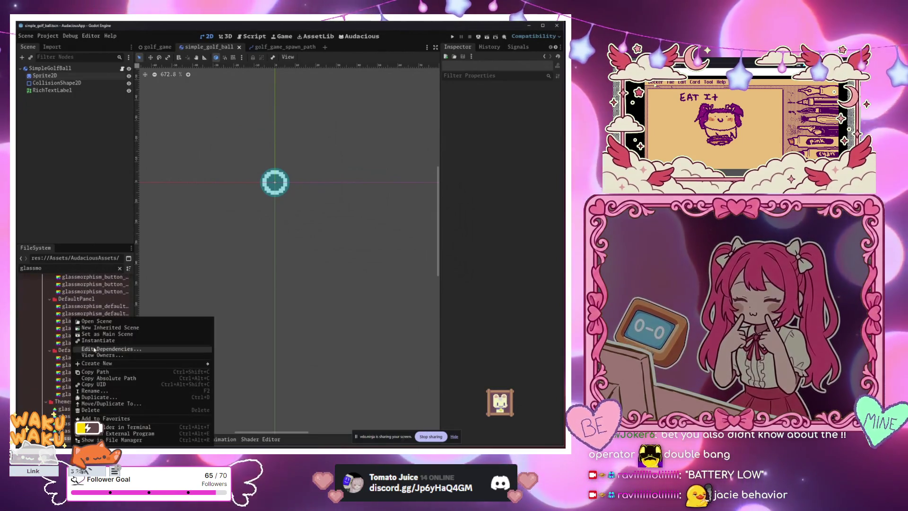
click(248, 332)
key(F6)
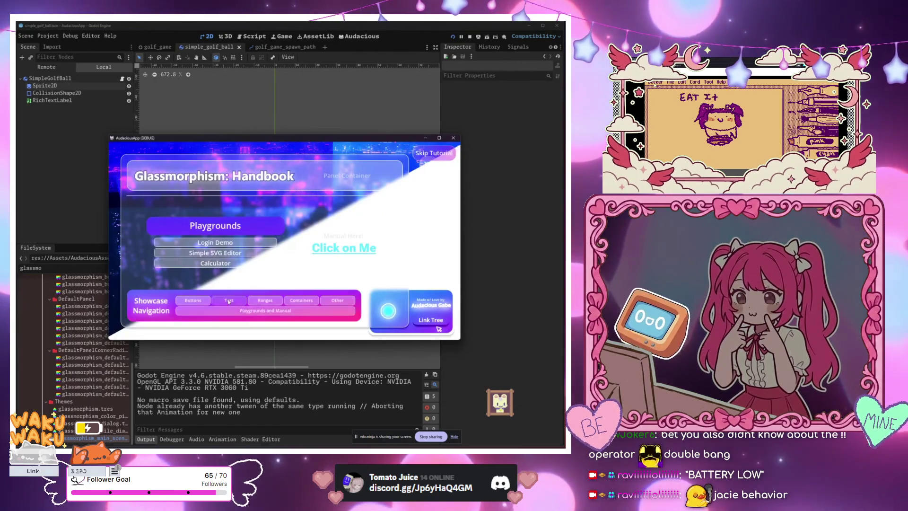
click(207, 254)
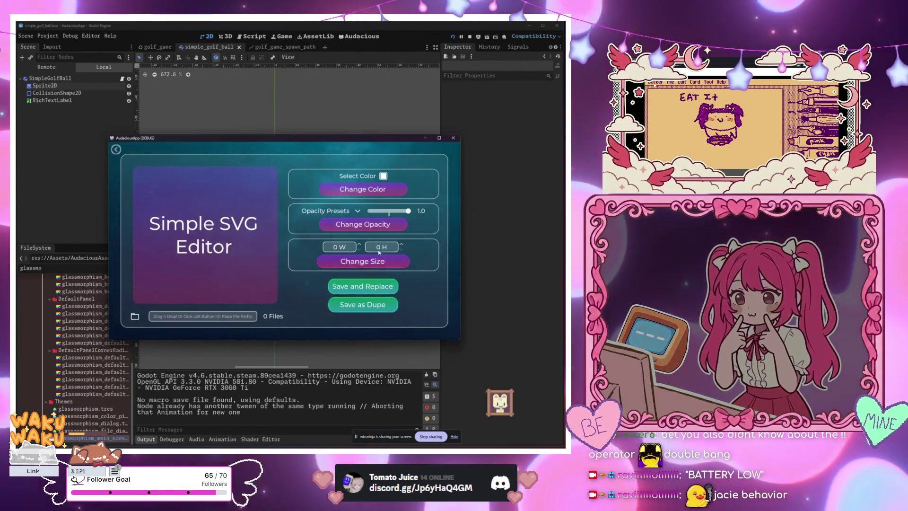
Browse the Open File dialog into Assets/Icons/Phosphor
click(387, 222)
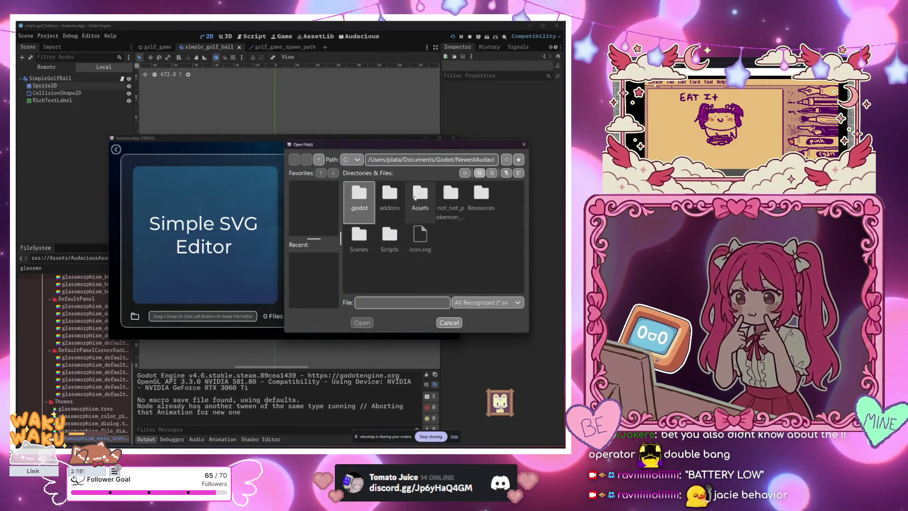
double_click(420, 195)
double_click(443, 193)
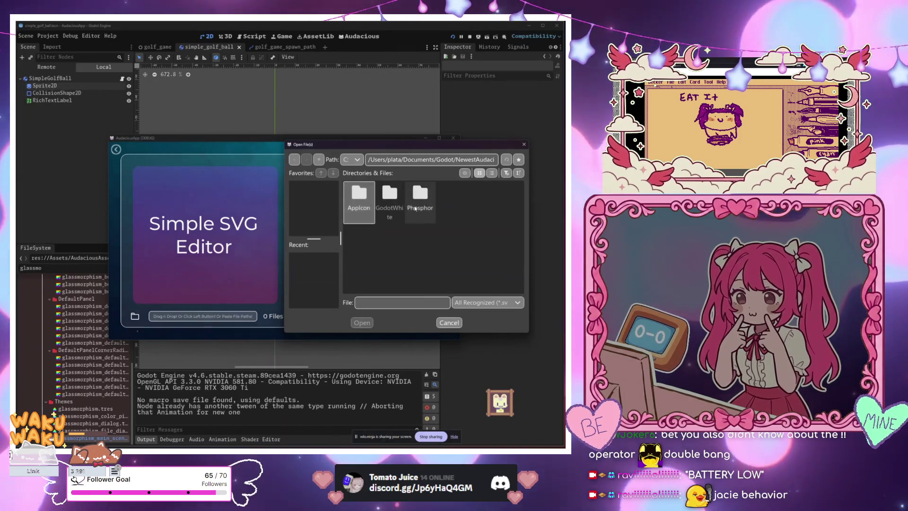
double_click(415, 207)
scroll(418, 215, down, 2)
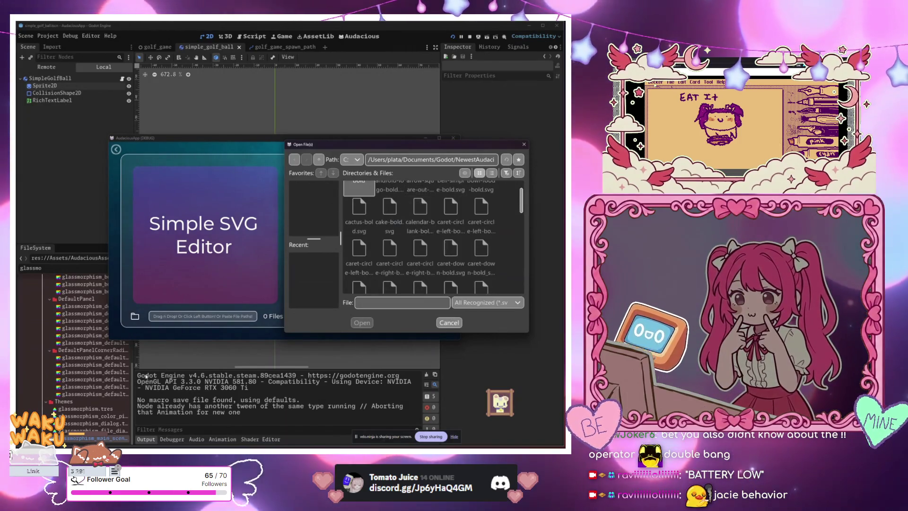
scroll(100, 381, up, 5)
Load circle-fill.svg into the Simple SVG Editor
click(68, 268)
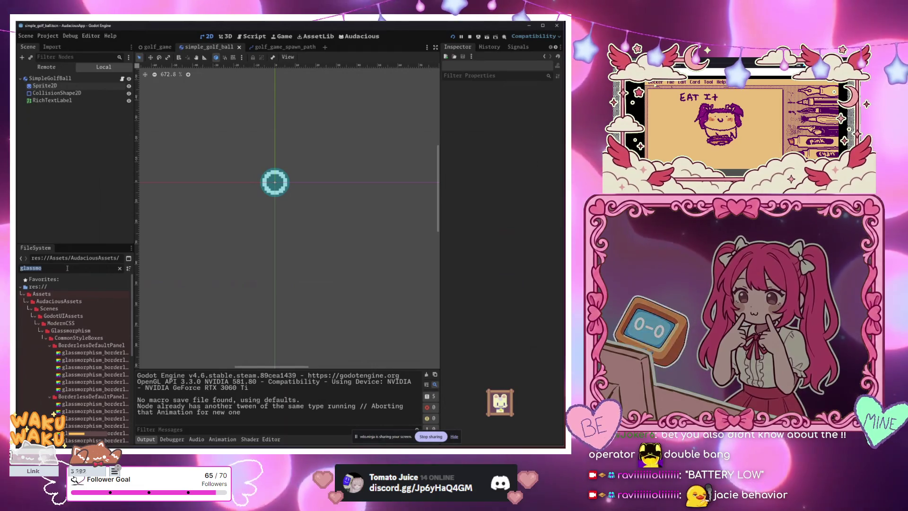
text(fill)
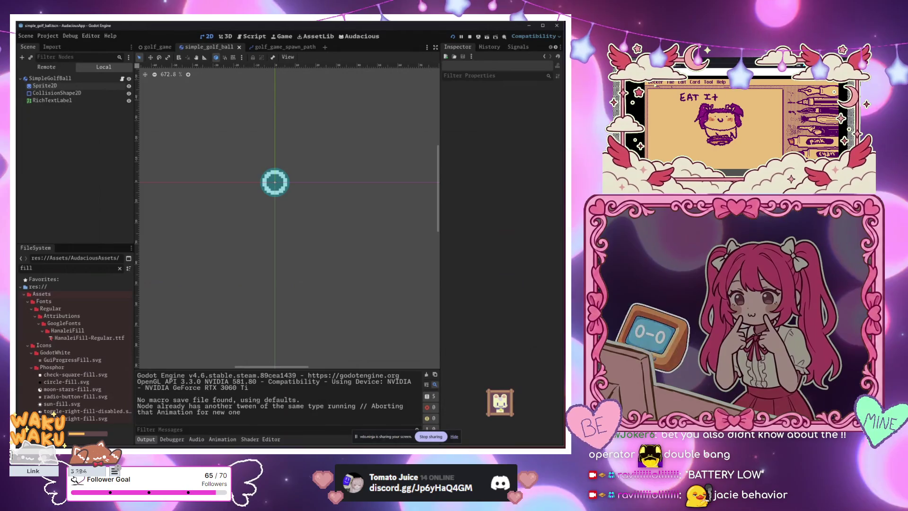
key(alt+Tab)
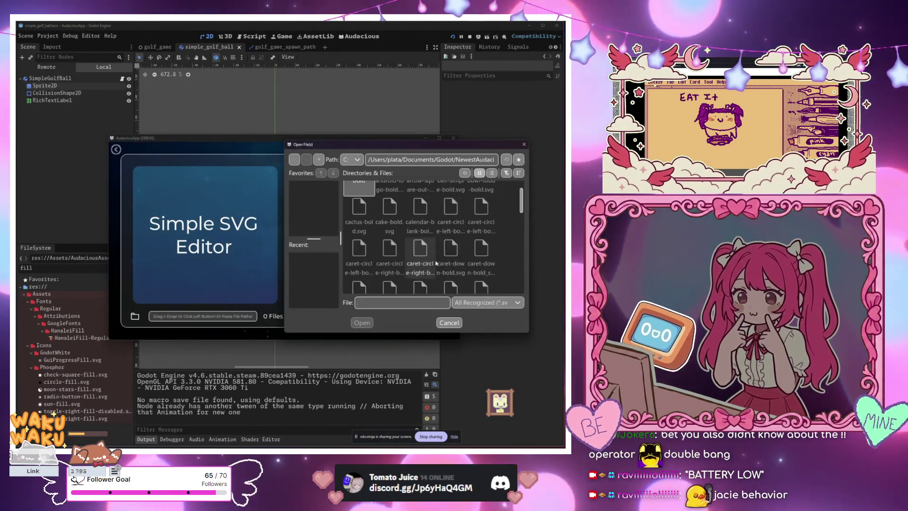
scroll(462, 278, down, 1)
scroll(465, 277, down, 1)
scroll(468, 275, down, 1)
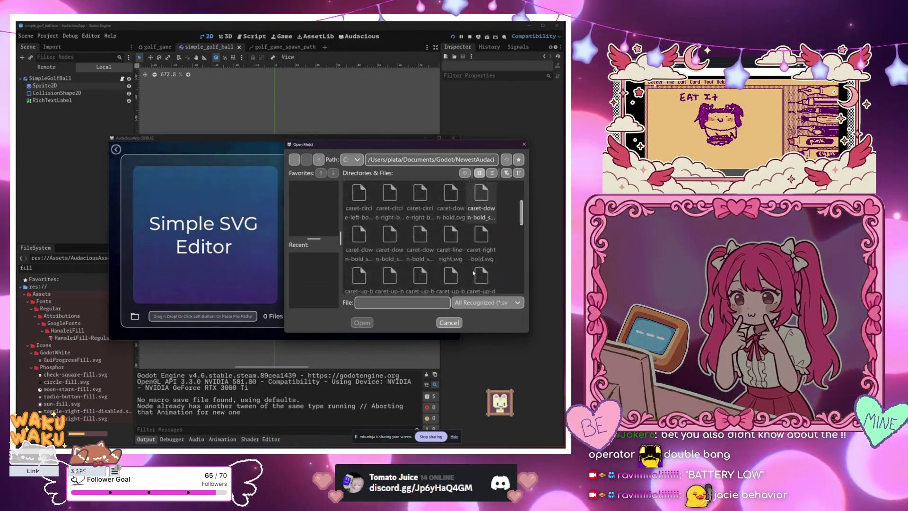
scroll(474, 273, down, 1)
scroll(471, 272, down, 1)
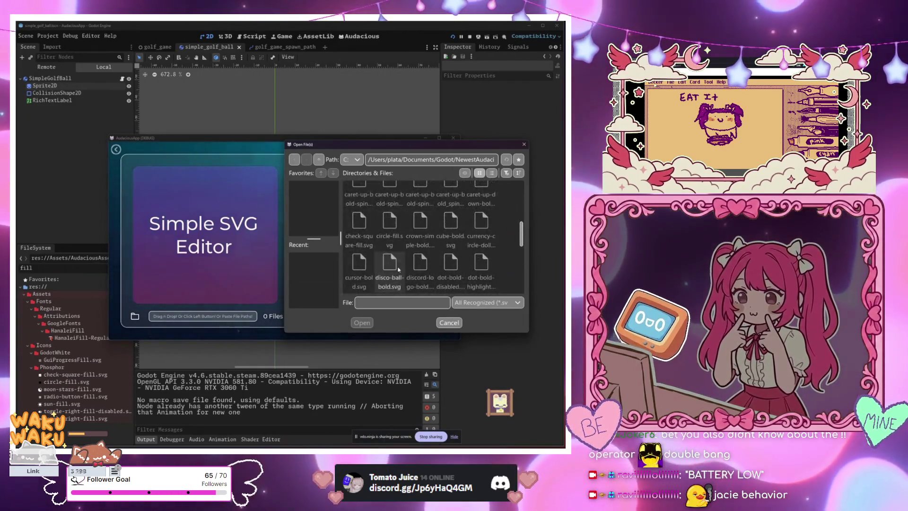
scroll(371, 239, up, 1)
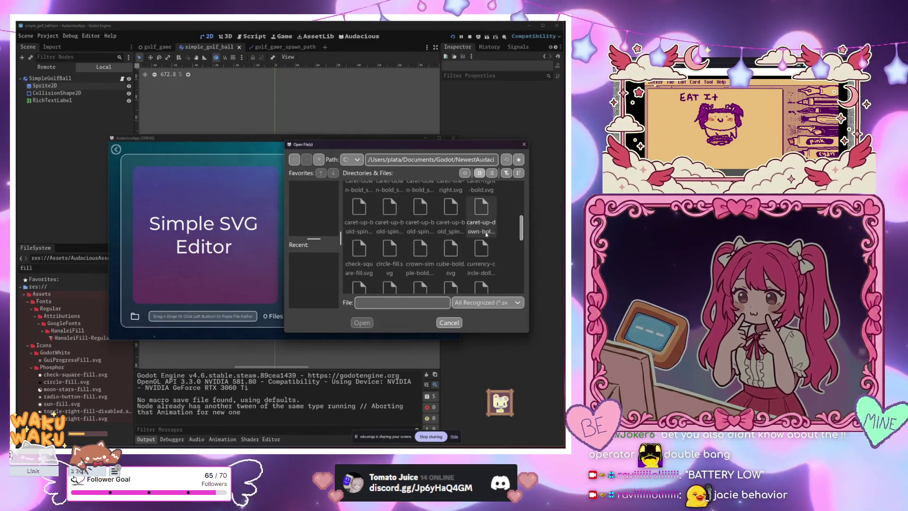
double_click(388, 252)
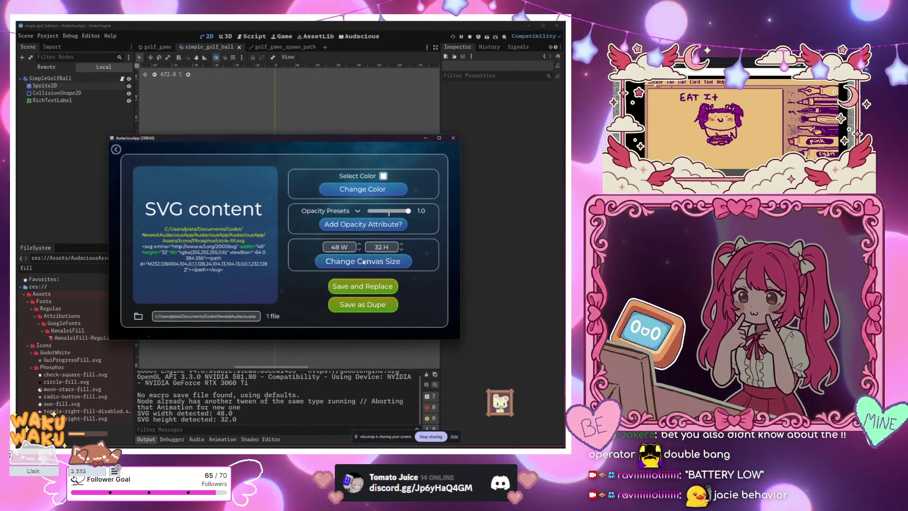
Recolour the circle icon white, save it as circle-fill_dupe.svg and close the editor
click(353, 190)
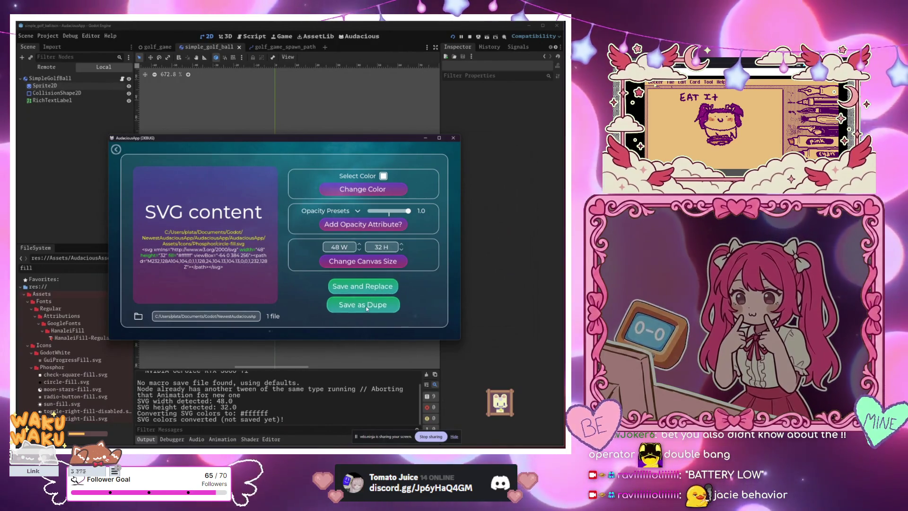
click(379, 288)
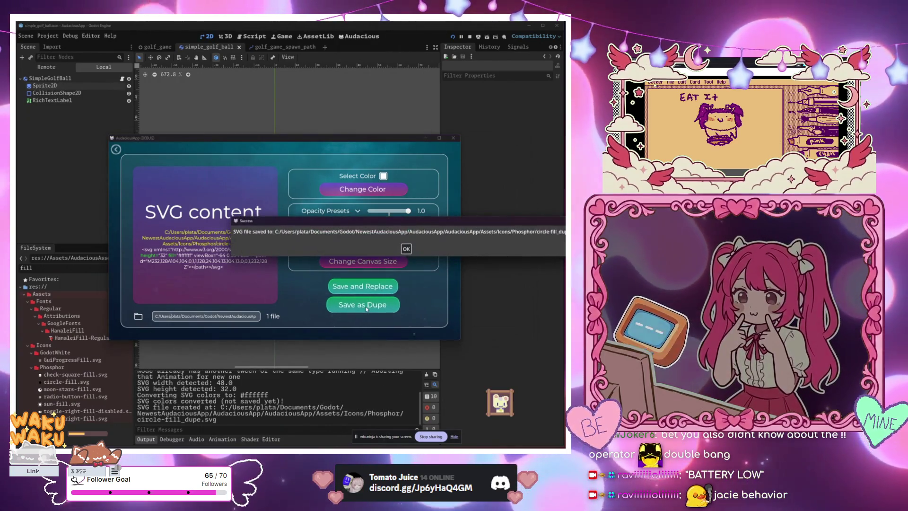
click(407, 248)
click(337, 247)
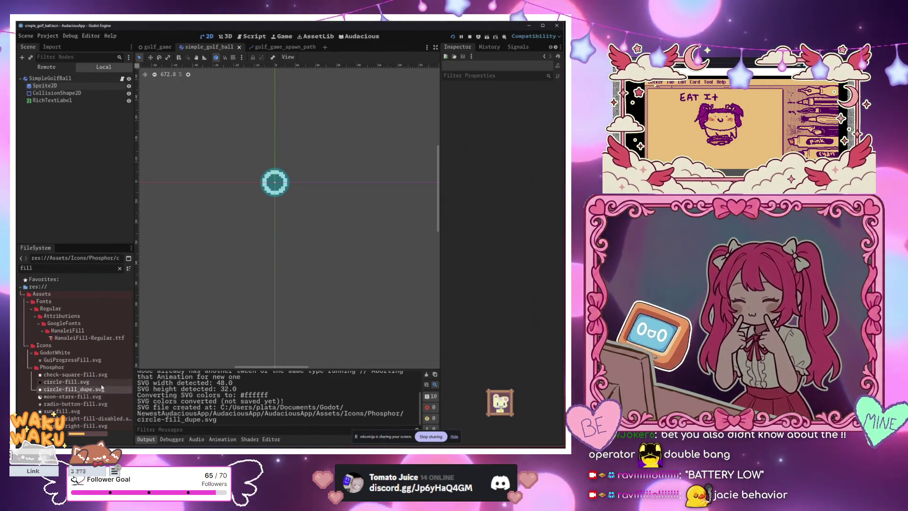
Assign circle-fill_dupe.svg as the golf ball Sprite2D texture and show its import settings
click(50, 78)
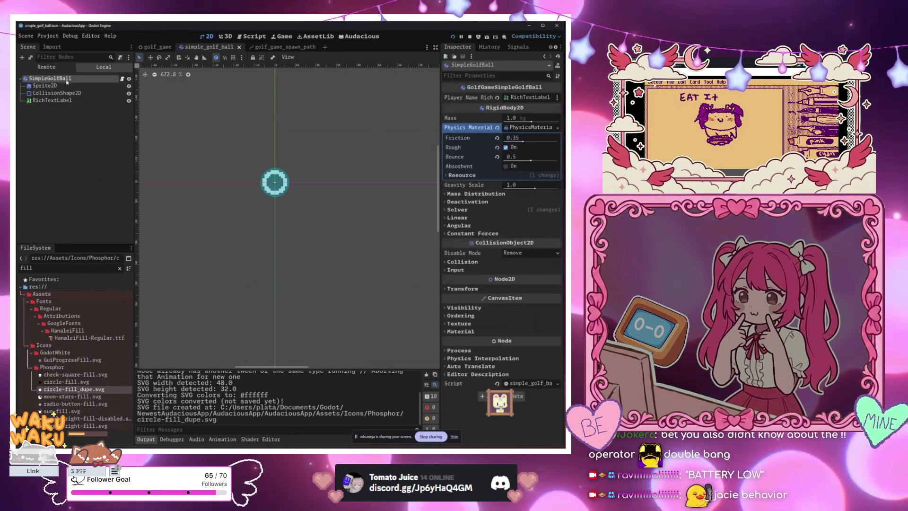
click(103, 86)
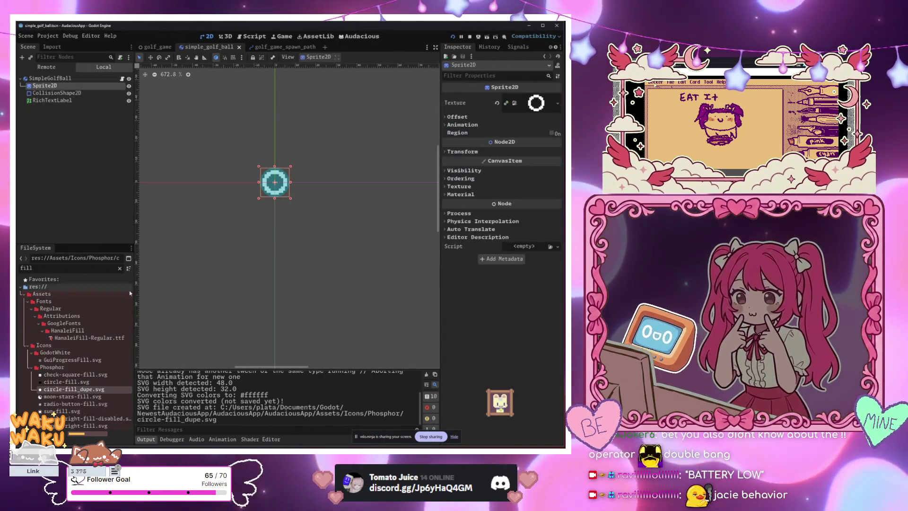
drag(221, 377, 536, 103)
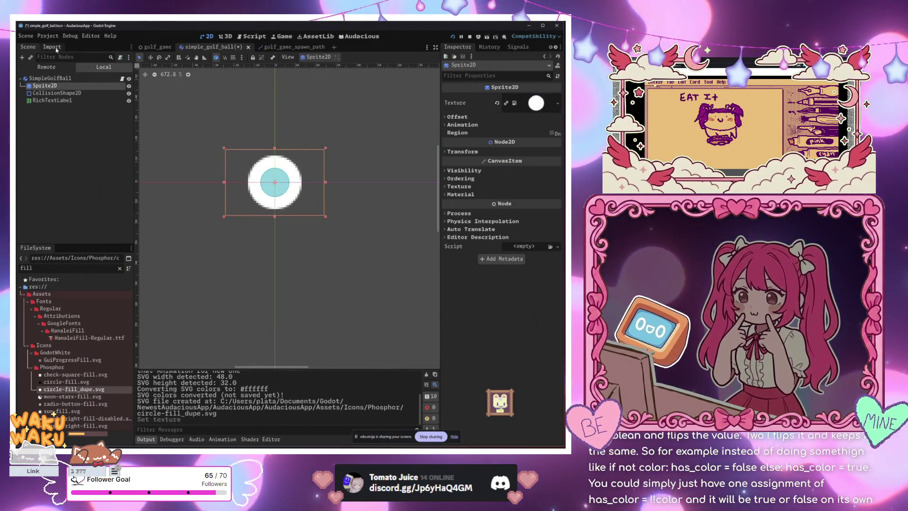
click(52, 45)
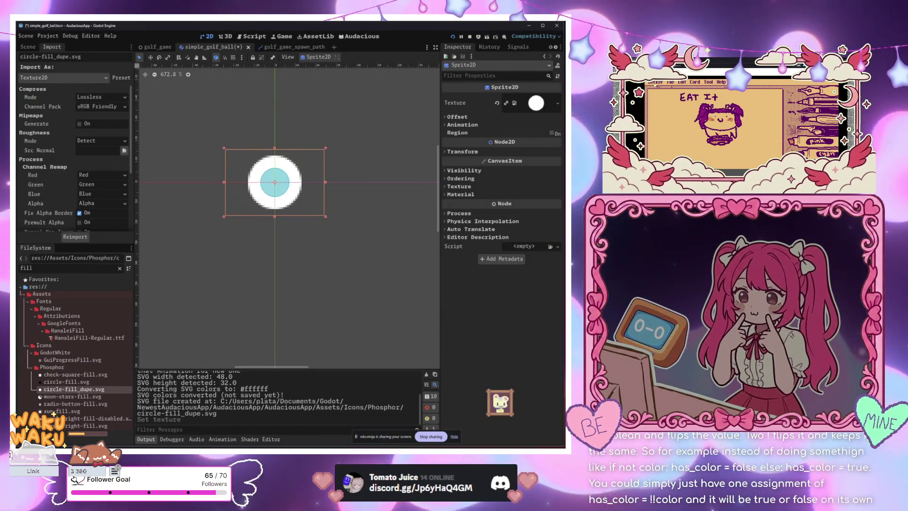
click(260, 274)
scroll(174, 88, up, 1)
scroll(174, 89, down, 1)
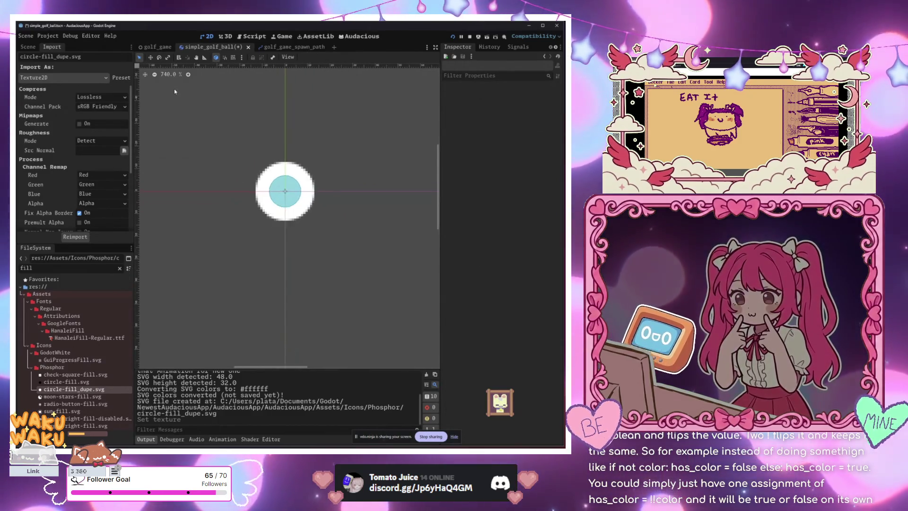
scroll(174, 89, down, 1)
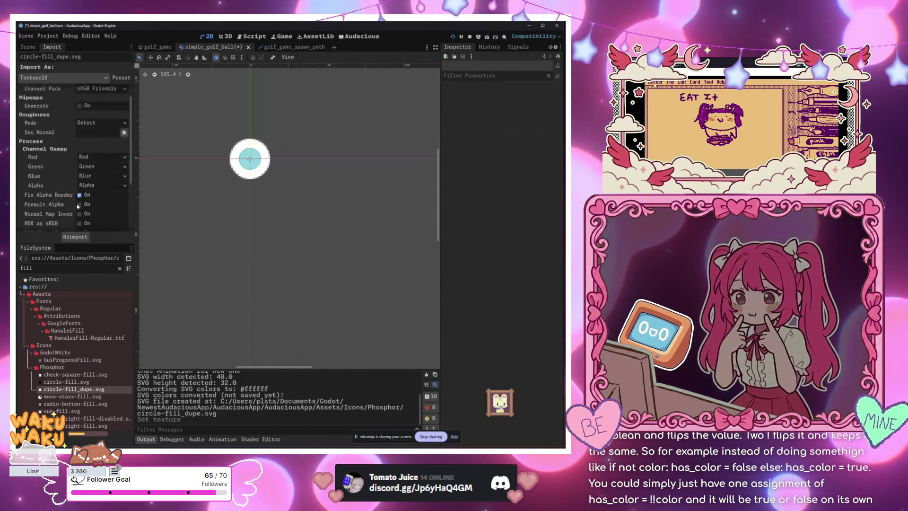
scroll(79, 201, down, 5)
Try reimporting the SVG at scale 18.405, then undo the scale and texture changes
drag(79, 201, 80, 202)
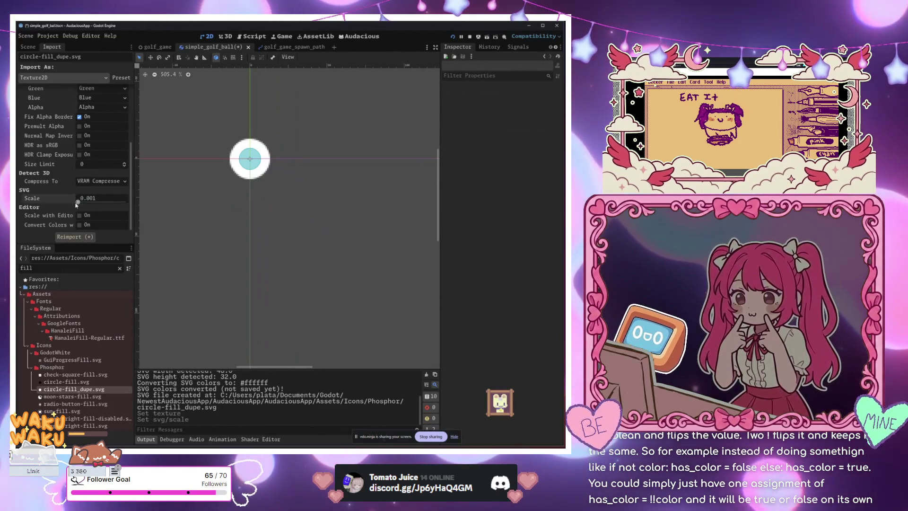
drag(77, 202, 106, 202)
click(75, 237)
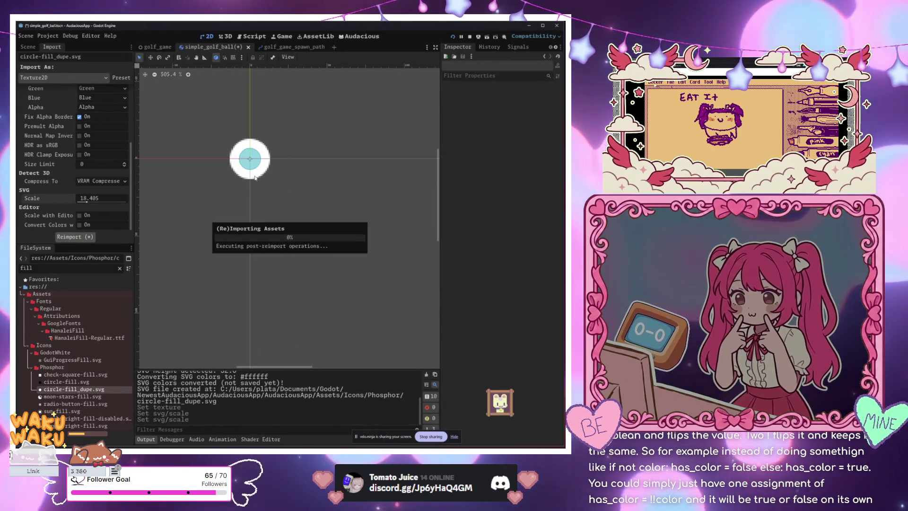
scroll(254, 178, down, 3)
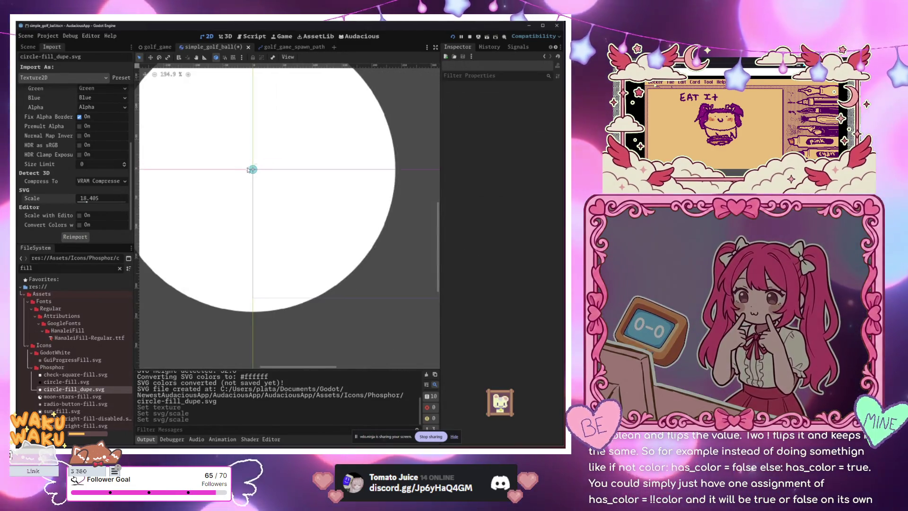
key(ctrl+z)
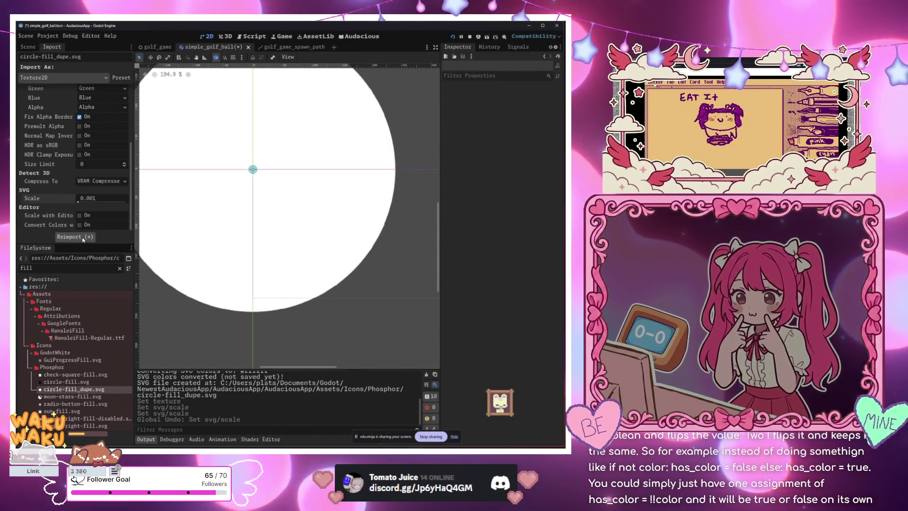
click(75, 236)
scroll(249, 186, up, 2)
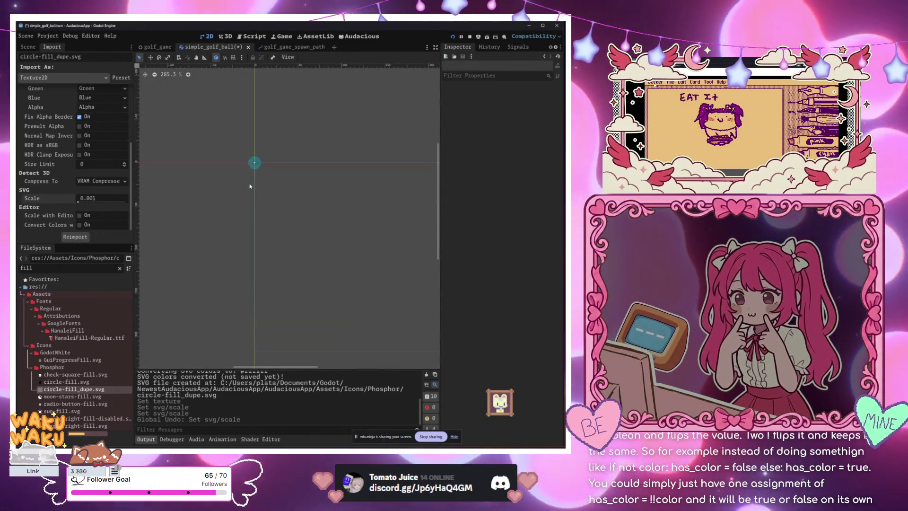
scroll(249, 187, up, 1)
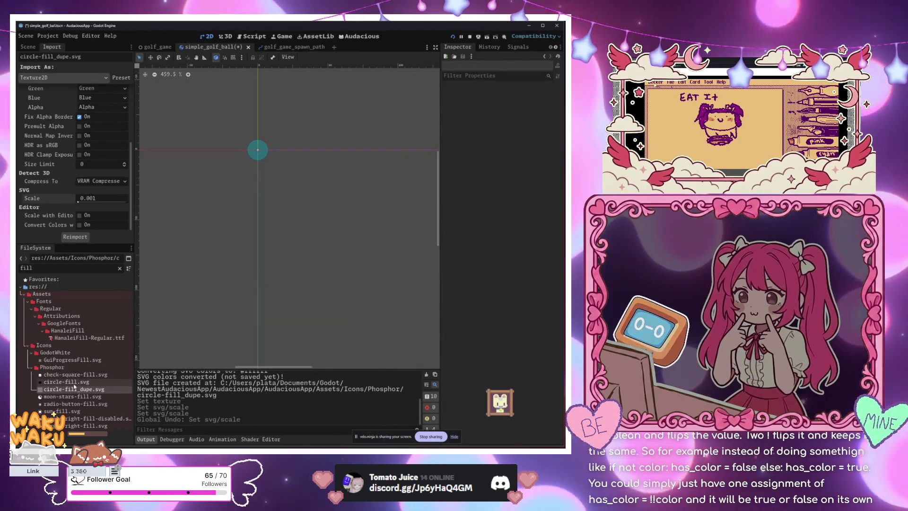
key(ctrl+z)
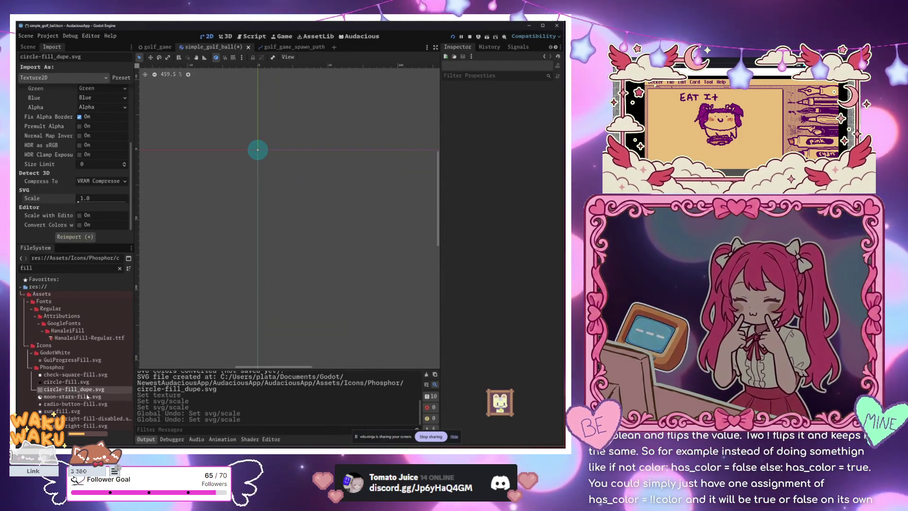
key(ctrl+z)
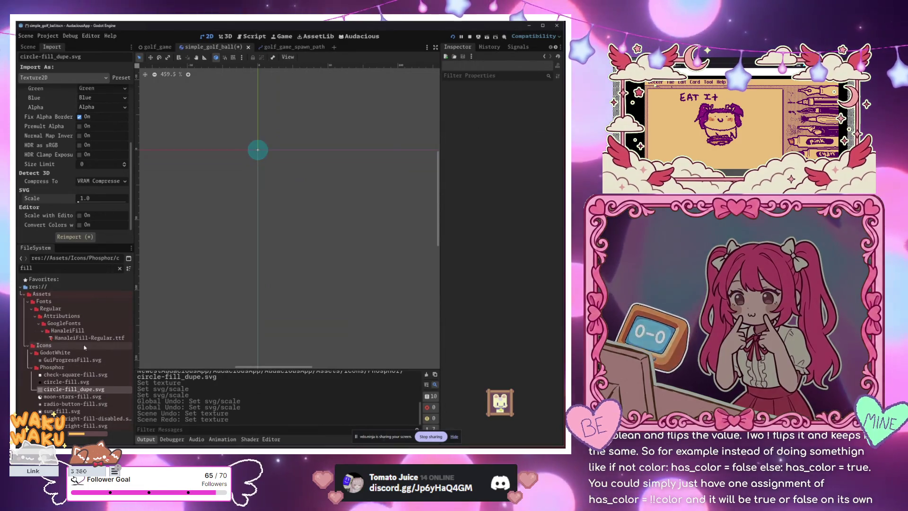
Reimport the circle SVG at scale 1.0 as Texture2D and return to the golf_game scene
click(74, 388)
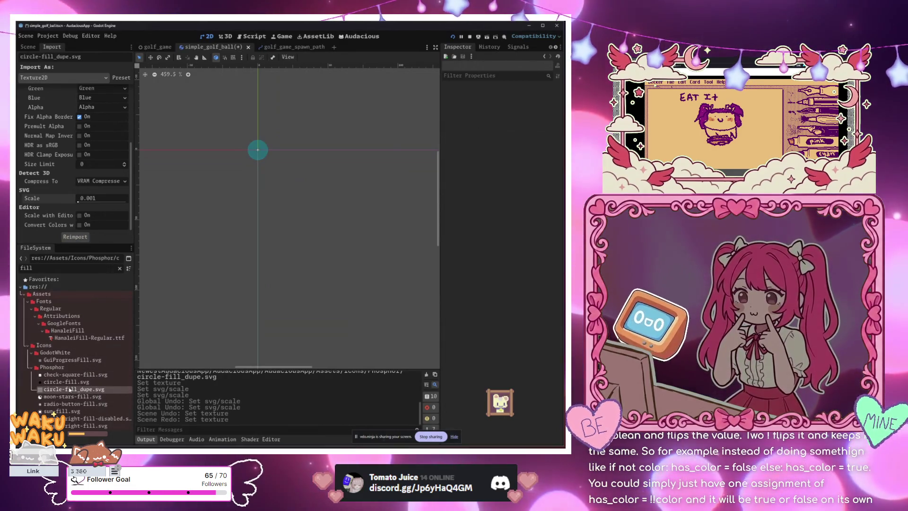
text(1)
key(Return)
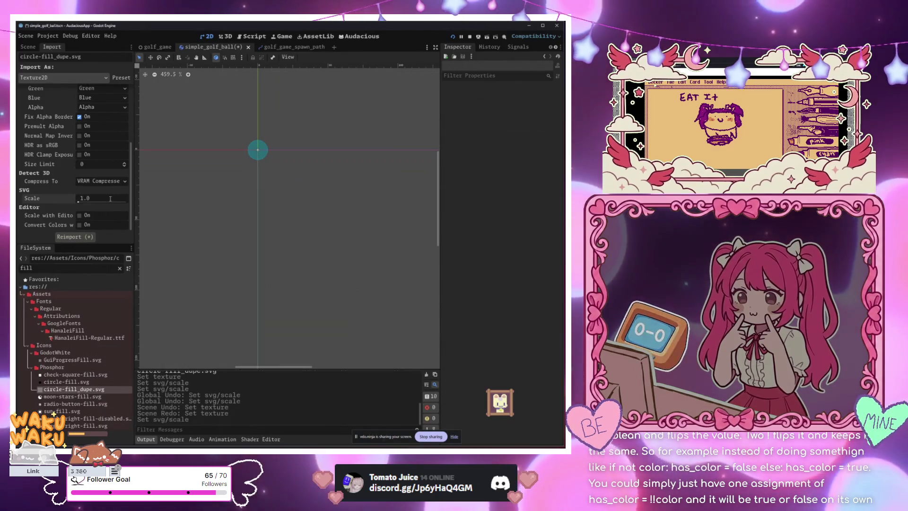
click(80, 236)
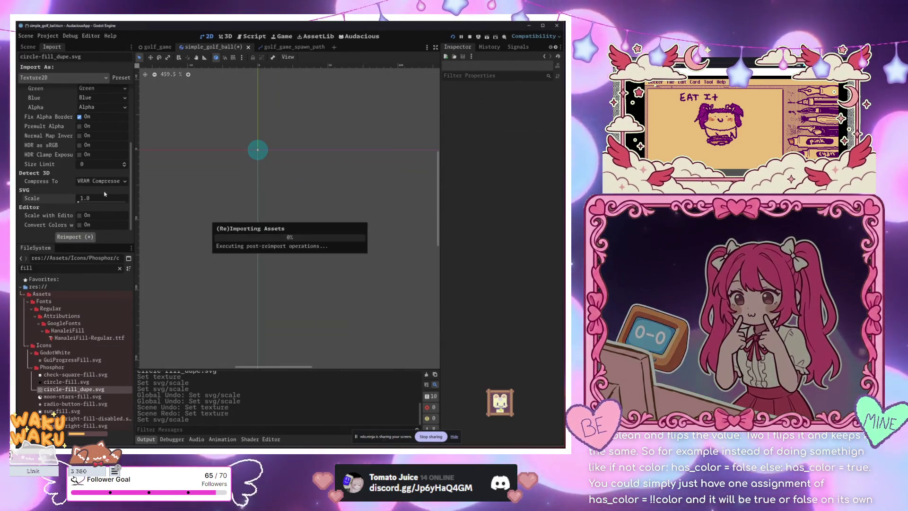
scroll(51, 208, up, 2)
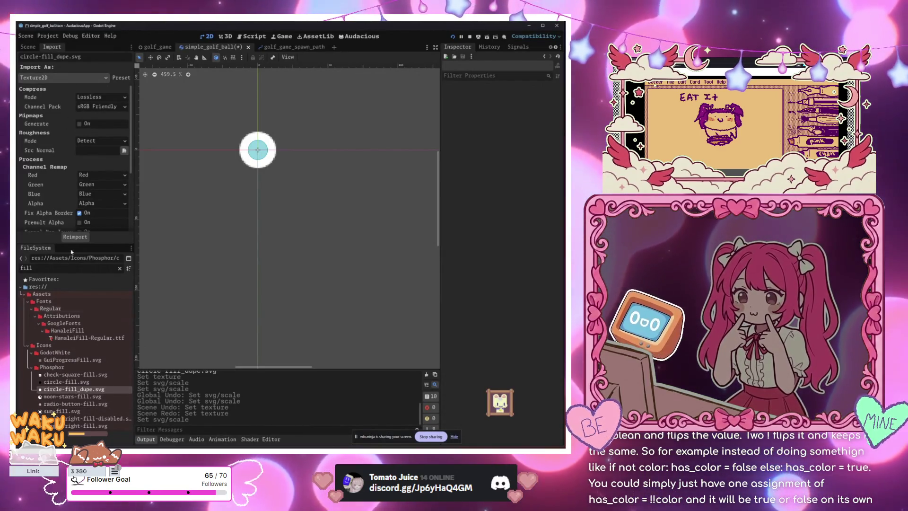
scroll(62, 213, down, 5)
scroll(62, 213, down, 1)
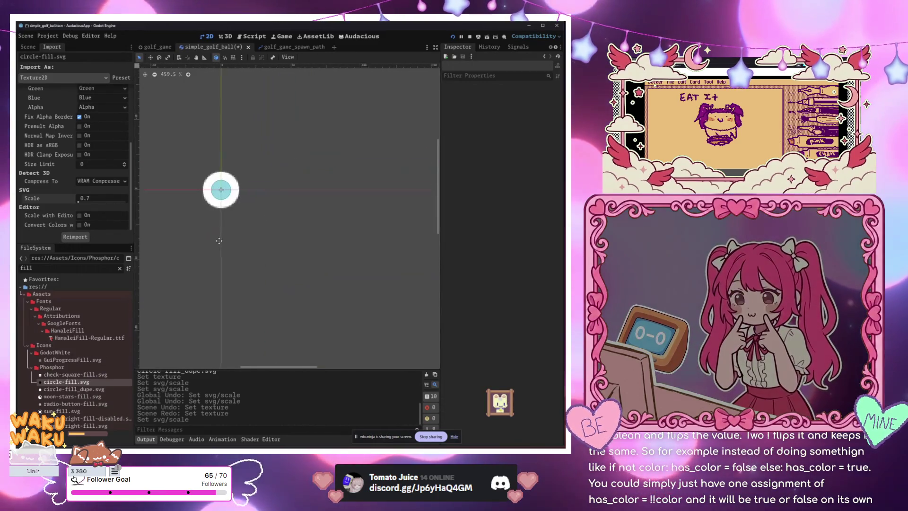
scroll(35, 209, up, 2)
scroll(50, 216, up, 1)
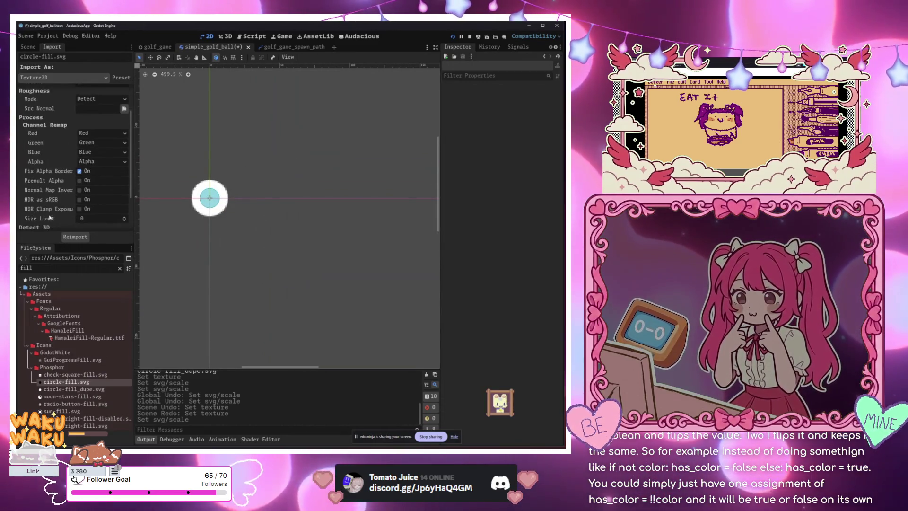
scroll(50, 218, up, 2)
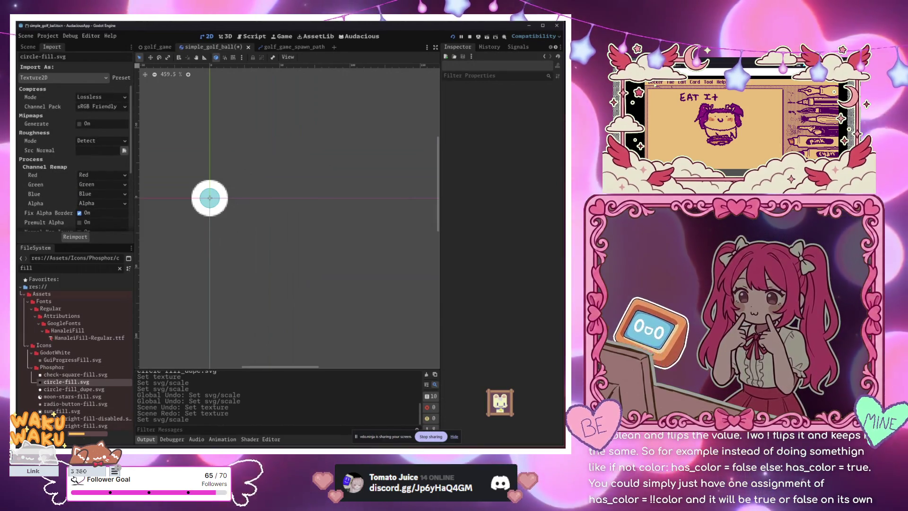
click(64, 77)
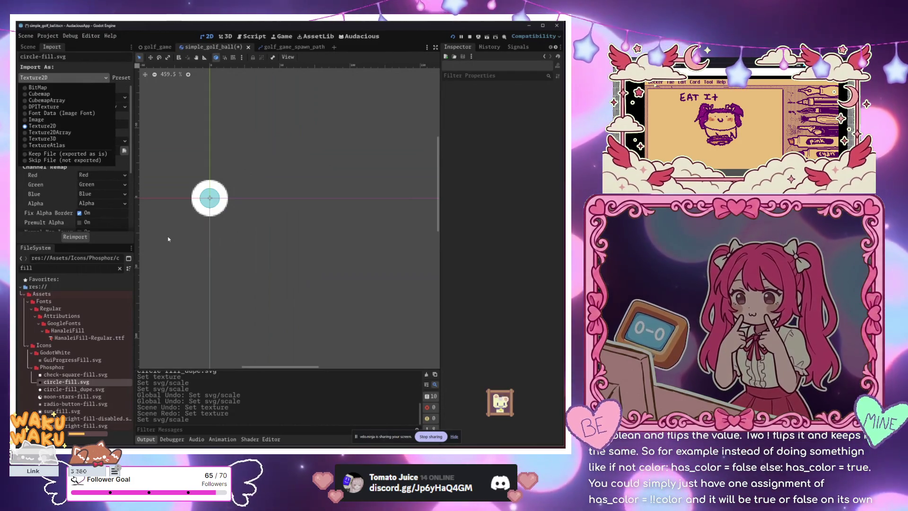
click(168, 241)
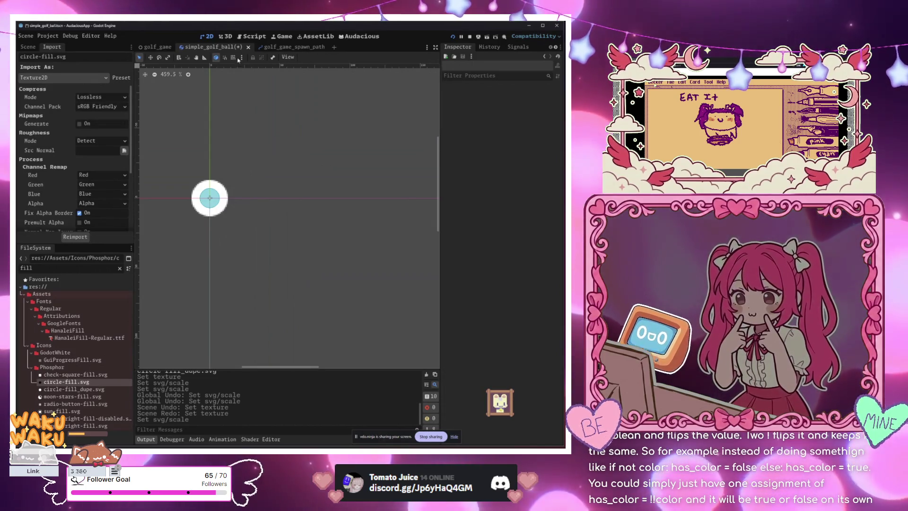
click(157, 47)
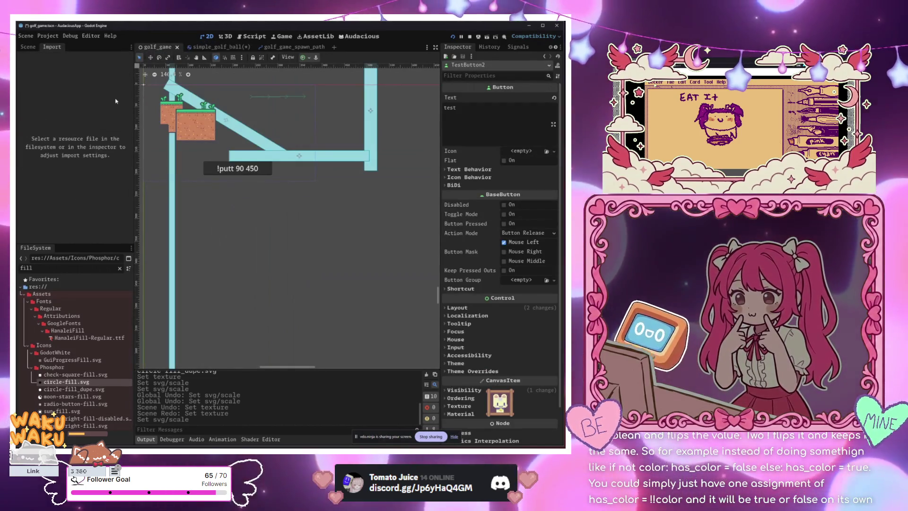
In golf_game.gd, add 'var flag: bool = true' after remove_player's last line
click(28, 46)
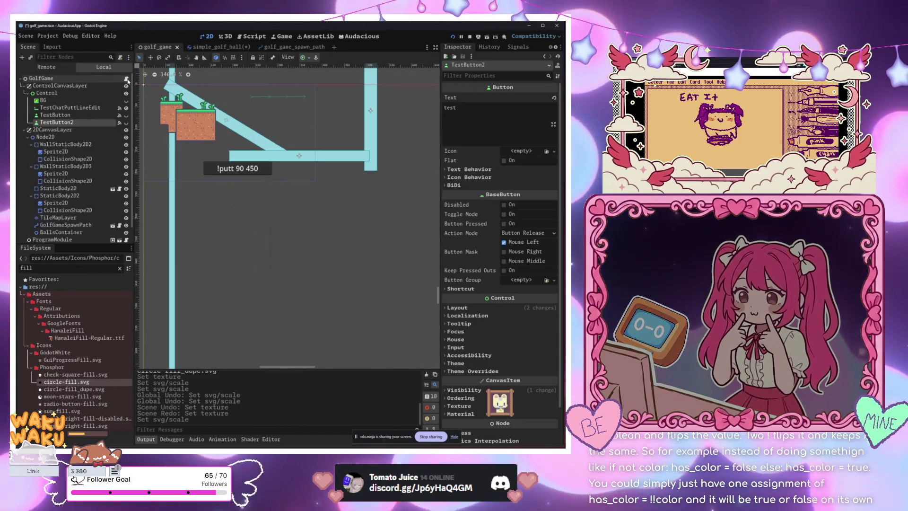
click(118, 78)
scroll(298, 178, down, 8)
click(328, 125)
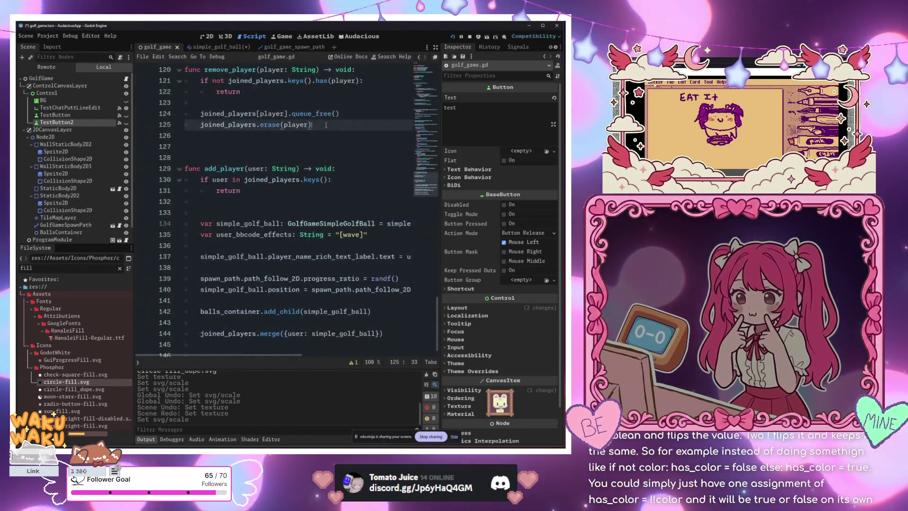
key(Return)
key(Return)
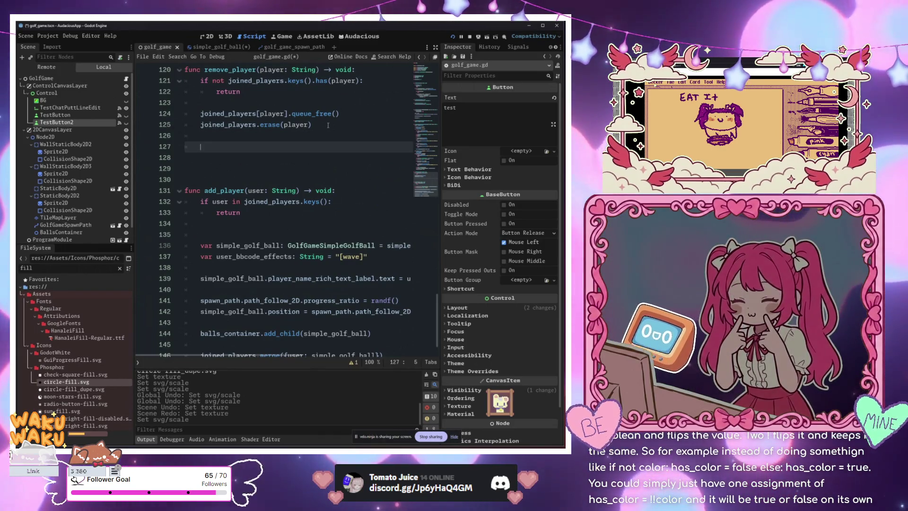
text(var)
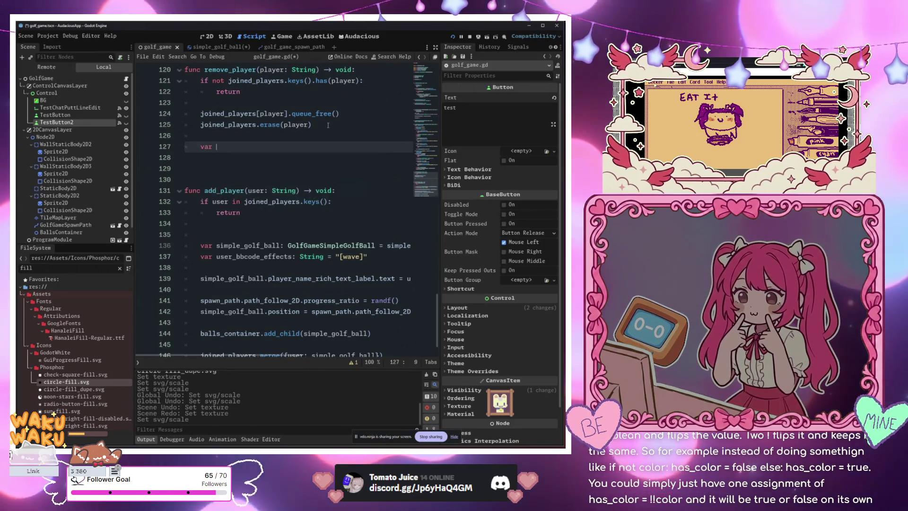
text( flaf:)
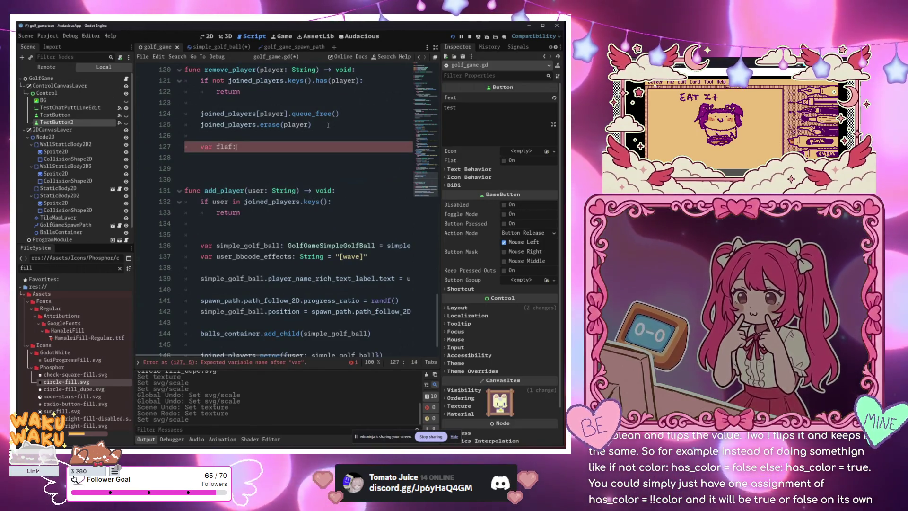
key(BackSpace)
key(BackSpace)
text(g: )
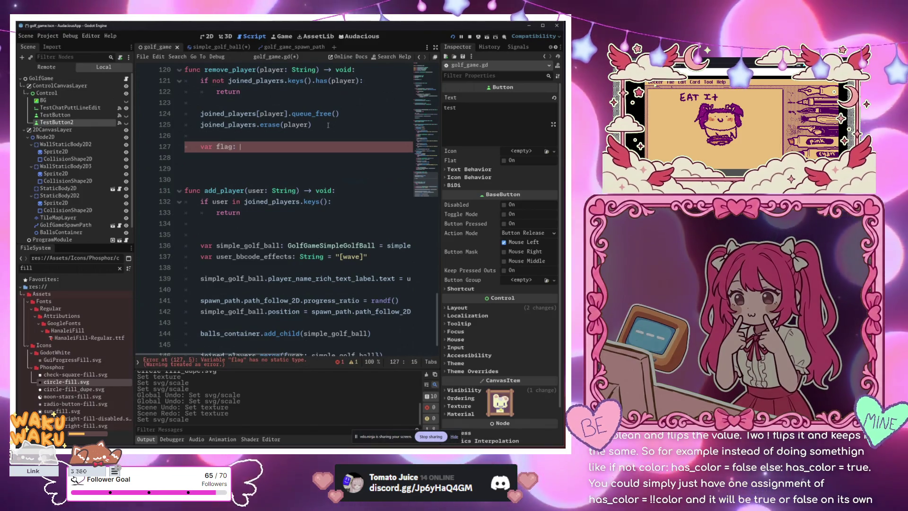
text(bool = true)
Add the toggle line 'flag = !flag' below the declaration
key(Return)
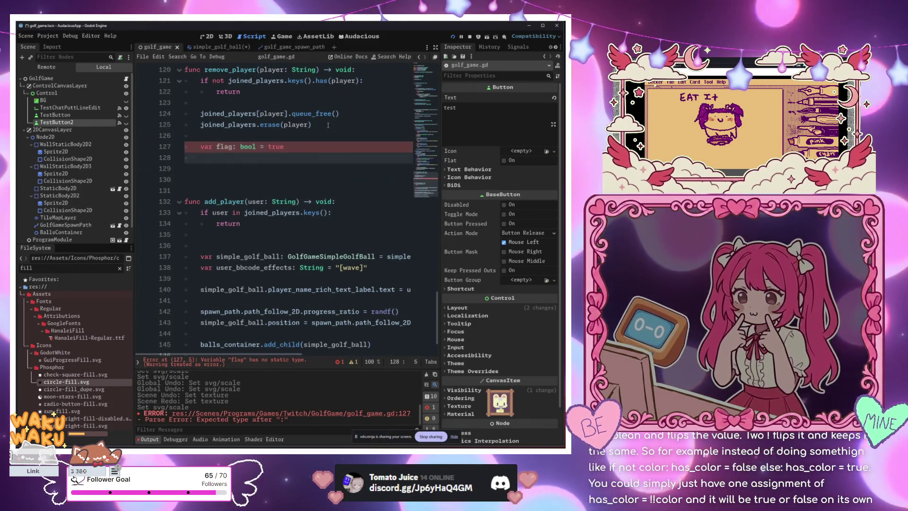
key(Return)
text(flag = )
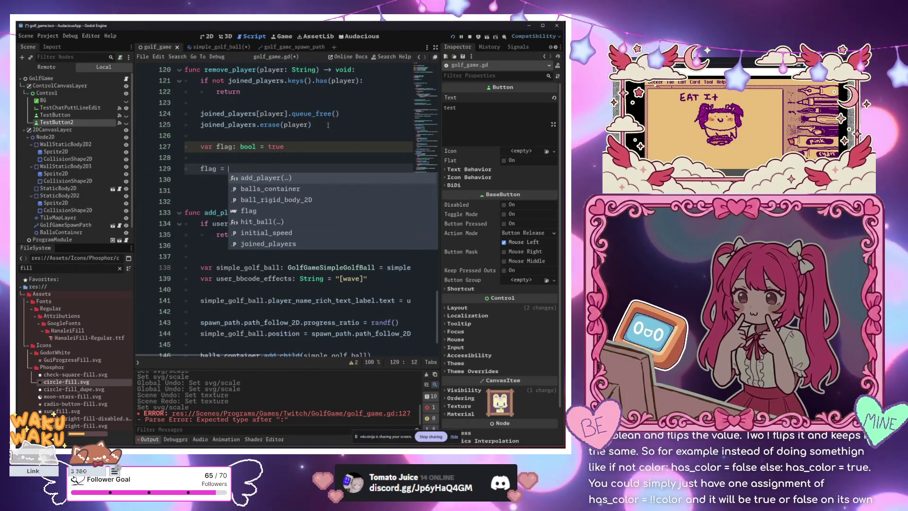
text(1)
text(f)
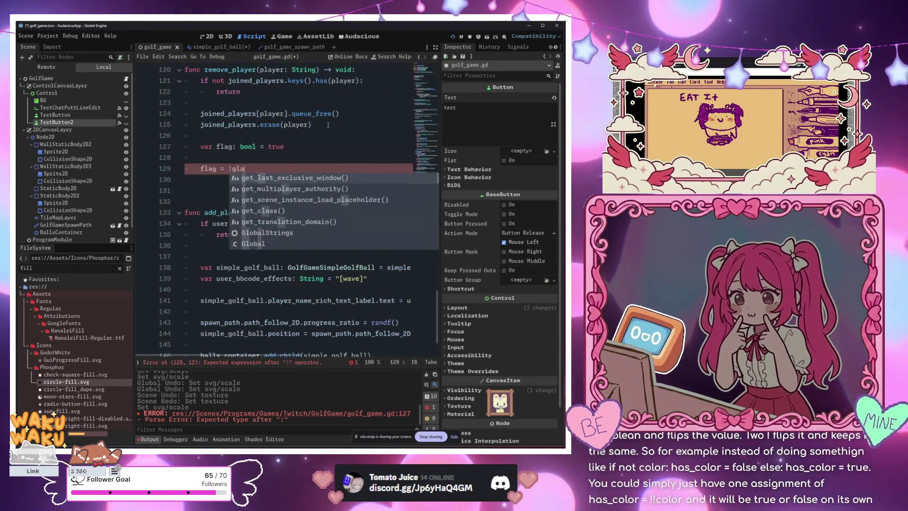
key(BackSpace)
text(flag)
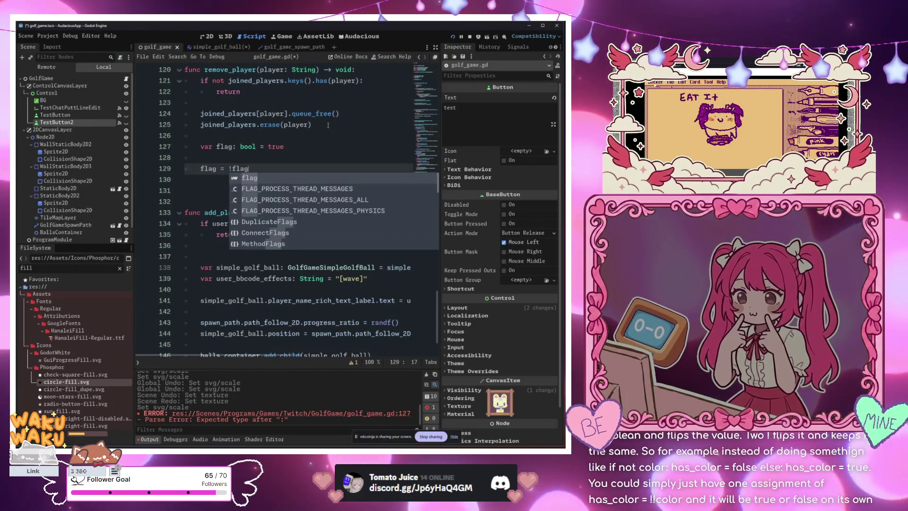
click(327, 124)
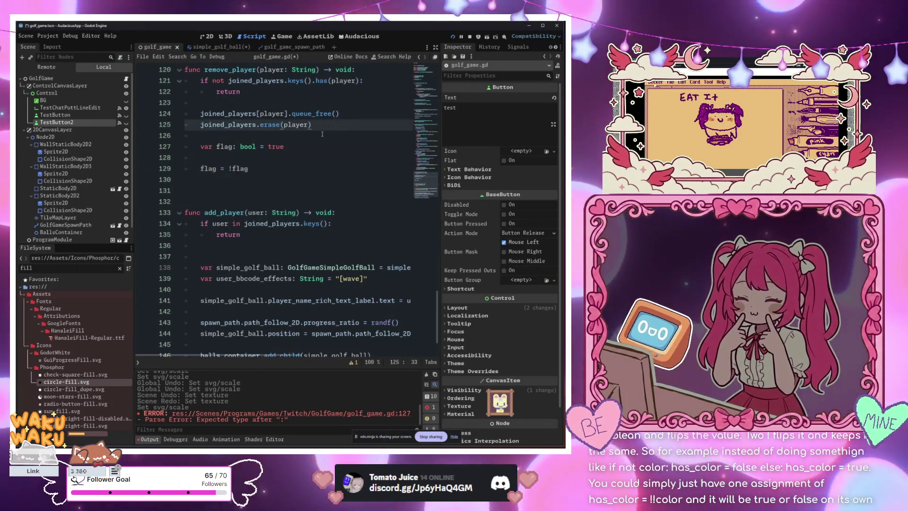
click(297, 168)
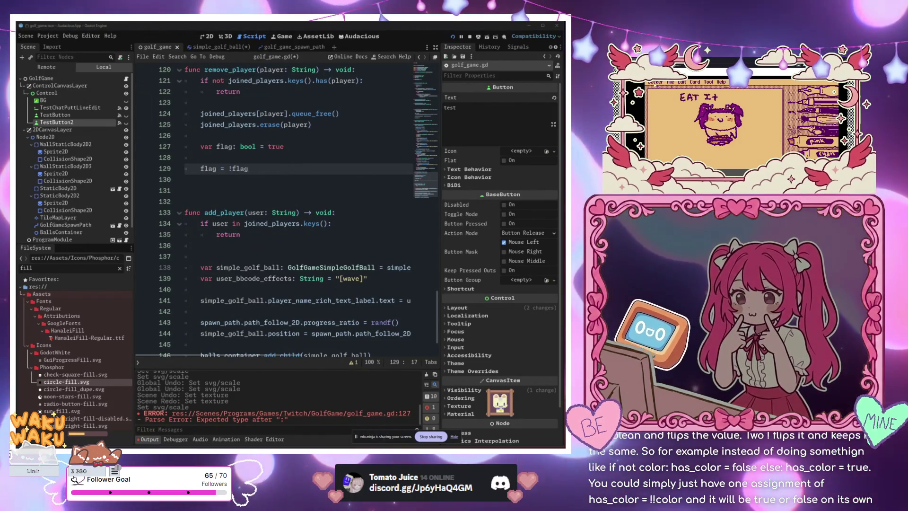
scroll(297, 247, up, 4)
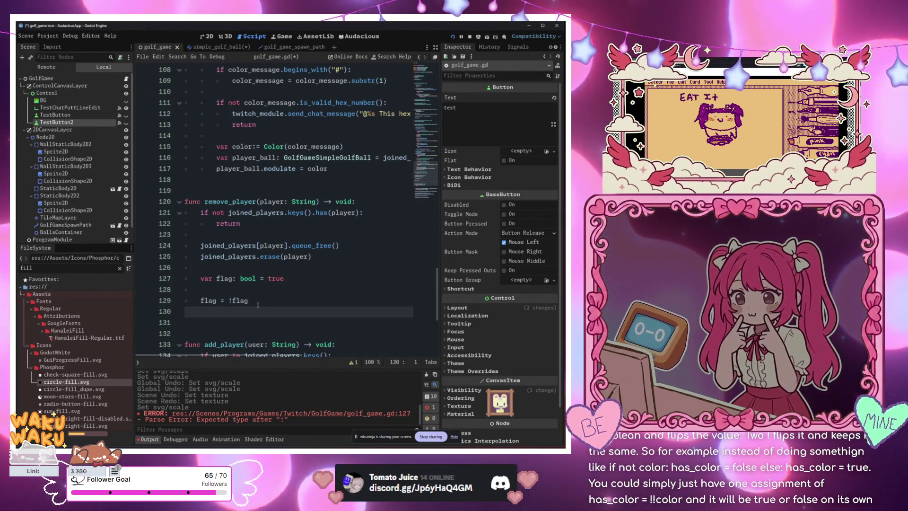
Check import settings of check-square-fill.svg and radio-button-fill.svg, then switch to simple_golf_ball
click(307, 256)
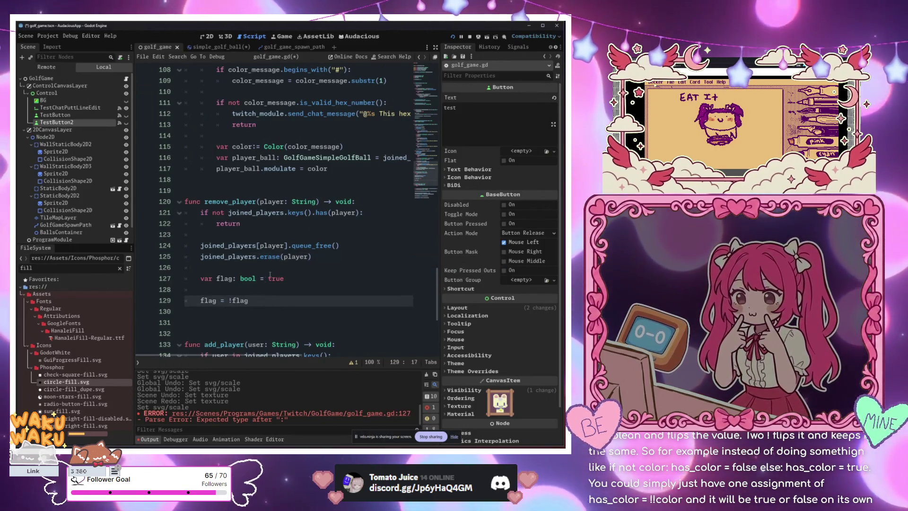
scroll(284, 212, up, 3)
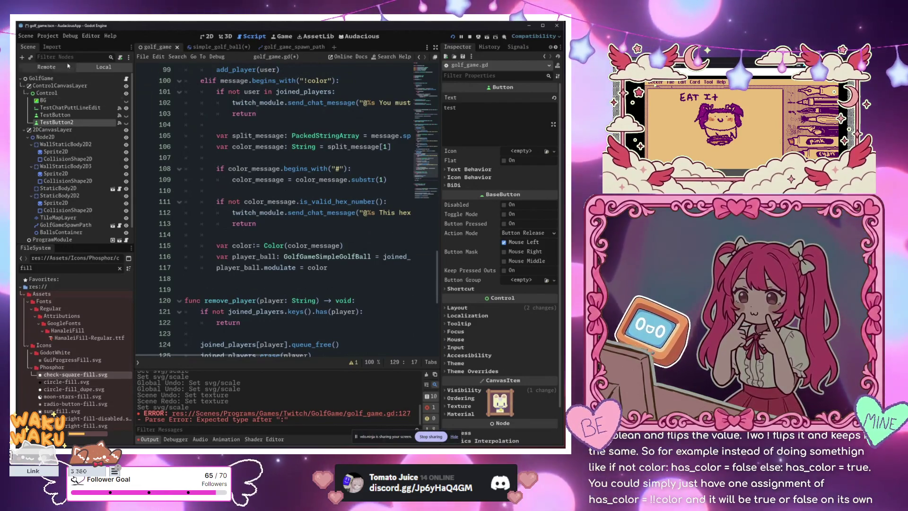
click(54, 46)
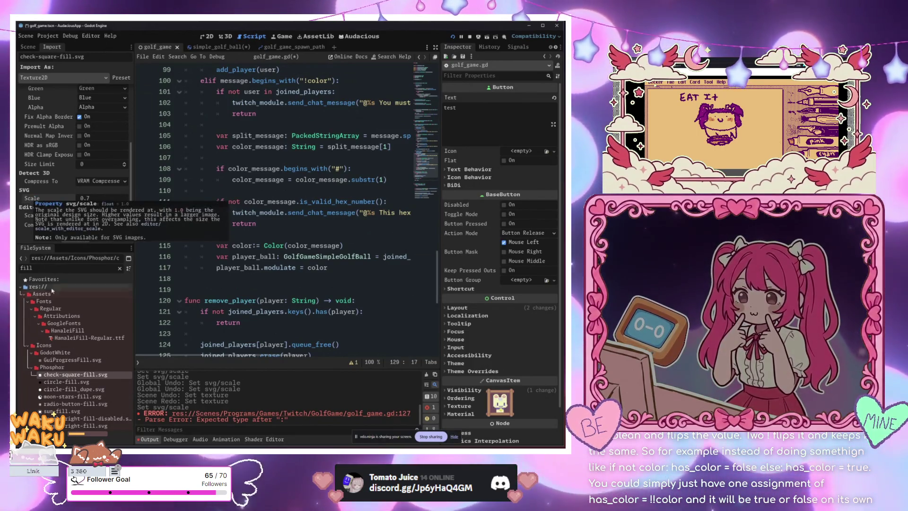
click(85, 404)
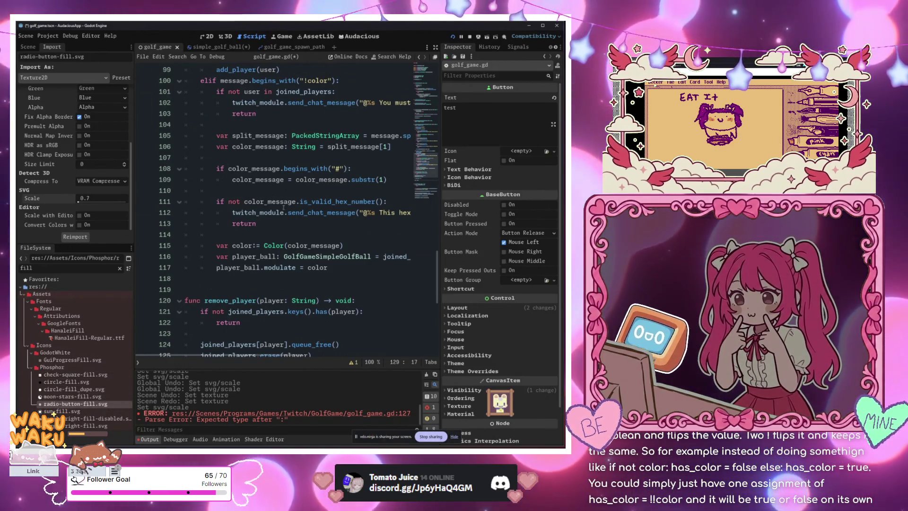
click(217, 158)
click(196, 47)
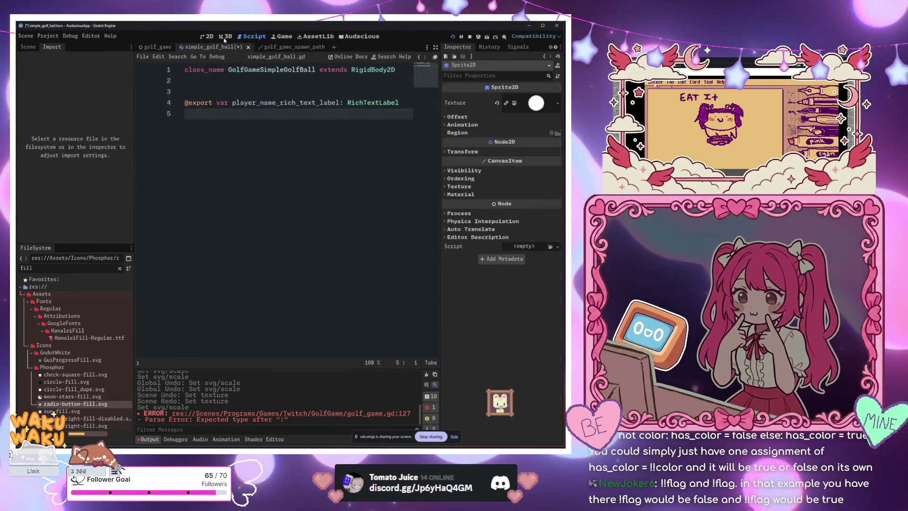
Review the SimpleGolfBall, Sprite2D and RichTextLabel nodes in 2D view, then save and run the game
click(209, 36)
scroll(294, 203, down, 2)
scroll(254, 220, down, 1)
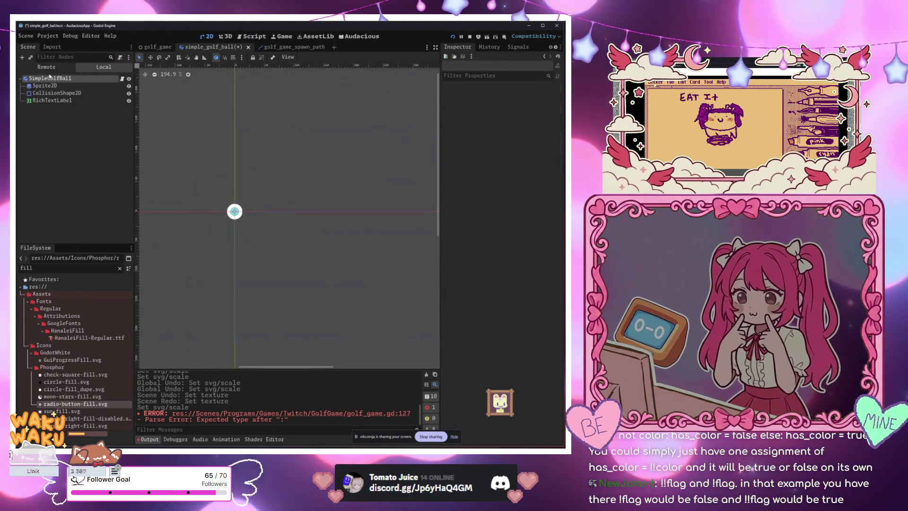
click(50, 76)
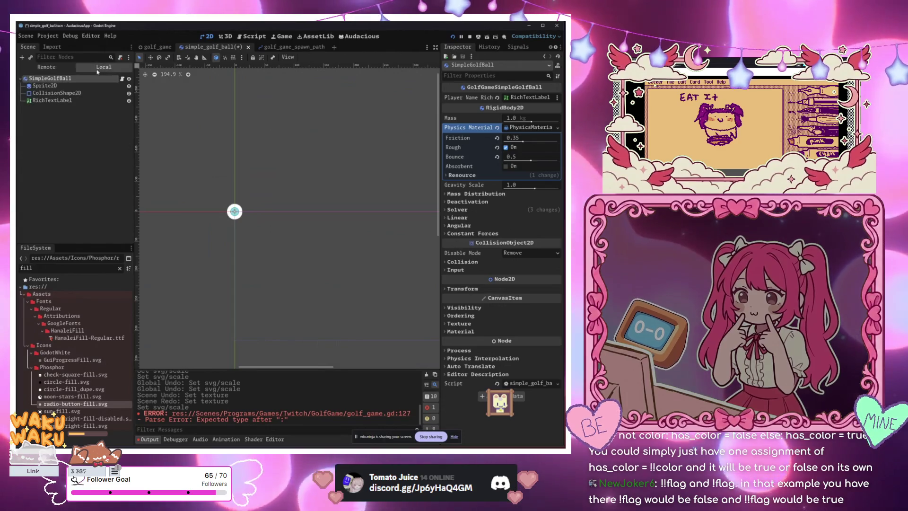
click(44, 85)
click(44, 85)
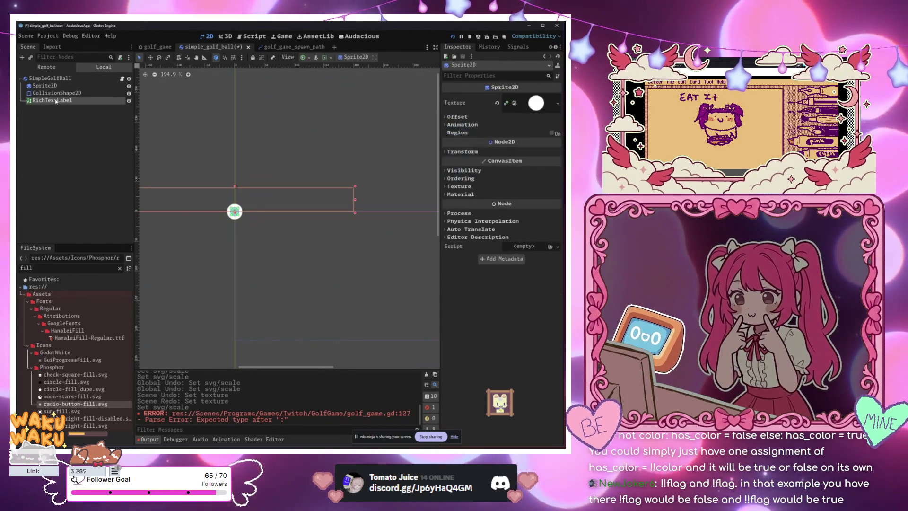
click(56, 102)
key(ctrl+s)
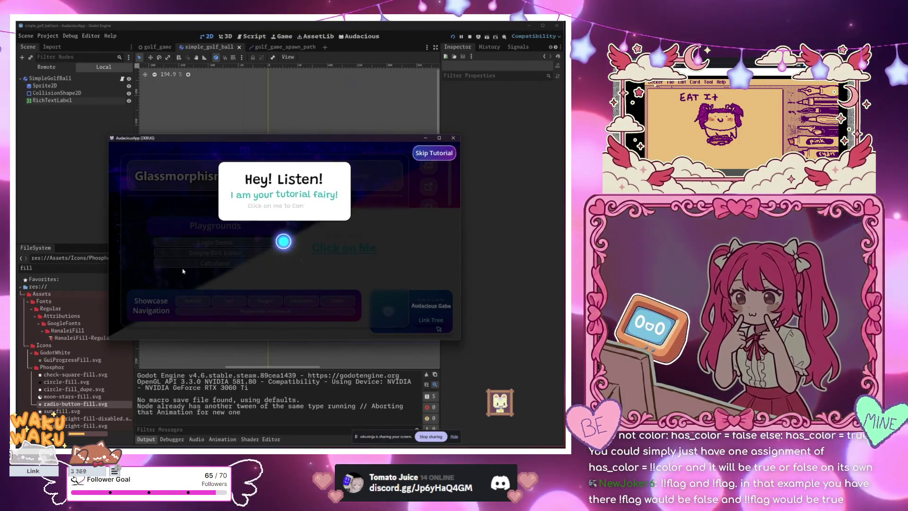
Close the running game, return to the golf_game level scene and run the project again
click(453, 138)
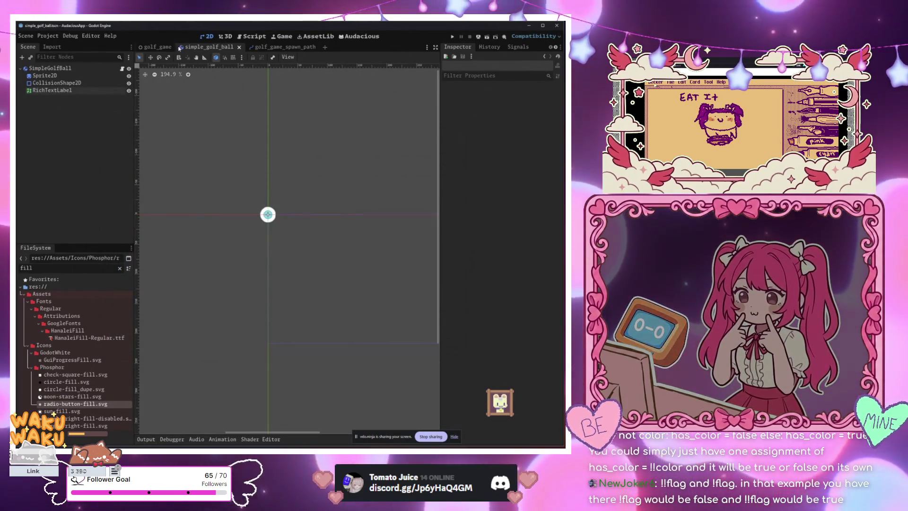
click(154, 47)
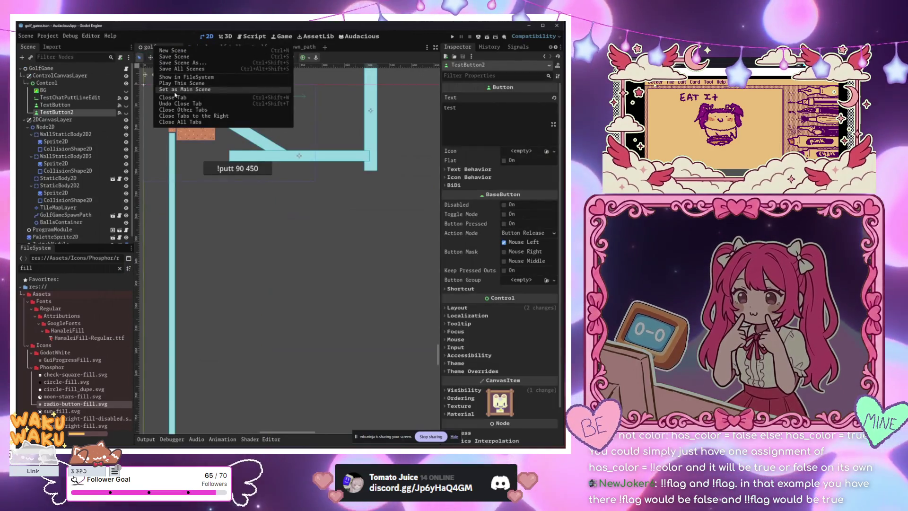
click(452, 36)
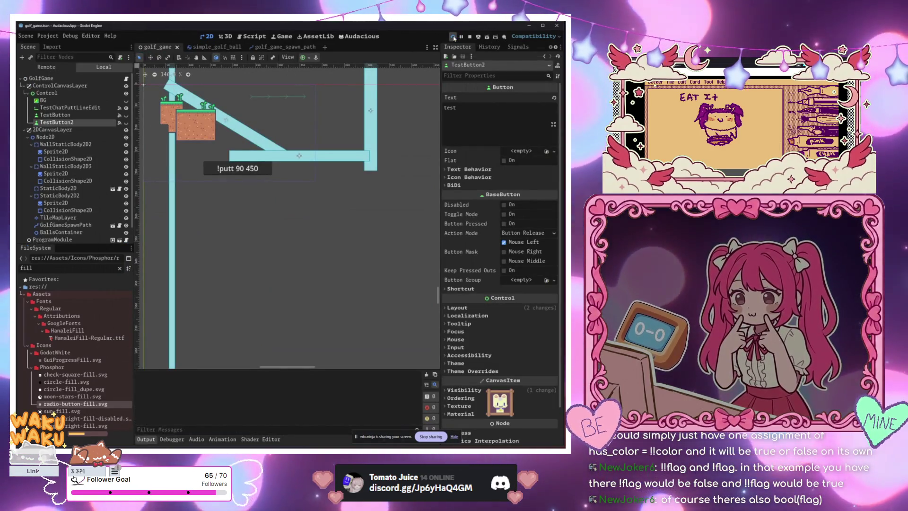